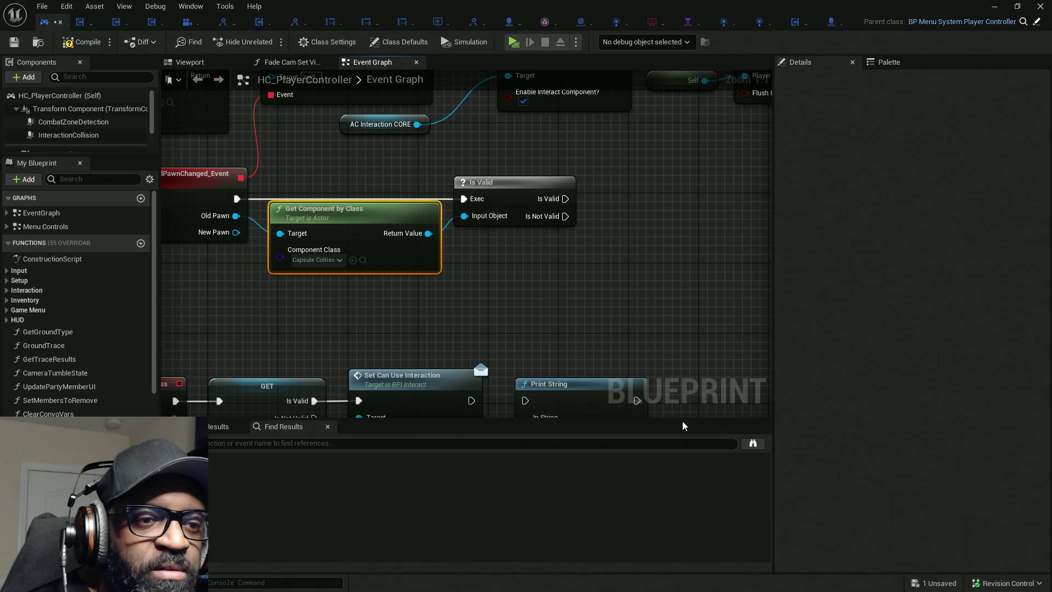
Rearrange the OnPossessedPawnChanged_Event, Is Valid and AC Interaction CORE nodes in the graph.
{"action": "left_click_drag", "start_coordinate": [683, 425], "coordinate": [683, 471]}
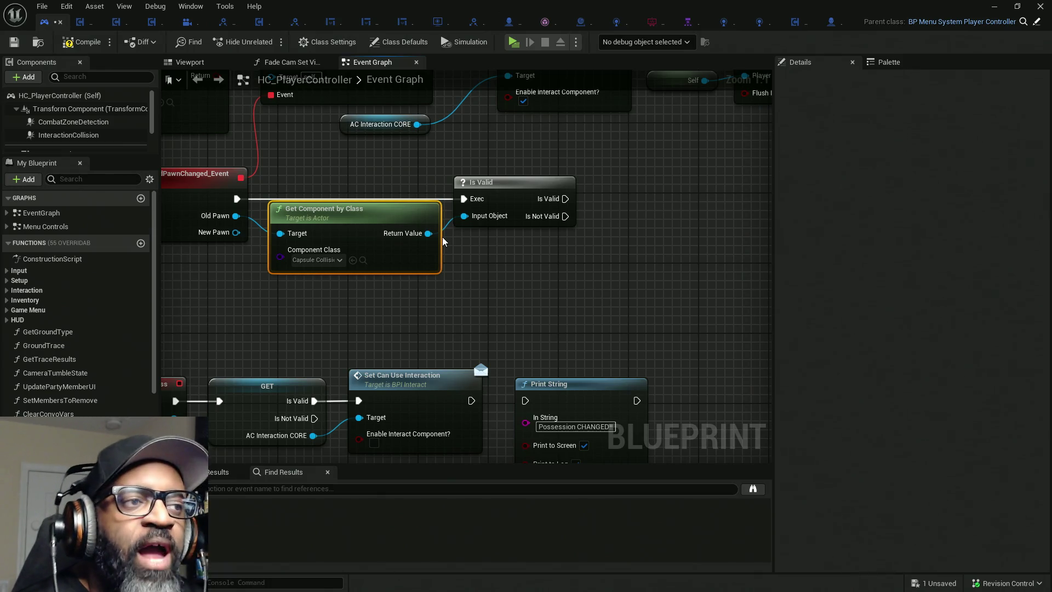
{"action": "left_click_drag", "start_coordinate": [472, 275], "coordinate": [474, 287]}
{"action": "scroll", "coordinate": [474, 287], "scroll_direction": "down", "scroll_amount": 3}
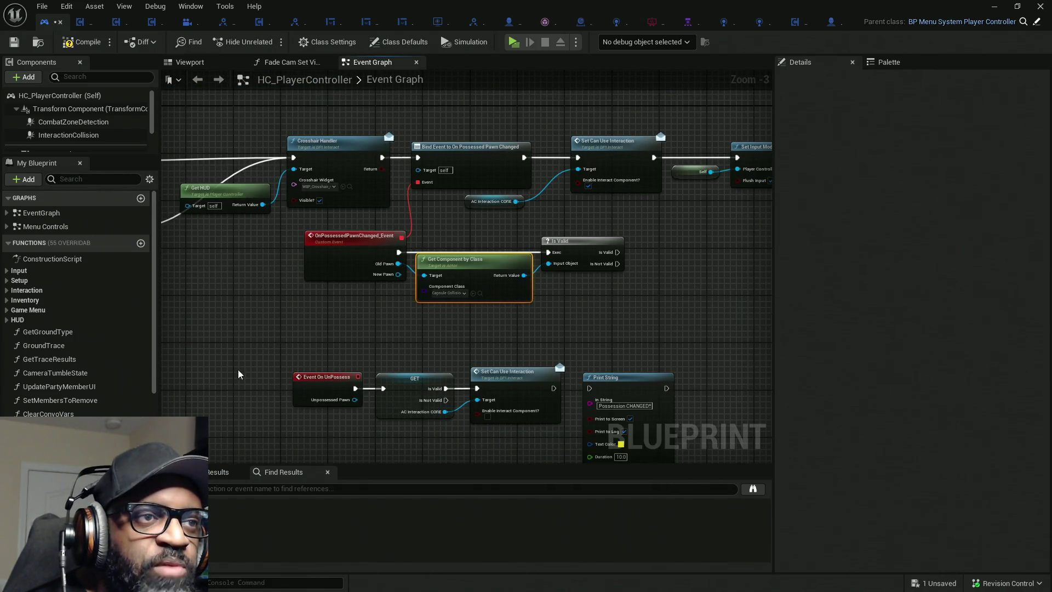
{"action": "scroll", "coordinate": [479, 327], "scroll_direction": "up", "scroll_amount": 2}
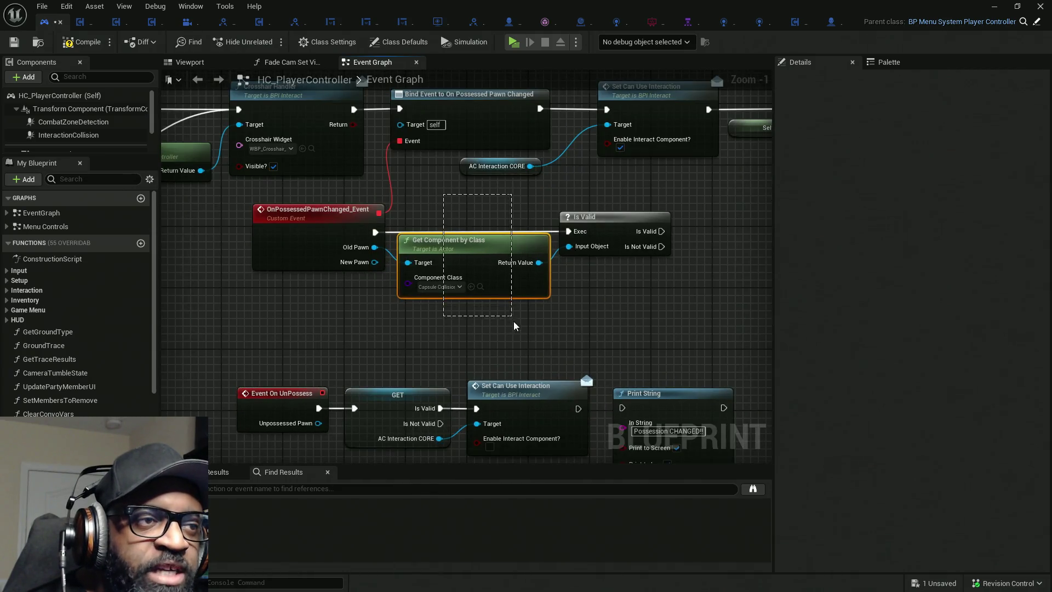
{"action": "left_click_drag", "start_coordinate": [496, 166], "coordinate": [511, 181]}
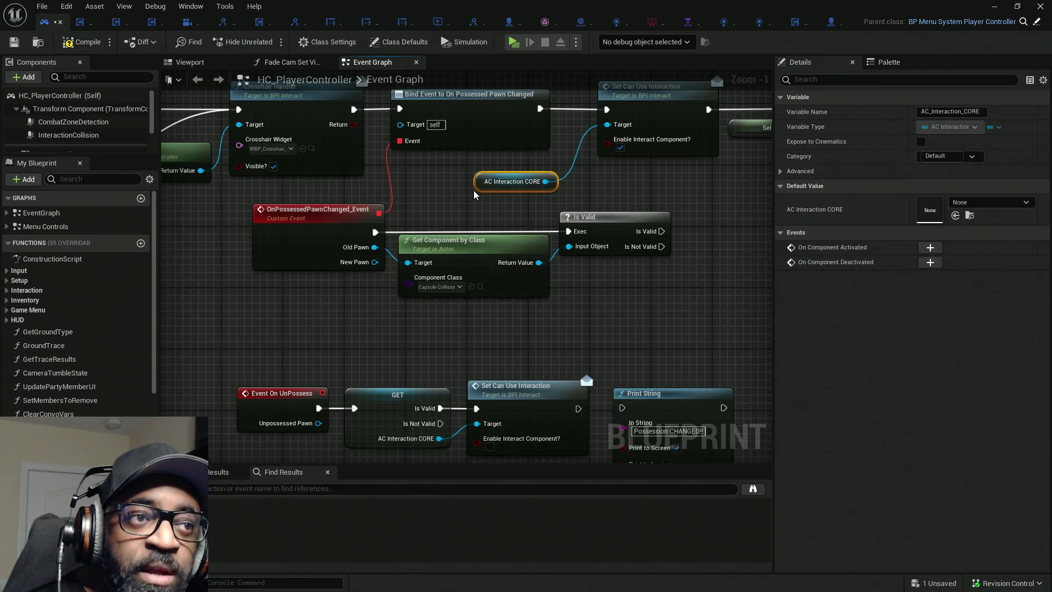
{"action": "left_click", "coordinate": [331, 214]}
{"action": "left_click_drag", "start_coordinate": [455, 209], "coordinate": [501, 320]}
{"action": "left_click_drag", "start_coordinate": [648, 273], "coordinate": [688, 204]}
{"action": "mouse_move", "coordinate": [521, 194]}
{"action": "left_mouse_down"}
{"action": "mouse_move", "coordinate": [514, 240]}
{"action": "mouse_move", "coordinate": [502, 213]}
{"action": "left_mouse_up"}
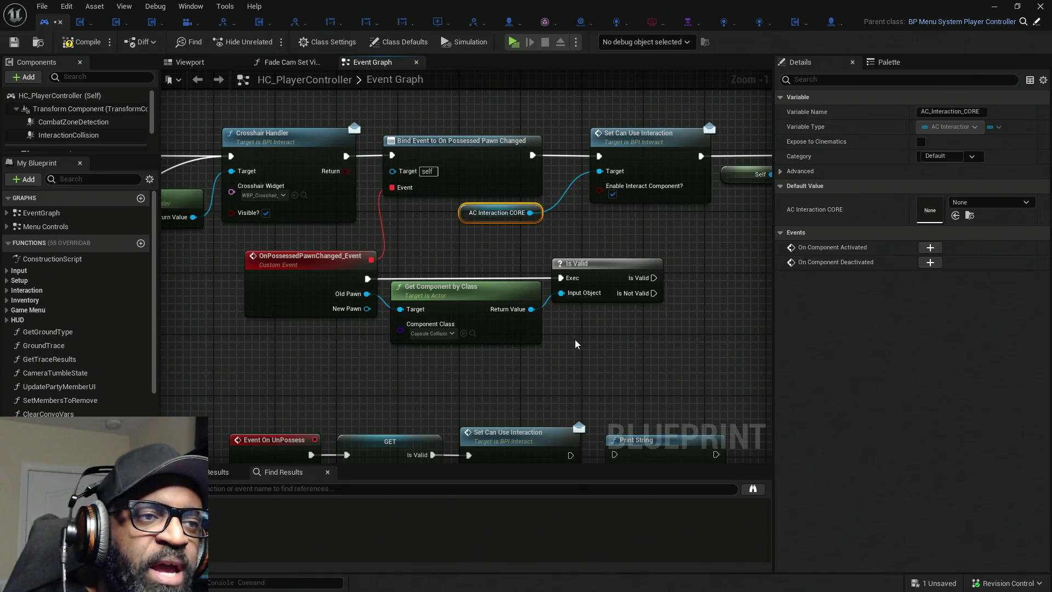
{"action": "left_click", "coordinate": [612, 277]}
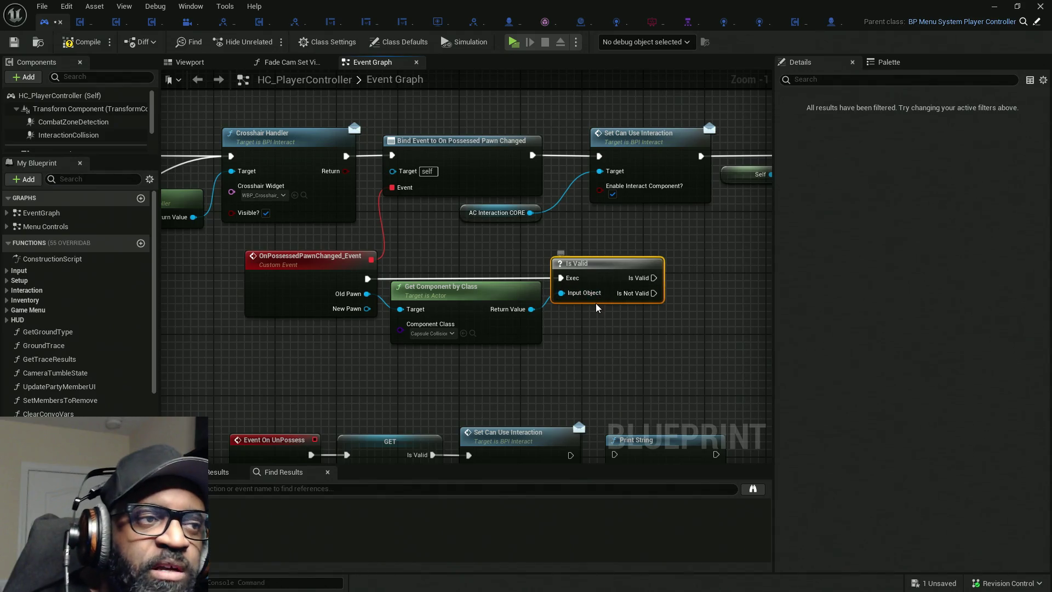
{"action": "left_click_drag", "start_coordinate": [580, 377], "coordinate": [474, 368]}
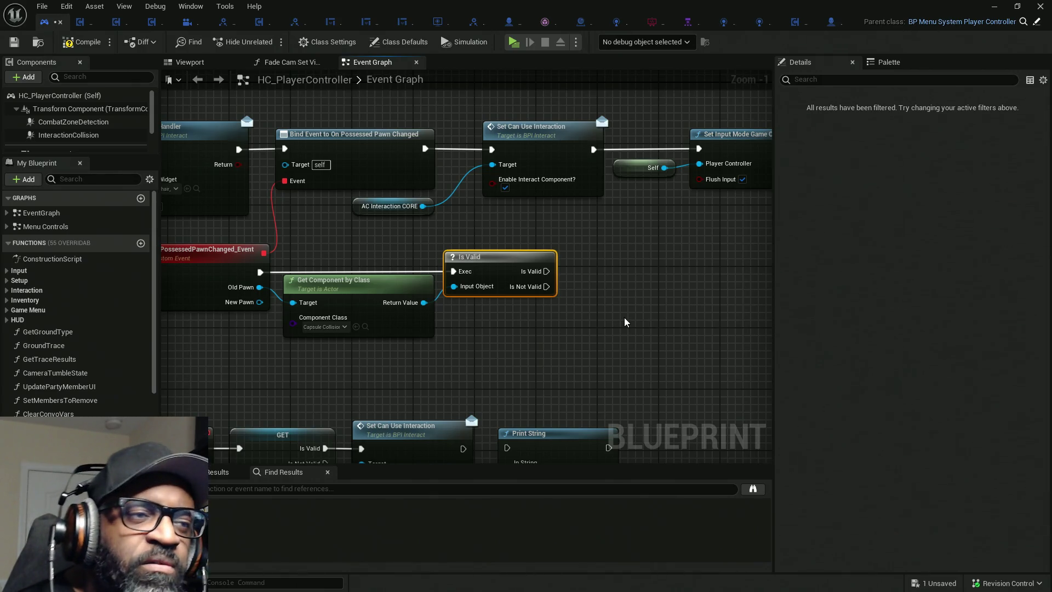
{"action": "mouse_move", "coordinate": [590, 229]}
{"action": "left_mouse_down"}
{"action": "mouse_move", "coordinate": [490, 321]}
{"action": "mouse_move", "coordinate": [444, 346]}
{"action": "left_mouse_up"}
{"action": "left_click", "coordinate": [443, 347]}
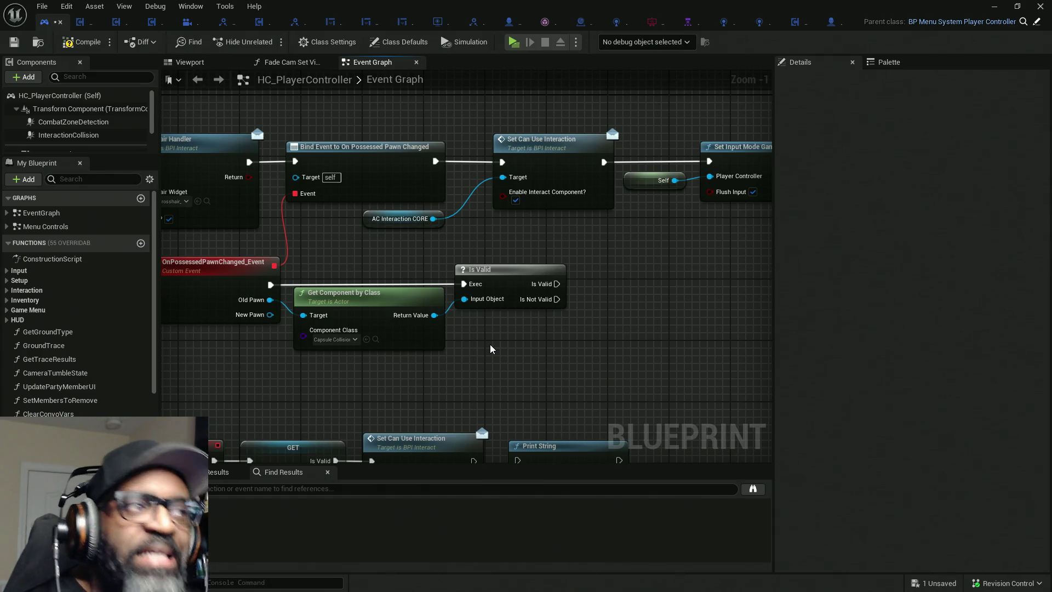
Reposition Get Component by Class and bring Get All Actors Of Class and Branch into view.
{"action": "mouse_move", "coordinate": [477, 336]}
{"action": "left_mouse_down"}
{"action": "mouse_move", "coordinate": [461, 335]}
{"action": "mouse_move", "coordinate": [519, 357]}
{"action": "left_mouse_up"}
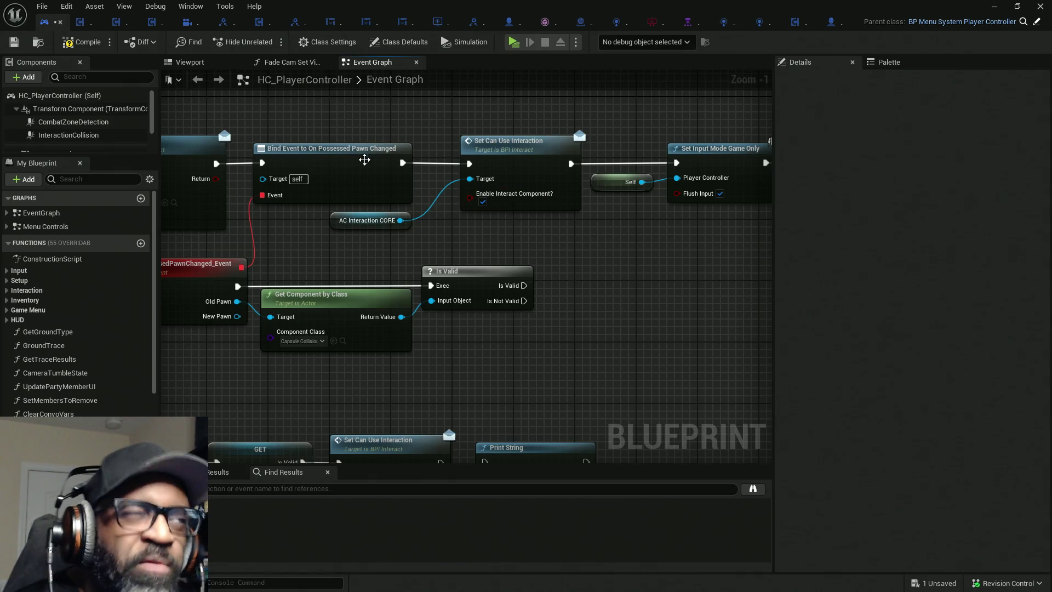
{"action": "left_click_drag", "start_coordinate": [471, 320], "coordinate": [568, 319]}
{"action": "left_click_drag", "start_coordinate": [360, 276], "coordinate": [336, 276]}
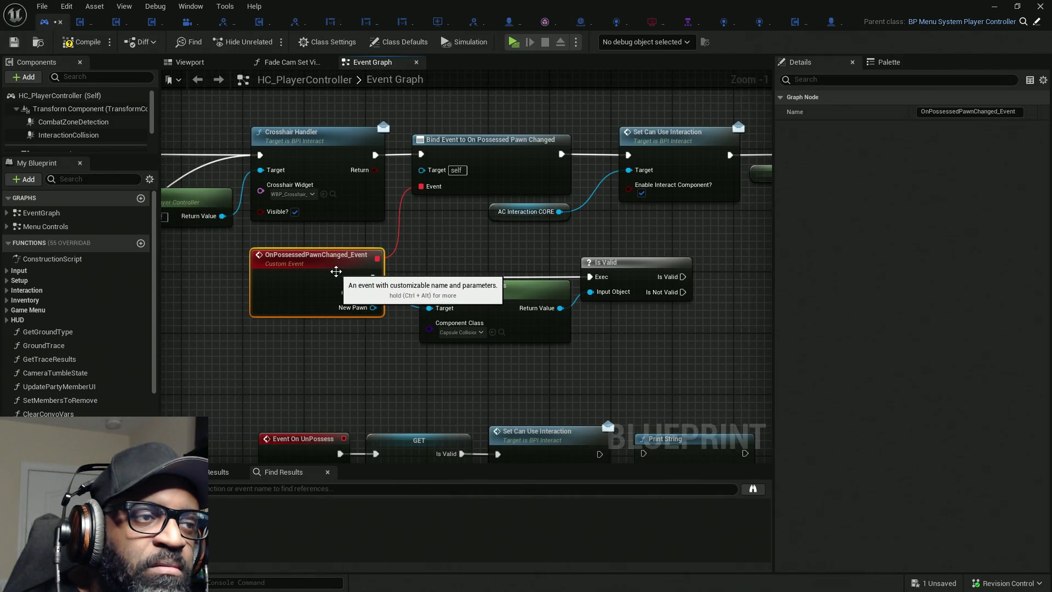
{"action": "left_click", "coordinate": [420, 287]}
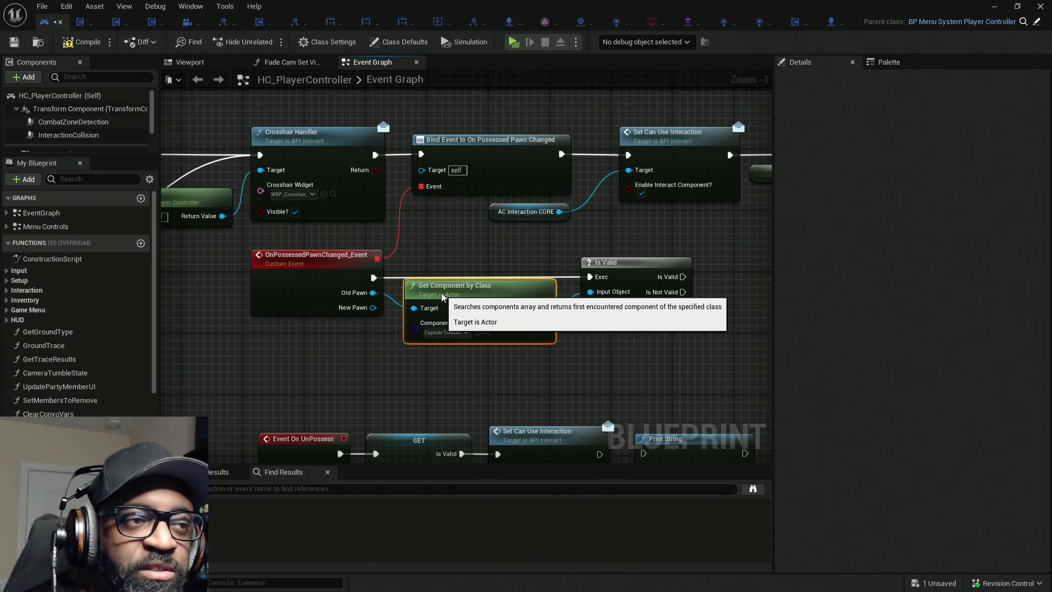
{"action": "left_click_drag", "start_coordinate": [443, 296], "coordinate": [450, 296]}
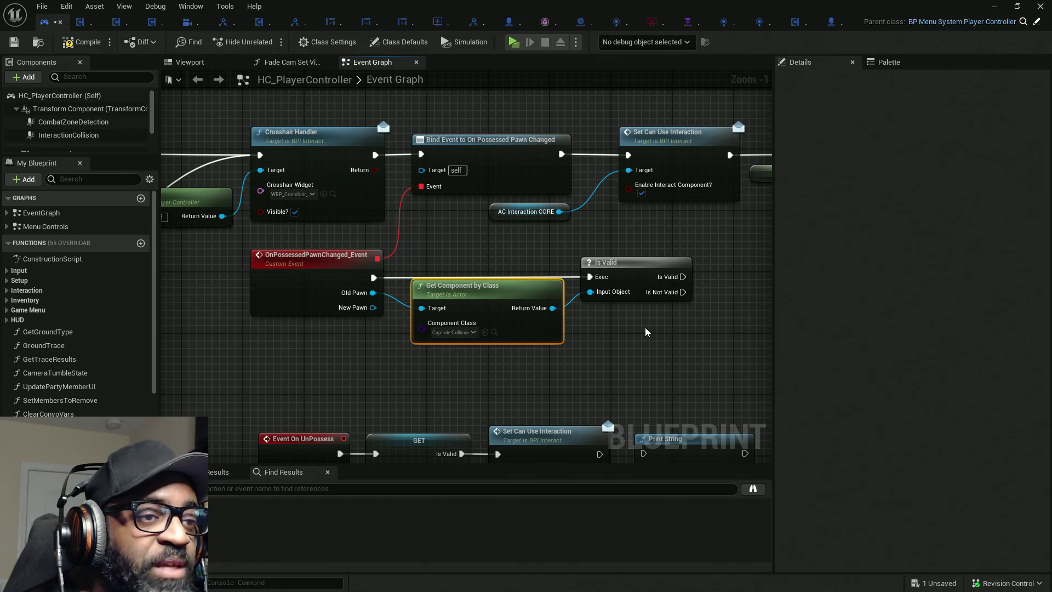
{"action": "left_click_drag", "start_coordinate": [645, 331], "coordinate": [555, 332]}
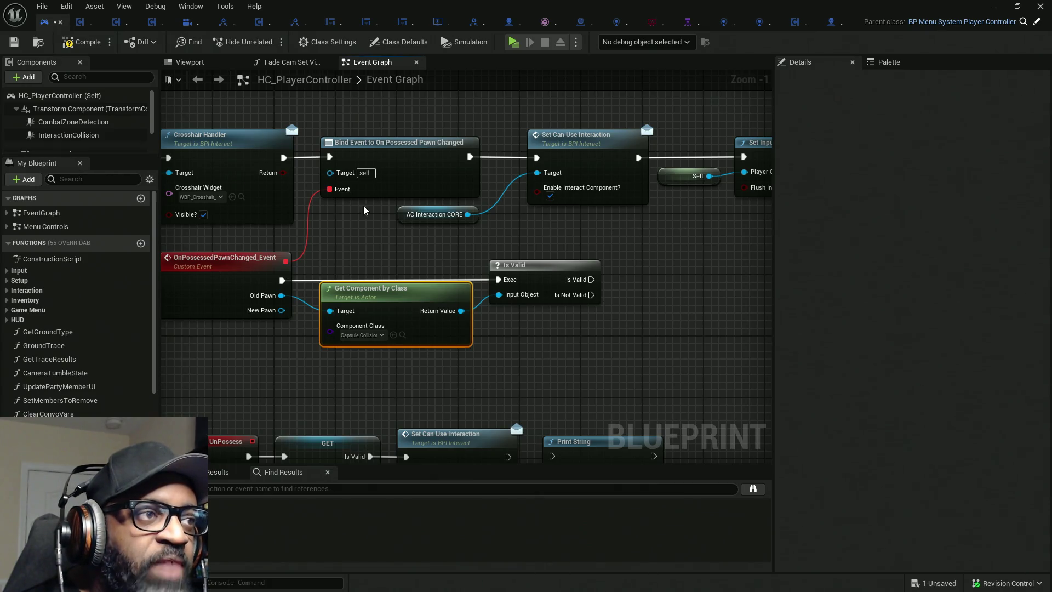
{"action": "mouse_move", "coordinate": [215, 103]}
{"action": "left_mouse_down"}
{"action": "mouse_move", "coordinate": [732, 413]}
{"action": "mouse_move", "coordinate": [756, 395]}
{"action": "mouse_move", "coordinate": [639, 367]}
{"action": "mouse_move", "coordinate": [699, 366]}
{"action": "mouse_move", "coordinate": [665, 359]}
{"action": "left_mouse_up"}
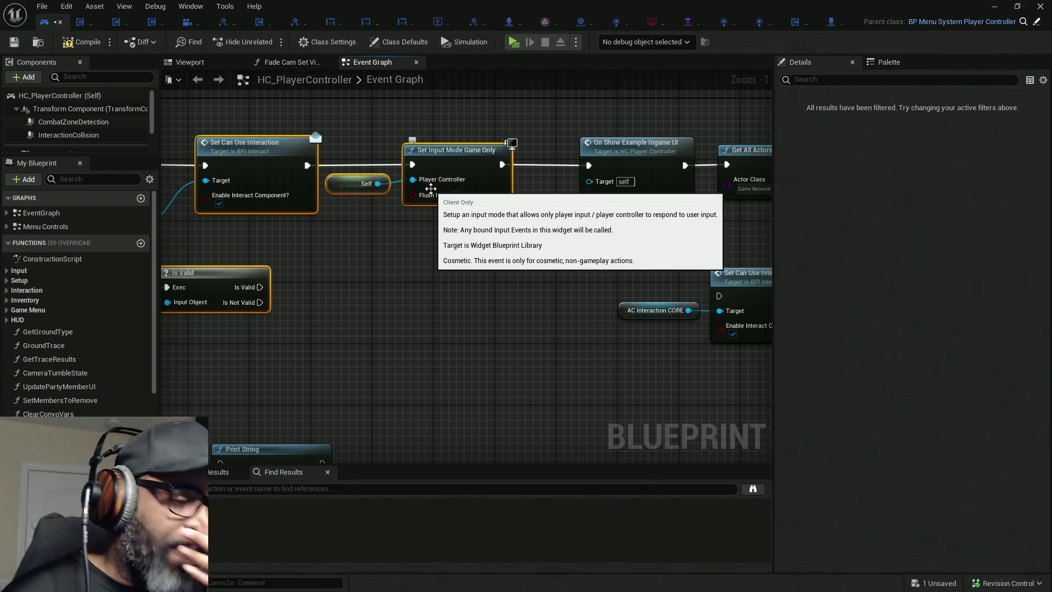
{"action": "mouse_move", "coordinate": [567, 270]}
{"action": "left_mouse_down"}
{"action": "mouse_move", "coordinate": [556, 252]}
{"action": "mouse_move", "coordinate": [532, 248]}
{"action": "mouse_move", "coordinate": [368, 258]}
{"action": "mouse_move", "coordinate": [470, 328]}
{"action": "mouse_move", "coordinate": [590, 313]}
{"action": "mouse_move", "coordinate": [500, 303]}
{"action": "mouse_move", "coordinate": [524, 339]}
{"action": "left_mouse_up"}
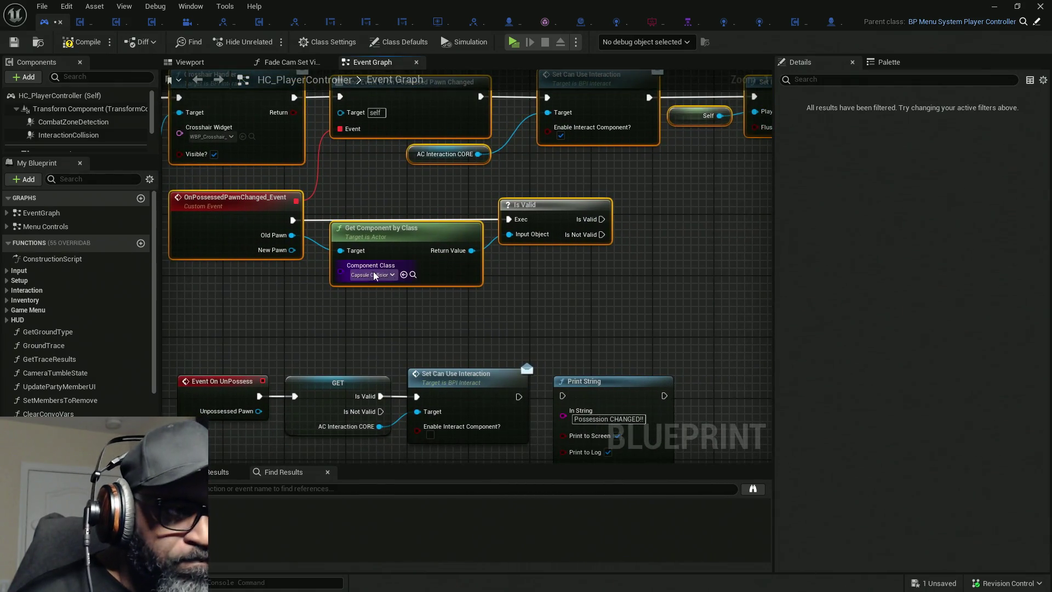
{"action": "left_click", "coordinate": [582, 272]}
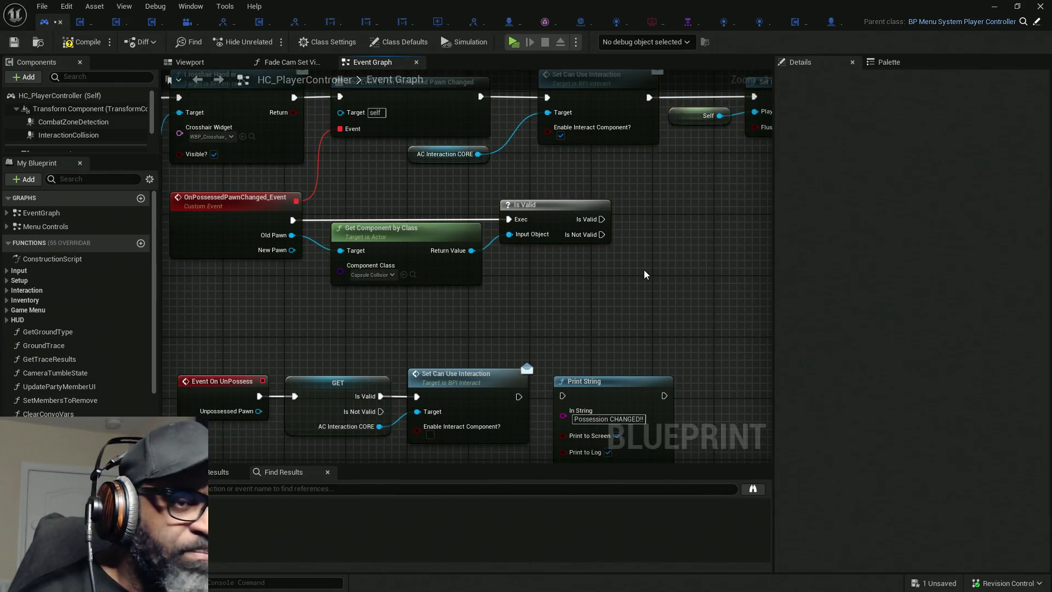
Paste a Set Collision Response to Channel node and run it from Is Valid's valid output.
{"action": "key", "text": "ctrl+v"}
{"action": "mouse_move", "coordinate": [636, 281]}
{"action": "left_mouse_down"}
{"action": "mouse_move", "coordinate": [438, 256]}
{"action": "mouse_move", "coordinate": [513, 181]}
{"action": "left_mouse_up"}
{"action": "left_click_drag", "start_coordinate": [221, 220], "coordinate": [336, 218]}
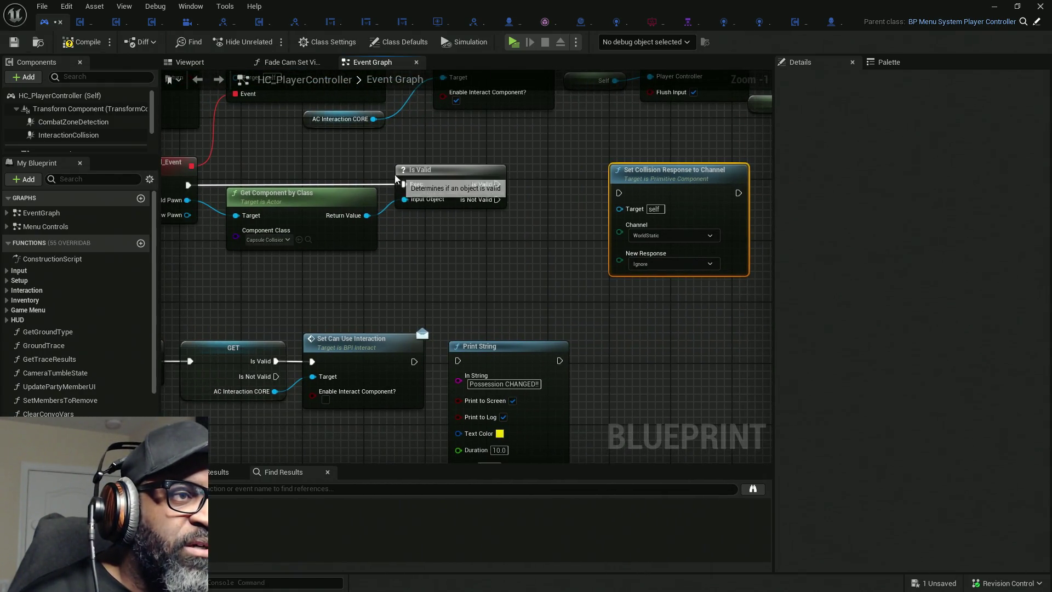
{"action": "mouse_move", "coordinate": [496, 184]}
{"action": "left_mouse_down"}
{"action": "mouse_move", "coordinate": [648, 192]}
{"action": "mouse_move", "coordinate": [619, 193]}
{"action": "left_mouse_up"}
{"action": "left_click_drag", "start_coordinate": [674, 170], "coordinate": [697, 162]}
{"action": "left_click_drag", "start_coordinate": [345, 198], "coordinate": [443, 190]}
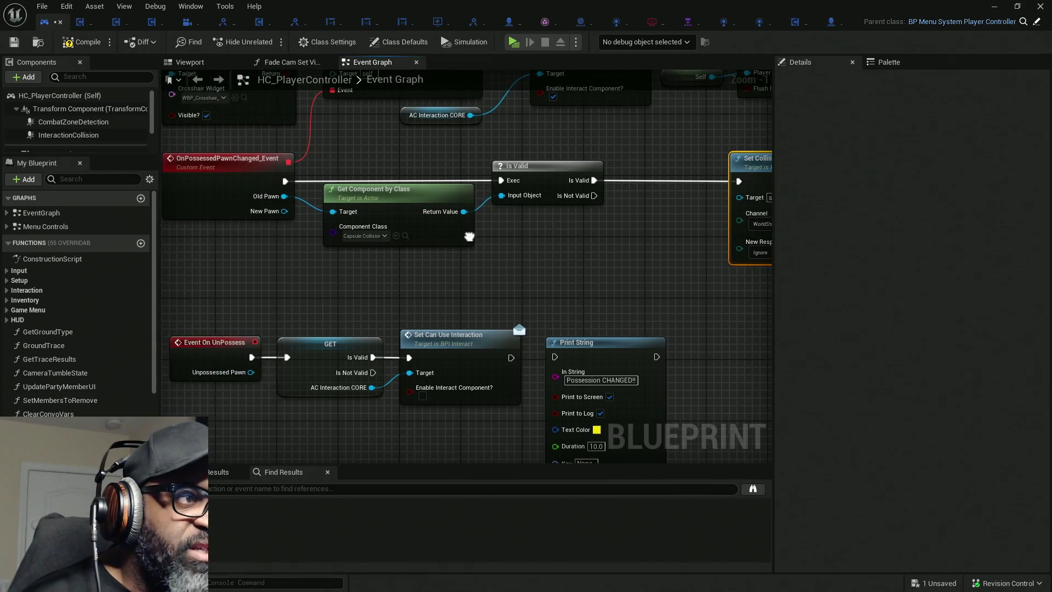
{"action": "left_click_drag", "start_coordinate": [605, 207], "coordinate": [457, 202]}
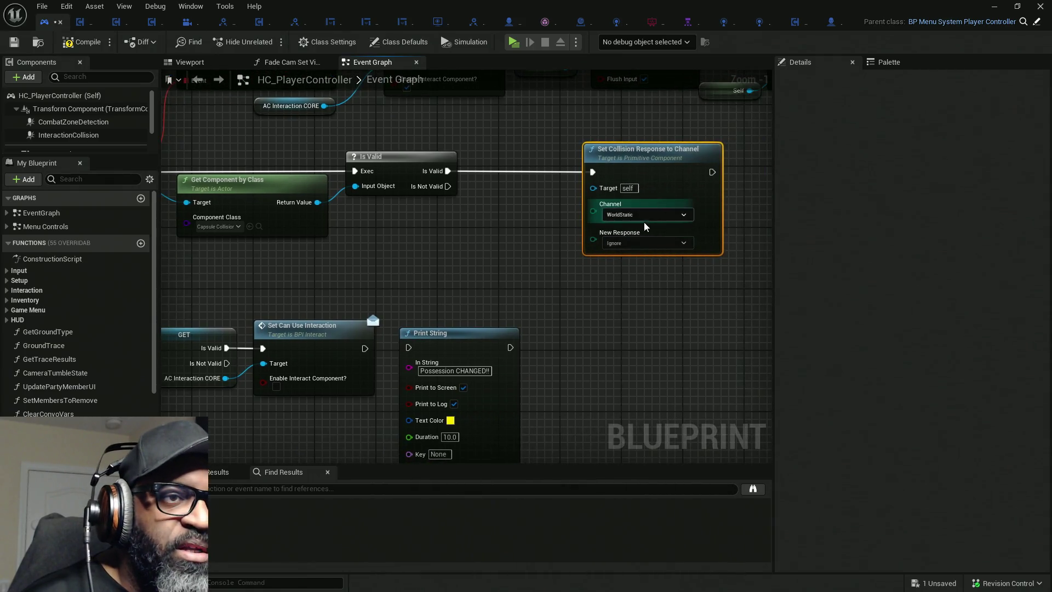
Set the node's Channel to AICharacter, New Response to Block, and Target to the capsule component.
{"action": "left_click", "coordinate": [641, 215]}
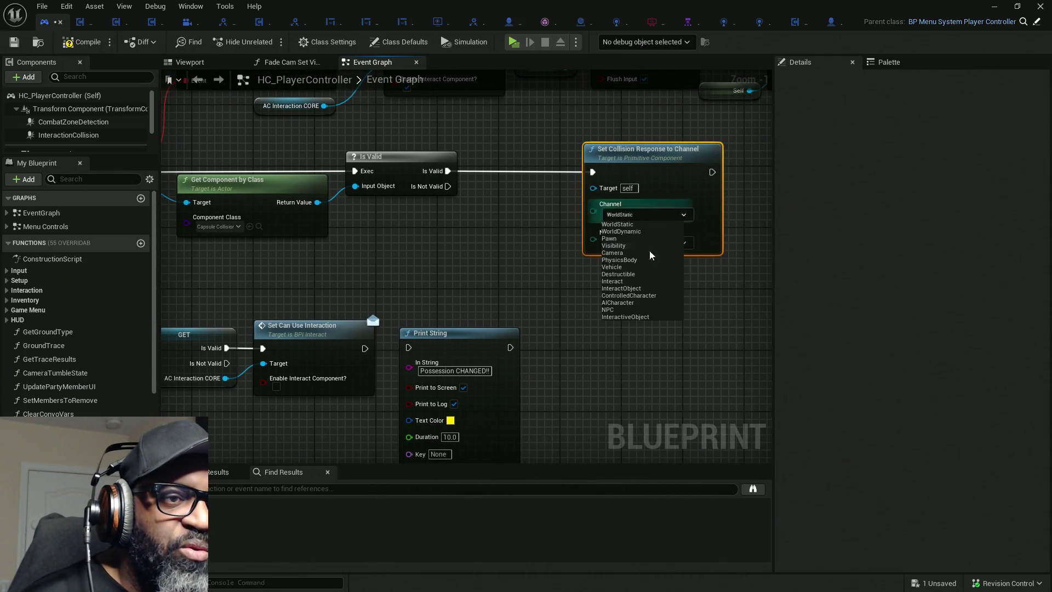
{"action": "left_click", "coordinate": [620, 305]}
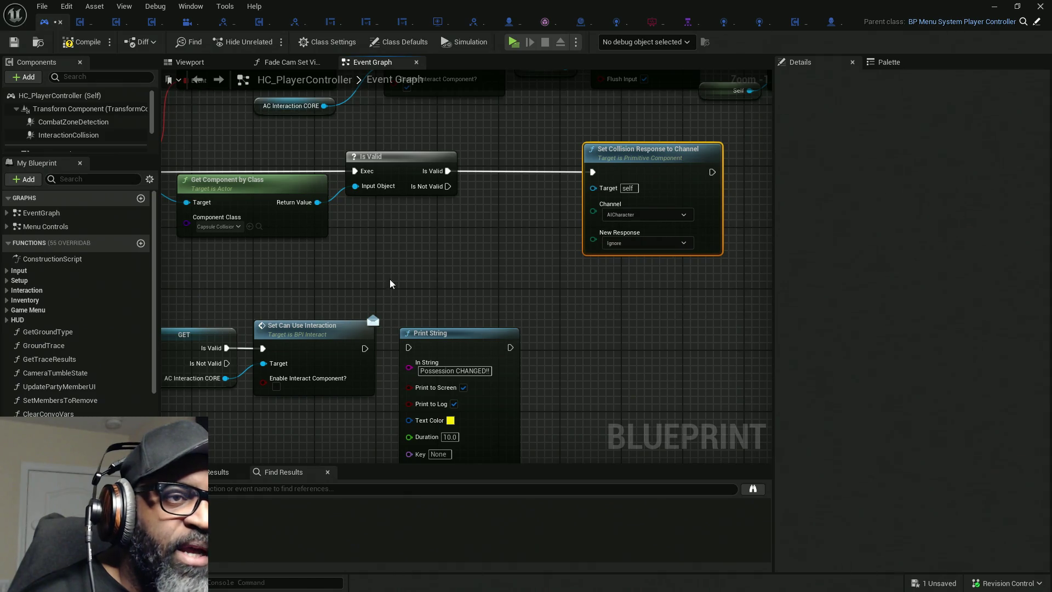
{"action": "left_click", "coordinate": [634, 242]}
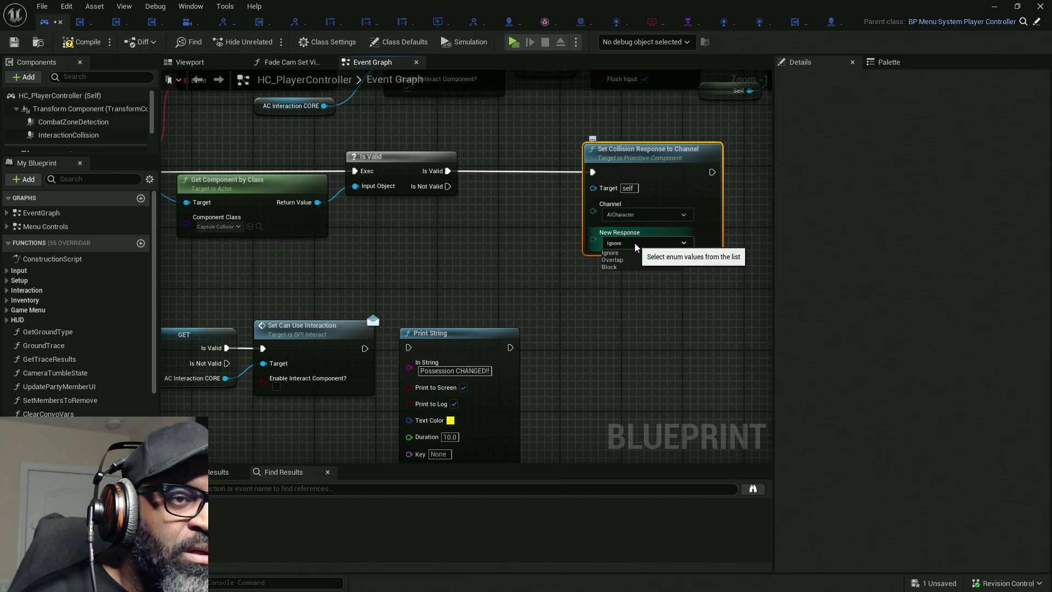
{"action": "left_click", "coordinate": [626, 266]}
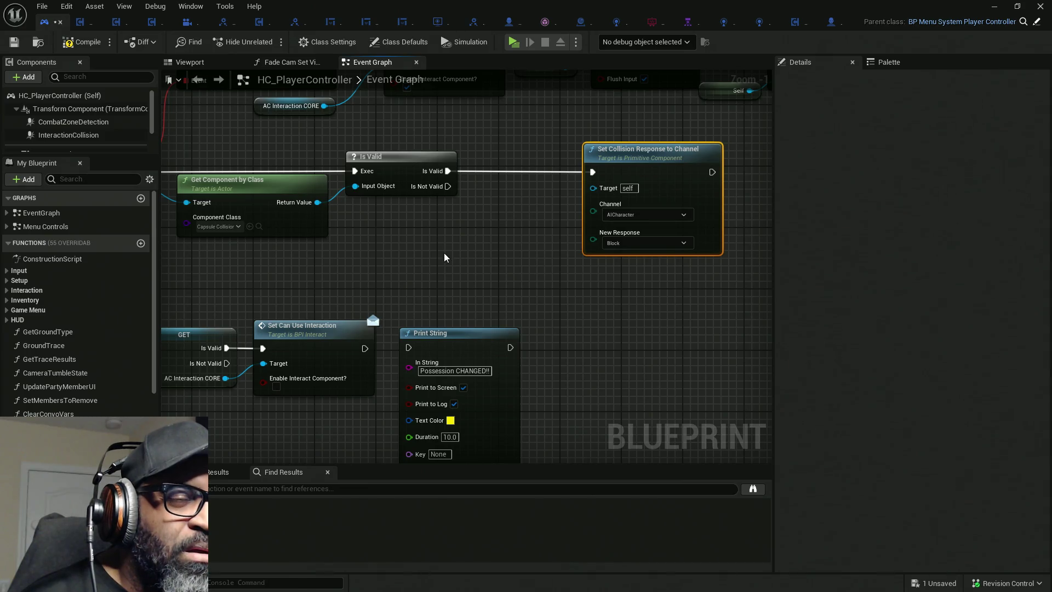
{"action": "mouse_move", "coordinate": [593, 188]}
{"action": "left_mouse_down"}
{"action": "mouse_move", "coordinate": [430, 211]}
{"action": "mouse_move", "coordinate": [317, 202]}
{"action": "left_mouse_up"}
Move the Set Collision Response node beside Is Valid and bring up actions for the selected nodes.
{"action": "mouse_move", "coordinate": [419, 241]}
{"action": "left_mouse_down"}
{"action": "mouse_move", "coordinate": [568, 234]}
{"action": "mouse_move", "coordinate": [445, 240]}
{"action": "left_mouse_up"}
{"action": "mouse_move", "coordinate": [697, 281]}
{"action": "left_mouse_down"}
{"action": "mouse_move", "coordinate": [669, 277]}
{"action": "mouse_move", "coordinate": [679, 277]}
{"action": "left_mouse_up"}
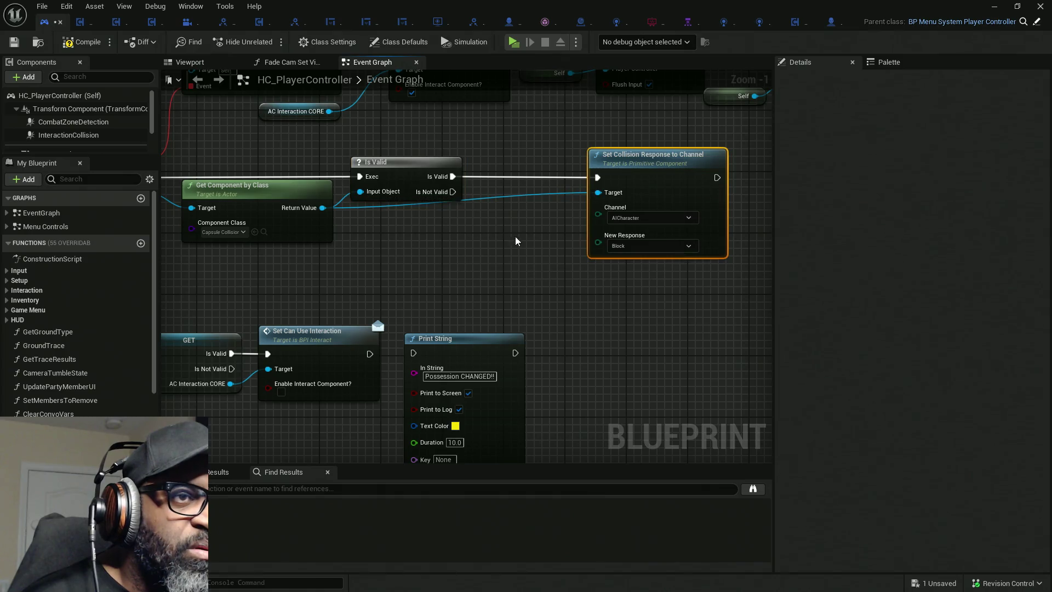
{"action": "left_click_drag", "start_coordinate": [655, 170], "coordinate": [549, 171]}
{"action": "mouse_move", "coordinate": [541, 285]}
{"action": "left_mouse_down"}
{"action": "mouse_move", "coordinate": [606, 285]}
{"action": "mouse_move", "coordinate": [358, 159]}
{"action": "left_mouse_up"}
{"action": "right_click", "coordinate": [370, 200]}
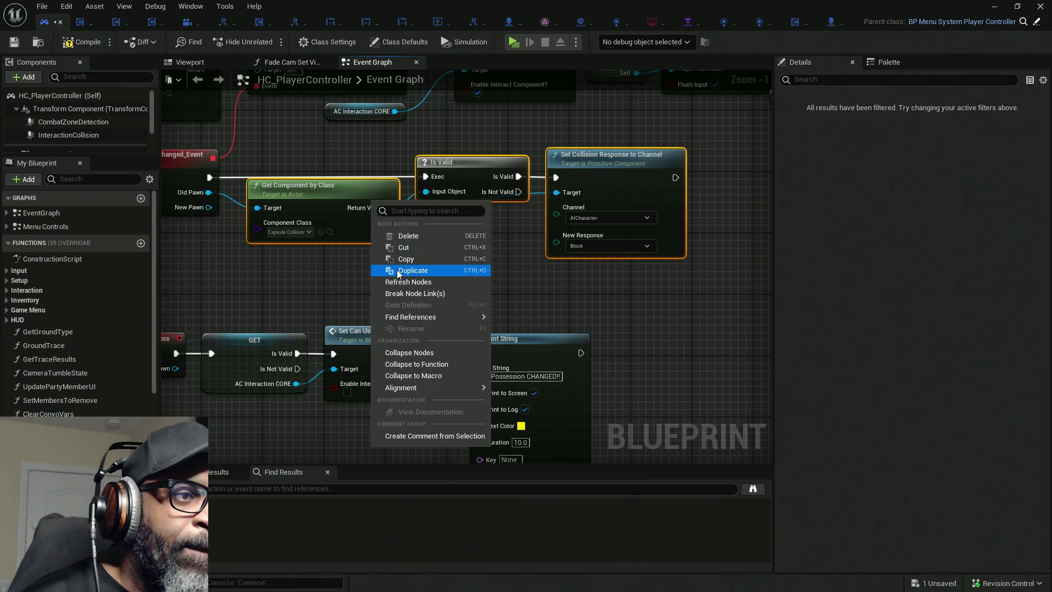
Collapse the three selected nodes into a Set Pawn Collision function and arrange its graph.
{"action": "left_click", "coordinate": [424, 364]}
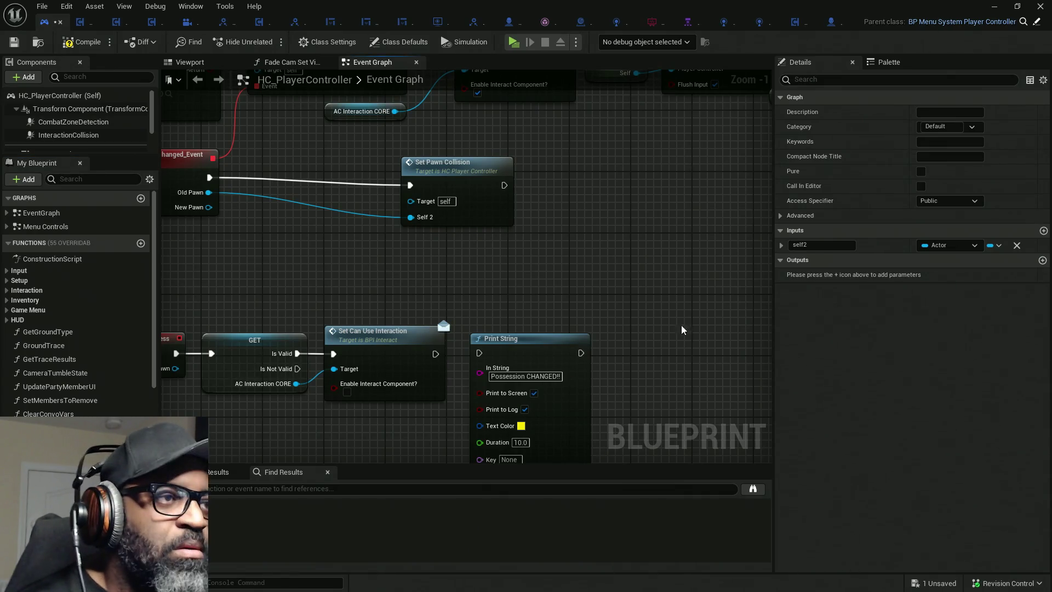
{"action": "left_click_drag", "start_coordinate": [340, 225], "coordinate": [405, 223]}
{"action": "left_click_drag", "start_coordinate": [528, 168], "coordinate": [387, 166]}
{"action": "double_click", "coordinate": [386, 172]}
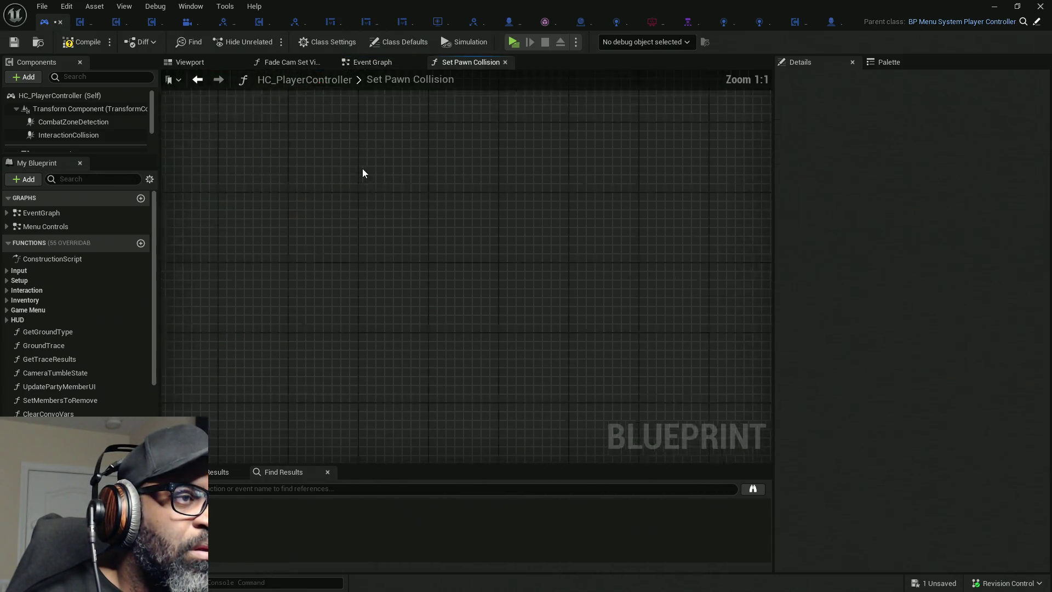
{"action": "left_click_drag", "start_coordinate": [316, 323], "coordinate": [293, 316]}
{"action": "left_click_drag", "start_coordinate": [310, 182], "coordinate": [628, 341]}
{"action": "left_click_drag", "start_coordinate": [363, 259], "coordinate": [435, 251]}
{"action": "left_click_drag", "start_coordinate": [210, 281], "coordinate": [337, 280]}
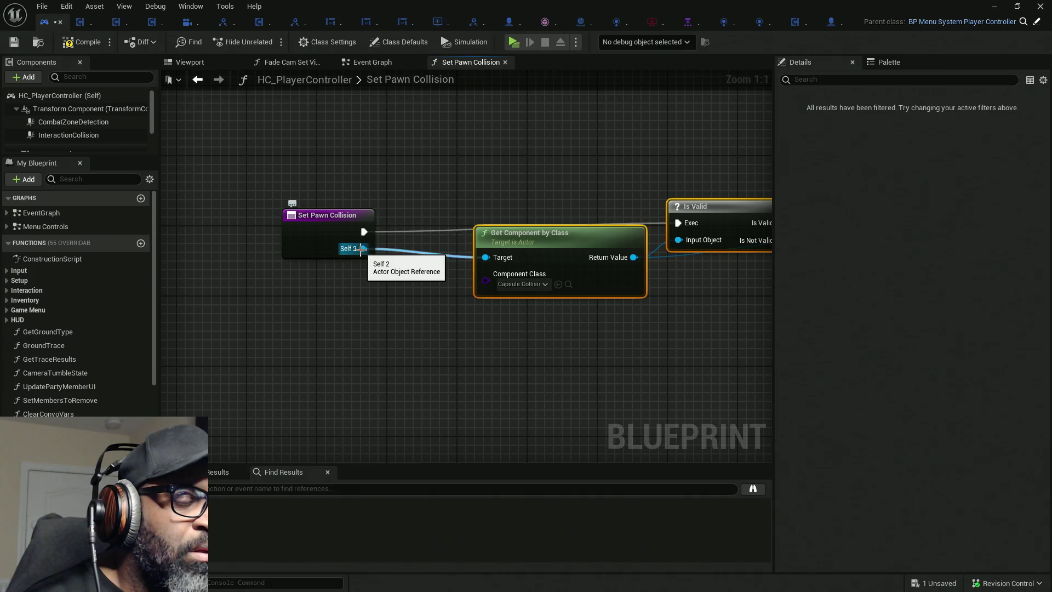
Rename the function input self2 to ActorCharacter, compile, and return to the Event Graph.
{"action": "left_click", "coordinate": [335, 229]}
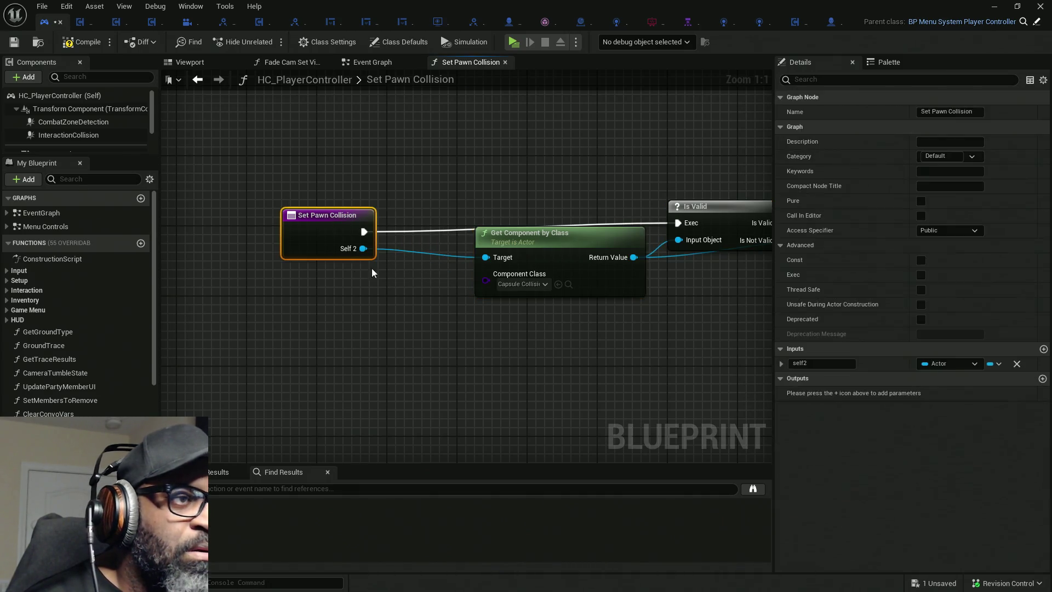
{"action": "left_click", "coordinate": [842, 364]}
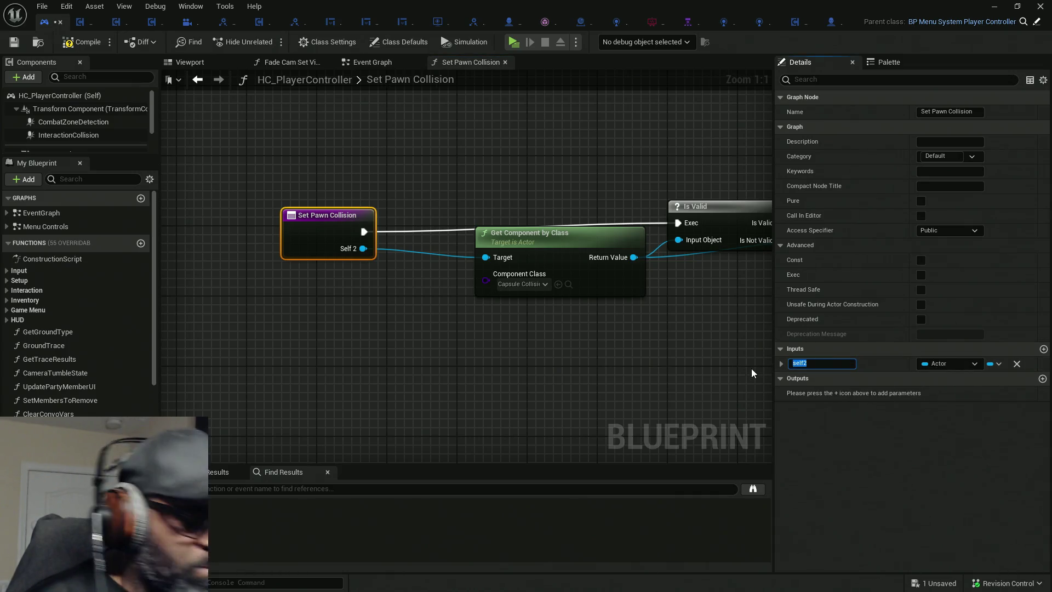
{"action": "type", "text": "A"}
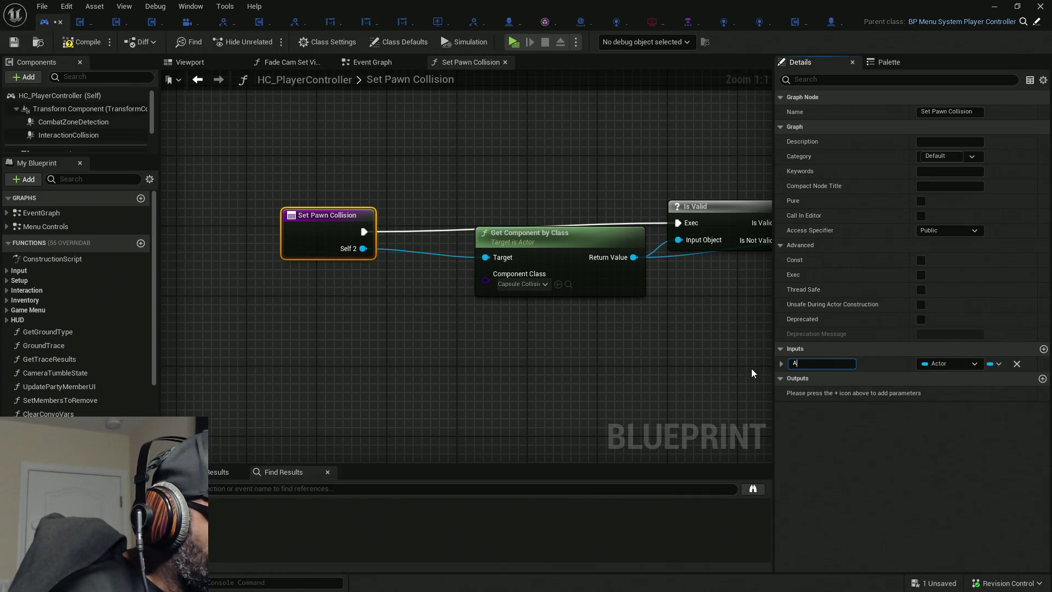
{"action": "type", "text": "ctorCharacter"}
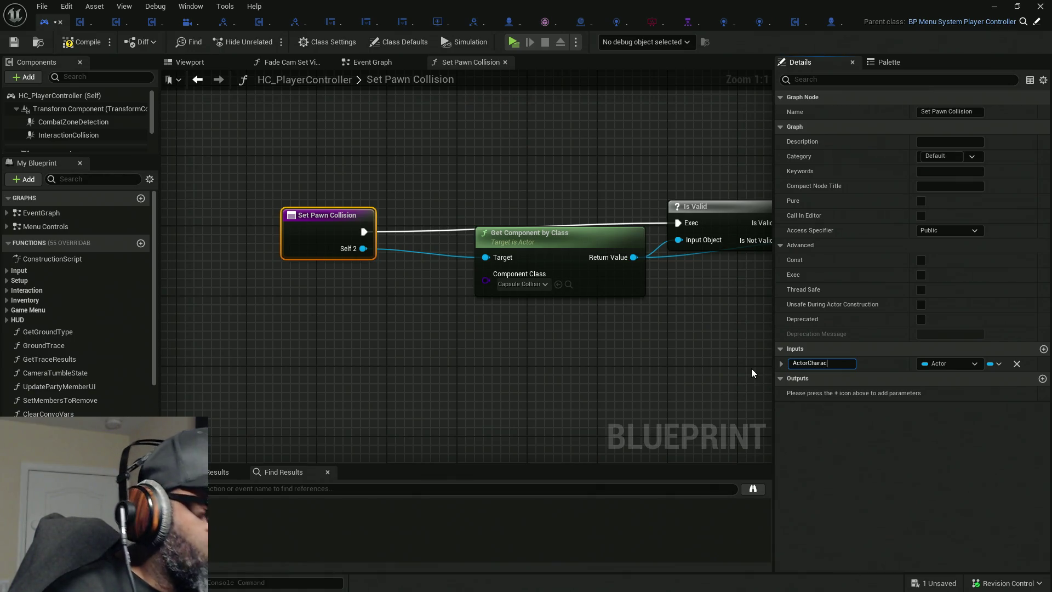
{"action": "key", "text": "Return"}
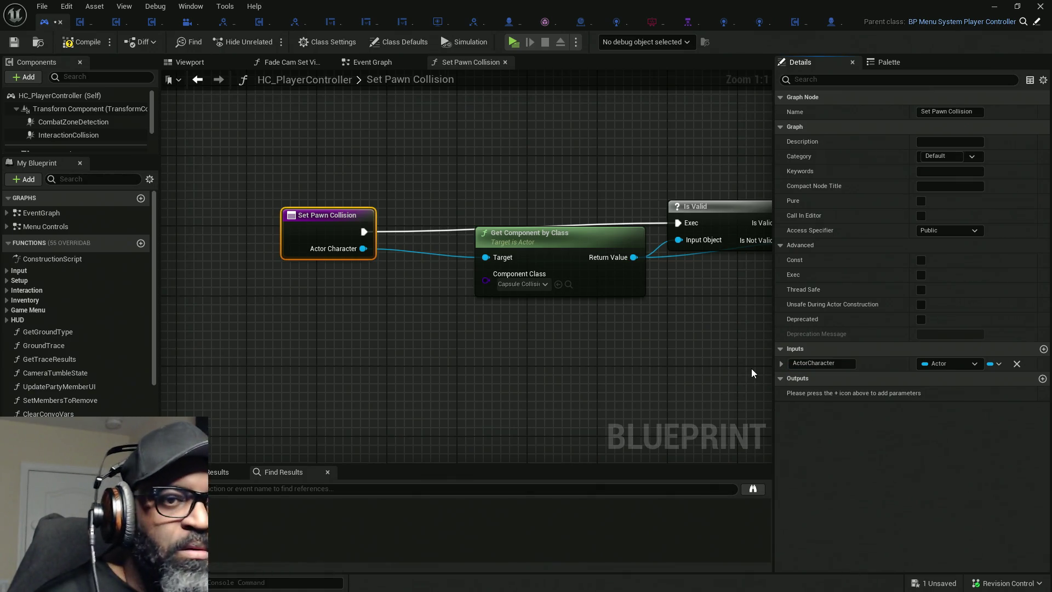
{"action": "left_click", "coordinate": [86, 47]}
{"action": "left_click", "coordinate": [376, 61]}
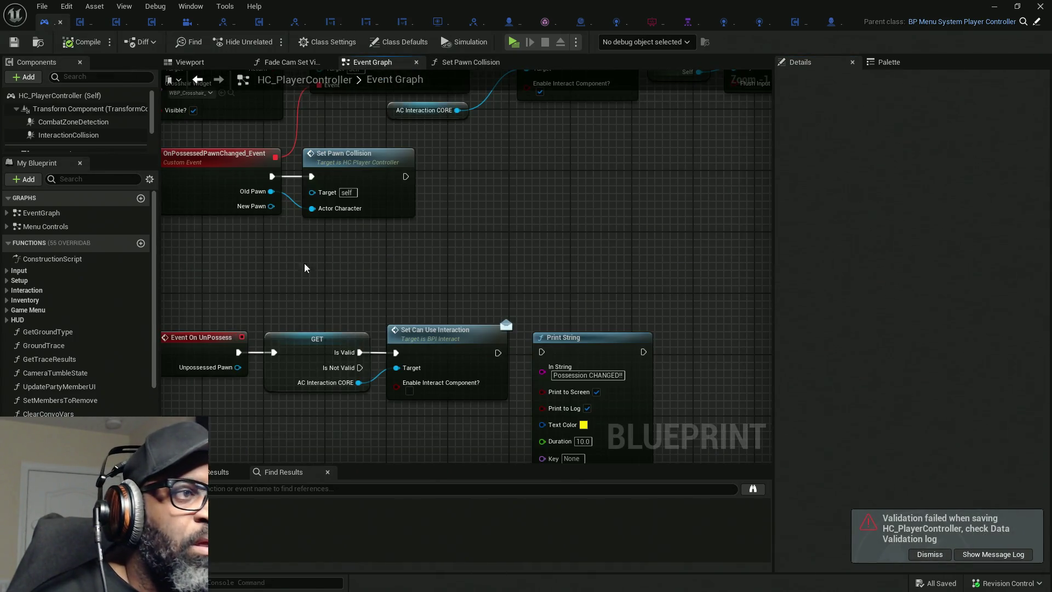
Duplicate the Set Pawn Collision call node and place the copy after the original.
{"action": "left_click", "coordinate": [390, 190]}
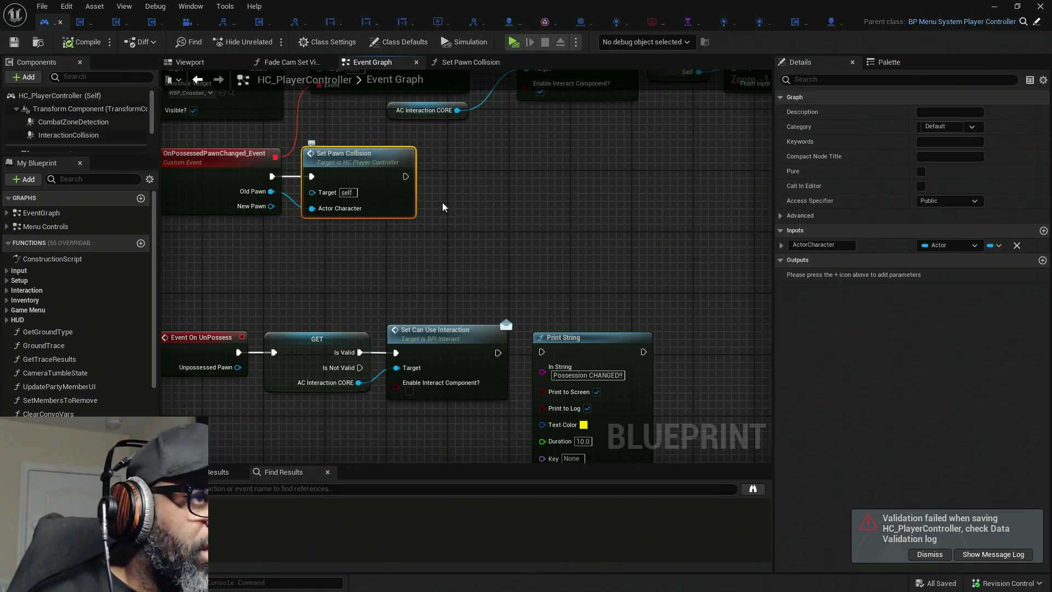
{"action": "key", "text": "ctrl+c"}
{"action": "key", "text": "ctrl+v"}
{"action": "mouse_move", "coordinate": [405, 177]}
{"action": "left_mouse_down"}
{"action": "mouse_move", "coordinate": [477, 230]}
{"action": "mouse_move", "coordinate": [458, 215]}
{"action": "mouse_move", "coordinate": [489, 176]}
{"action": "left_mouse_up"}
{"action": "left_click_drag", "start_coordinate": [489, 177], "coordinate": [481, 175]}
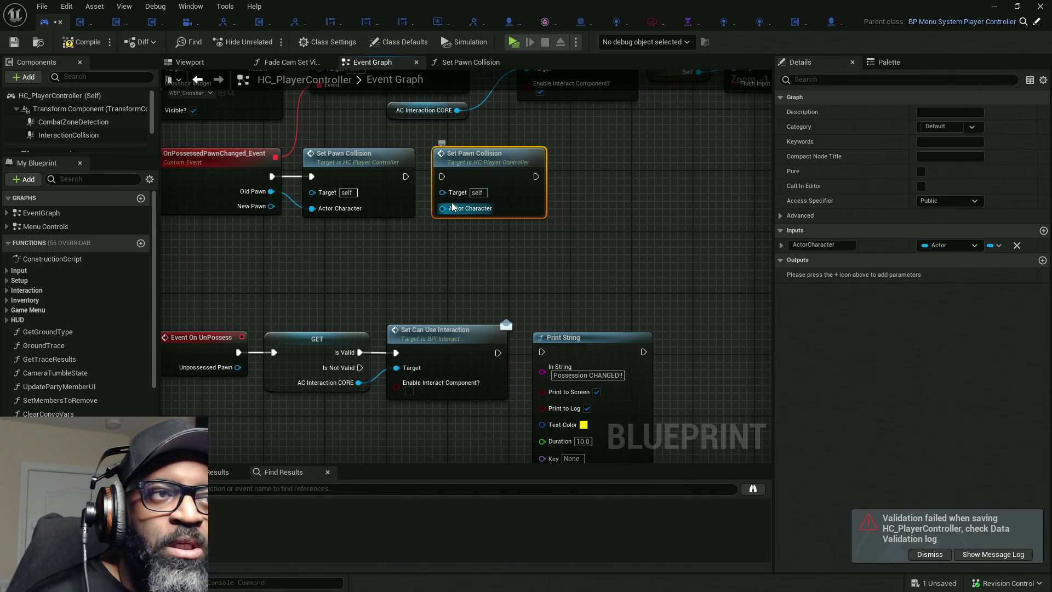
{"action": "left_click_drag", "start_coordinate": [485, 174], "coordinate": [492, 215]}
In the function, promote the Channel pin to an input named CharacterChannel.
{"action": "left_click", "coordinate": [387, 216]}
{"action": "double_click", "coordinate": [385, 198]}
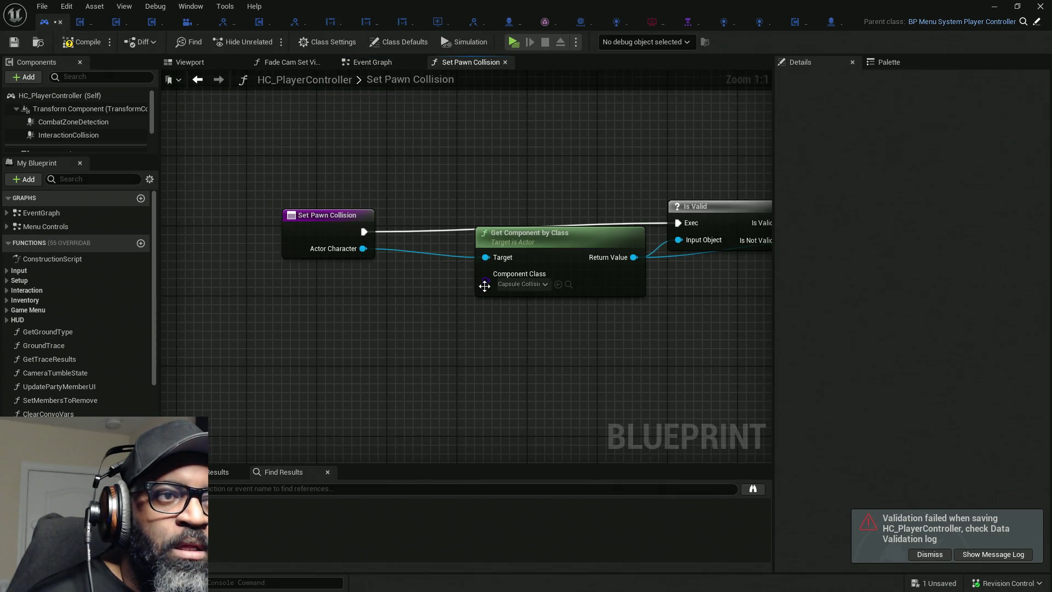
{"action": "mouse_move", "coordinate": [571, 249]}
{"action": "left_mouse_down"}
{"action": "mouse_move", "coordinate": [548, 262]}
{"action": "mouse_move", "coordinate": [152, 257]}
{"action": "mouse_move", "coordinate": [327, 244]}
{"action": "mouse_move", "coordinate": [327, 219]}
{"action": "left_mouse_up"}
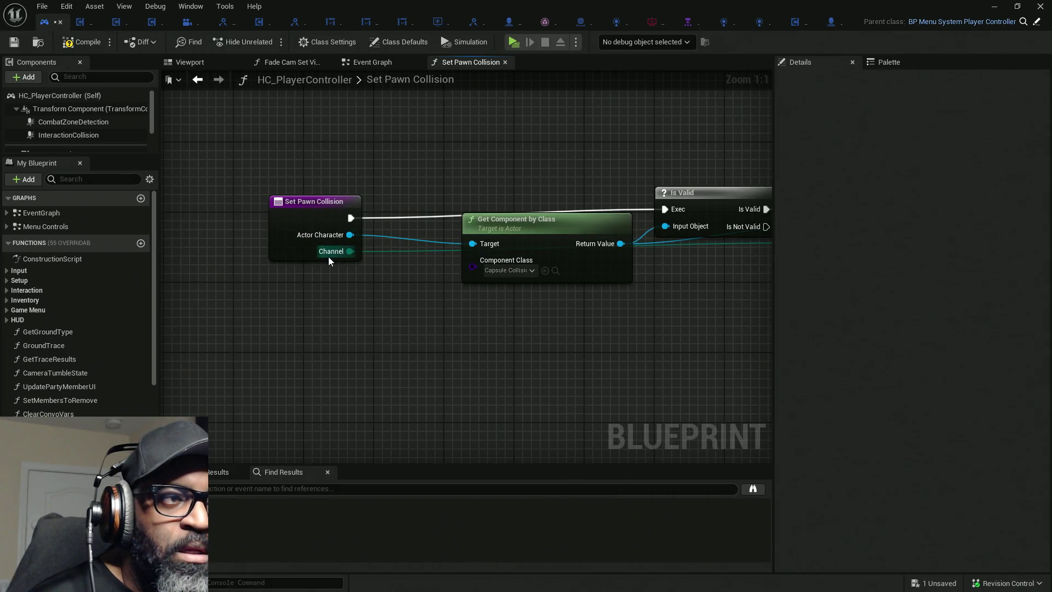
{"action": "left_click", "coordinate": [324, 209]}
{"action": "left_click", "coordinate": [823, 379]}
{"action": "key", "text": "Home"}
{"action": "type", "text": "Charact"}
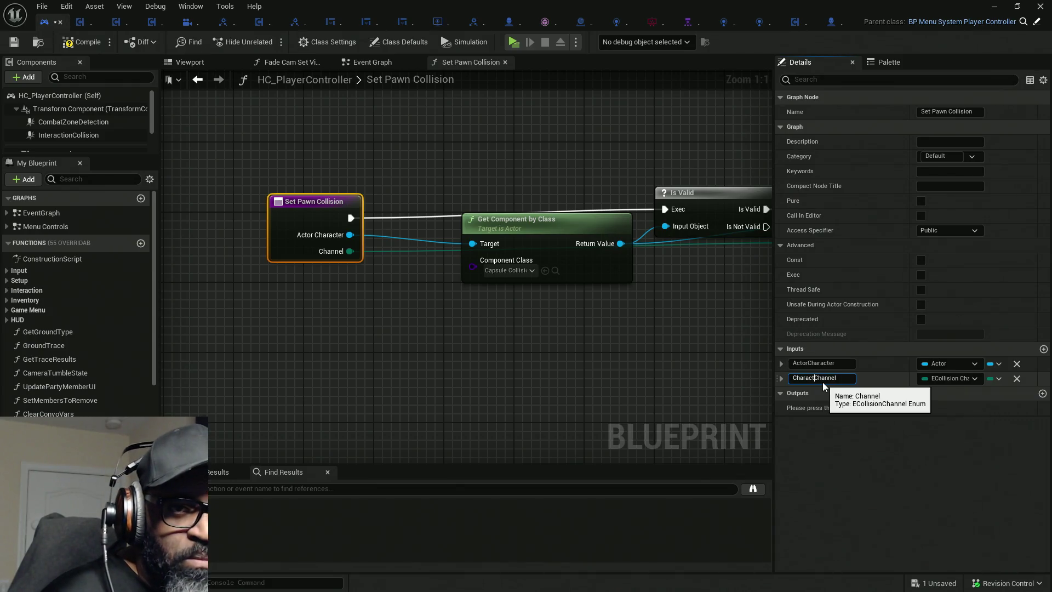
{"action": "type", "text": "er"}
{"action": "key", "text": "Return"}
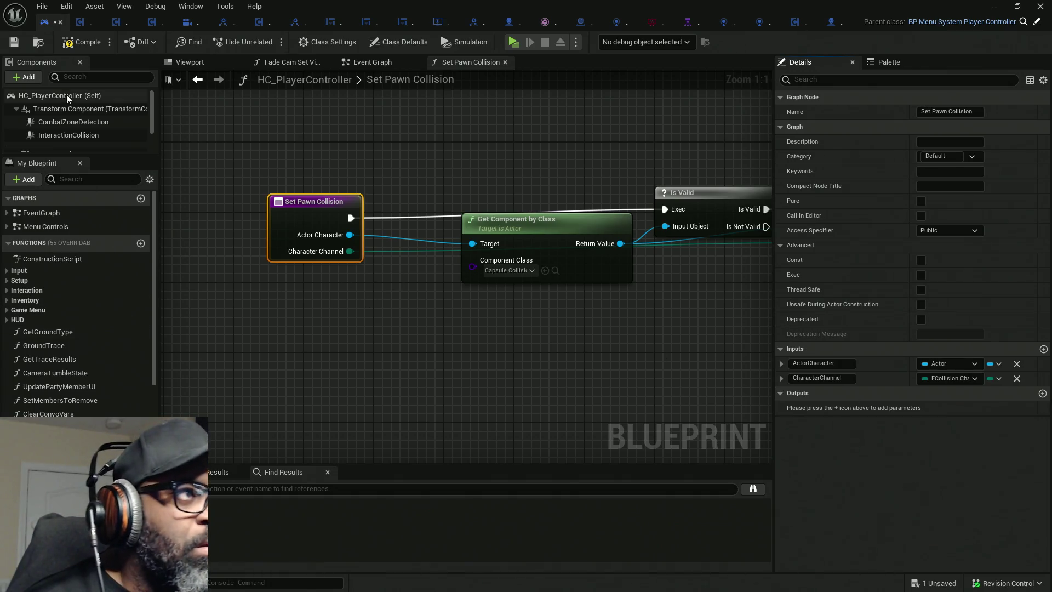
{"action": "left_click", "coordinate": [821, 378]}
{"action": "key", "text": "ctrl+a"}
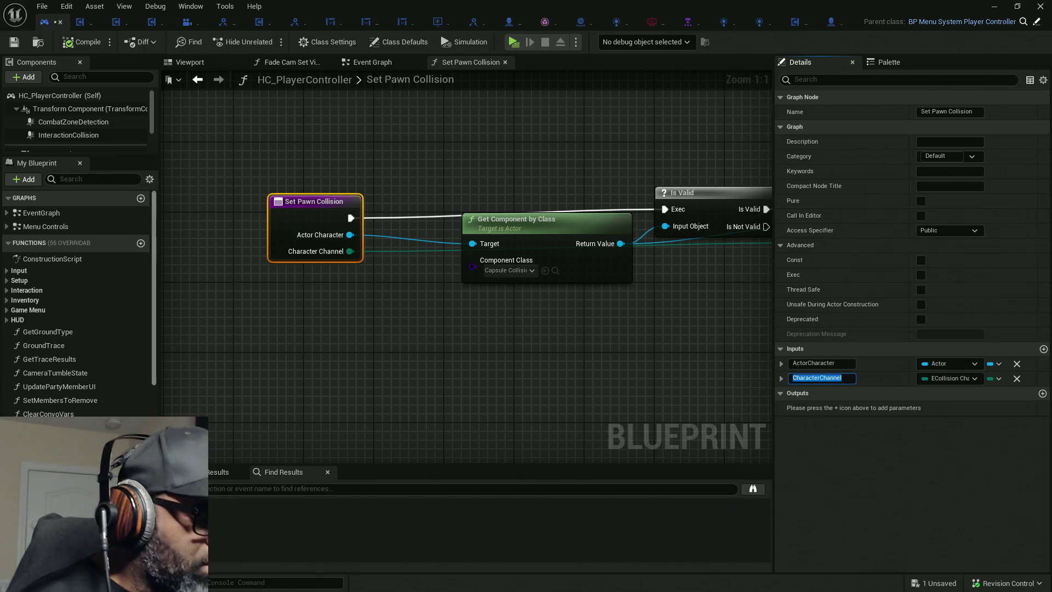
Wire a Character Channel getter into the collision node's Channel pin.
{"action": "left_click_drag", "start_coordinate": [547, 328], "coordinate": [221, 335]}
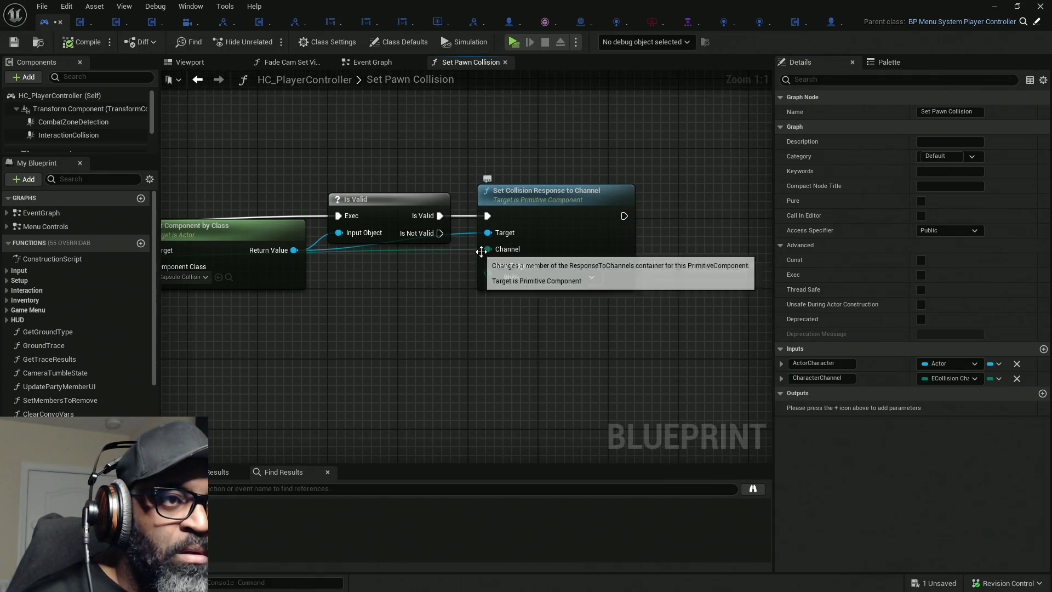
{"action": "mouse_move", "coordinate": [489, 257]}
{"action": "left_mouse_down"}
{"action": "mouse_move", "coordinate": [402, 314]}
{"action": "mouse_move", "coordinate": [393, 275]}
{"action": "mouse_move", "coordinate": [488, 305]}
{"action": "mouse_move", "coordinate": [600, 285]}
{"action": "left_mouse_up"}
{"action": "key", "text": "ctrl+v"}
{"action": "left_click", "coordinate": [471, 366]}
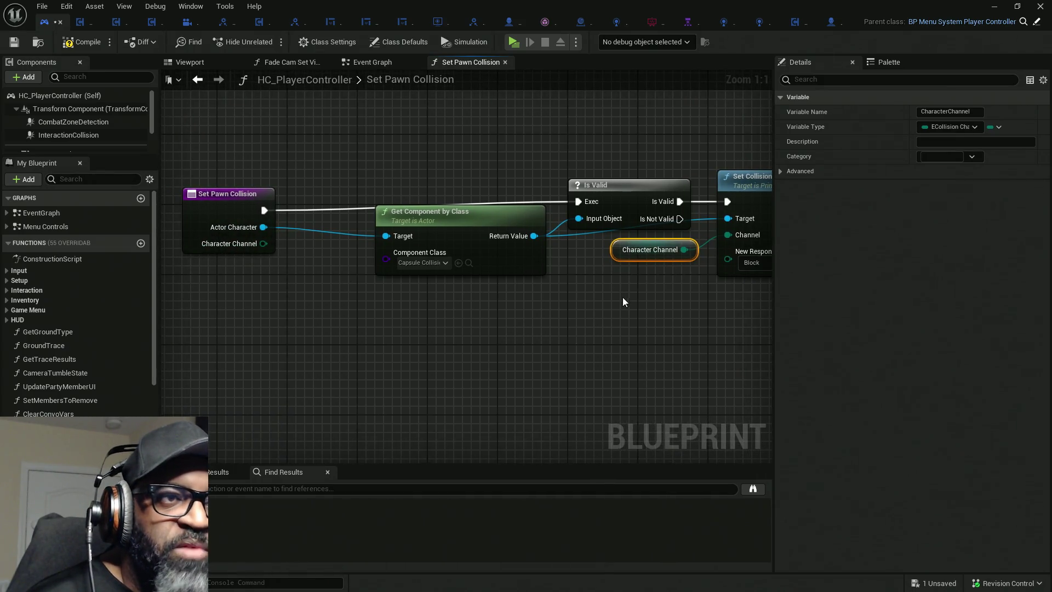
{"action": "left_click_drag", "start_coordinate": [623, 297], "coordinate": [590, 298]}
{"action": "mouse_move", "coordinate": [408, 233]}
{"action": "left_mouse_down"}
{"action": "mouse_move", "coordinate": [389, 251]}
{"action": "mouse_move", "coordinate": [357, 235]}
{"action": "mouse_move", "coordinate": [434, 263]}
{"action": "left_mouse_up"}
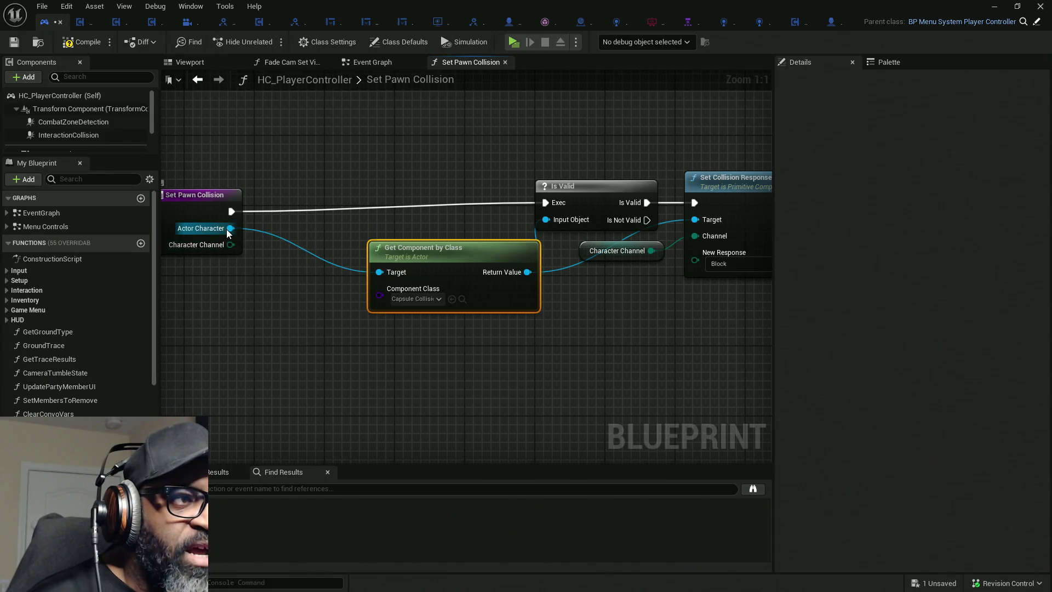
Wire an Actor Character getter into Get Component by Class's Target pin.
{"action": "left_click", "coordinate": [214, 213]}
{"action": "left_click", "coordinate": [841, 362]}
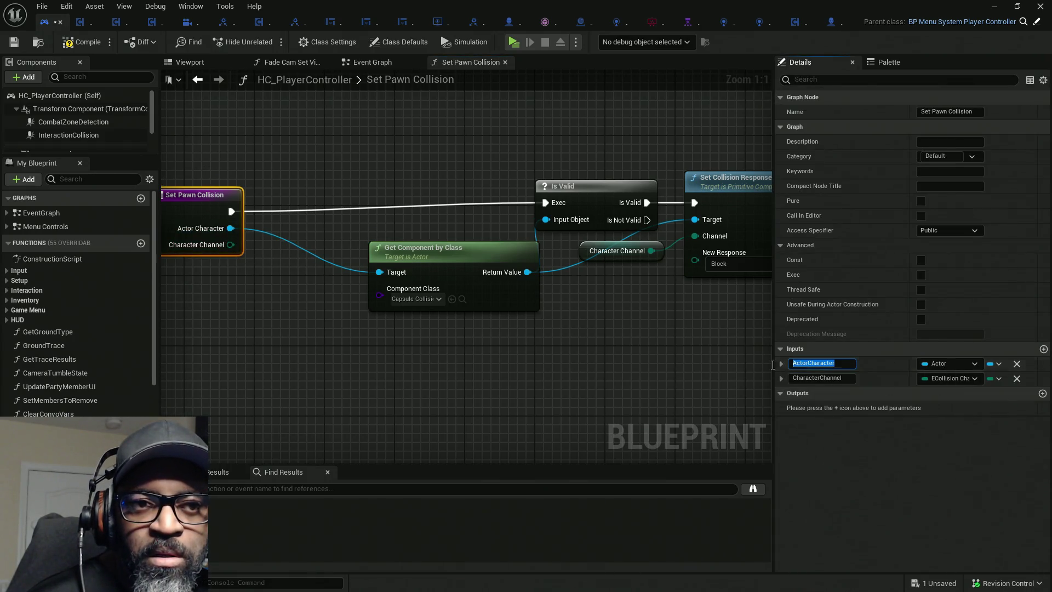
{"action": "mouse_move", "coordinate": [379, 272]}
{"action": "left_mouse_down"}
{"action": "mouse_move", "coordinate": [326, 296]}
{"action": "mouse_move", "coordinate": [307, 277]}
{"action": "mouse_move", "coordinate": [314, 270]}
{"action": "left_mouse_up"}
{"action": "type", "text": "ActorCharacter"}
{"action": "left_click", "coordinate": [398, 353]}
{"action": "left_click", "coordinate": [451, 307], "text": "ctrl"}
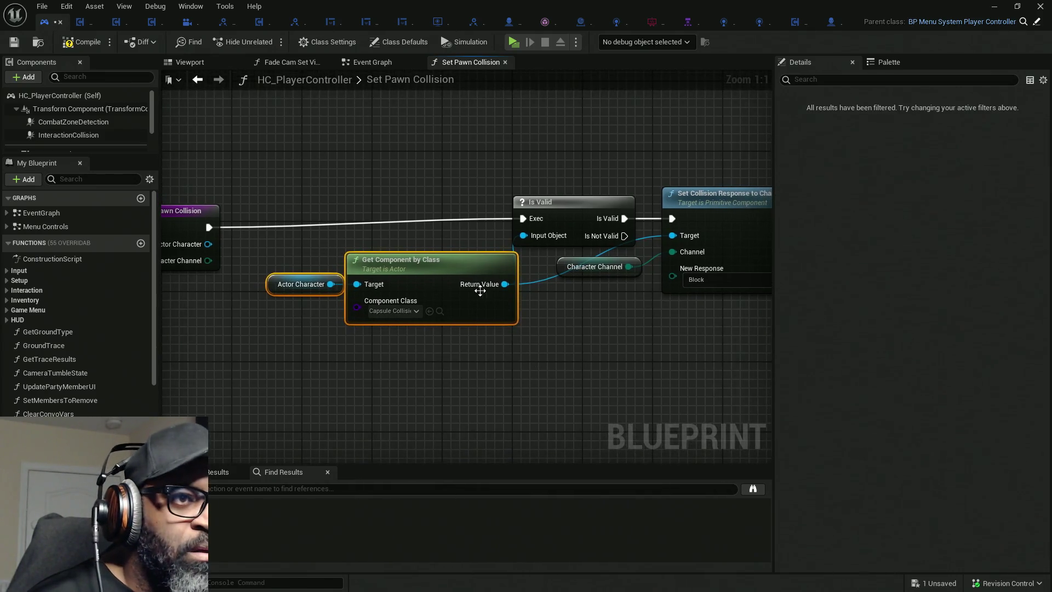
{"action": "scroll", "coordinate": [590, 333], "scroll_direction": "down", "scroll_amount": 3}
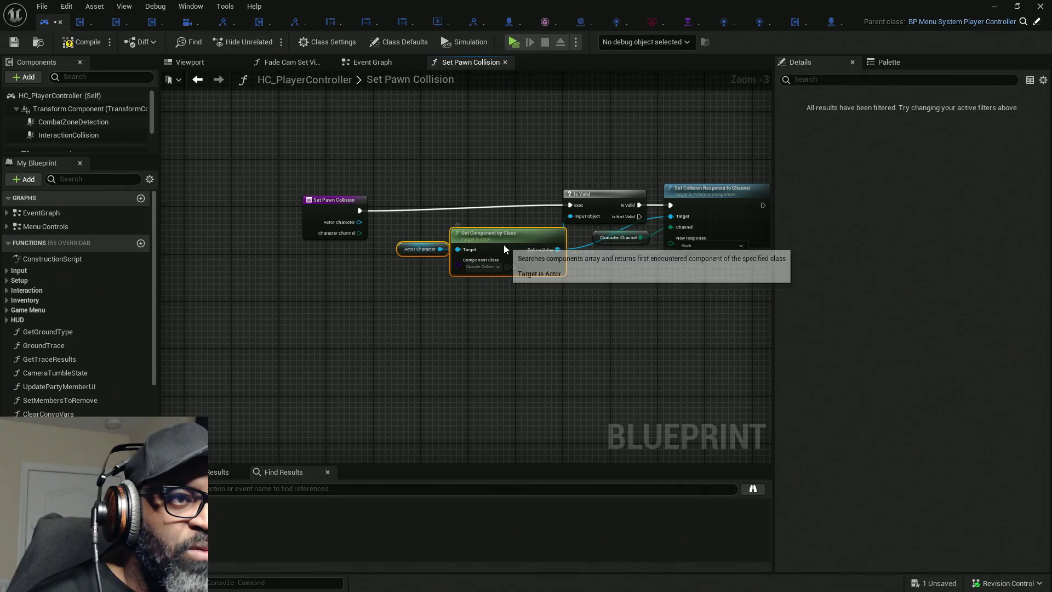
{"action": "mouse_move", "coordinate": [465, 255]}
{"action": "left_mouse_down"}
{"action": "mouse_move", "coordinate": [412, 262]}
{"action": "mouse_move", "coordinate": [455, 265]}
{"action": "left_mouse_up"}
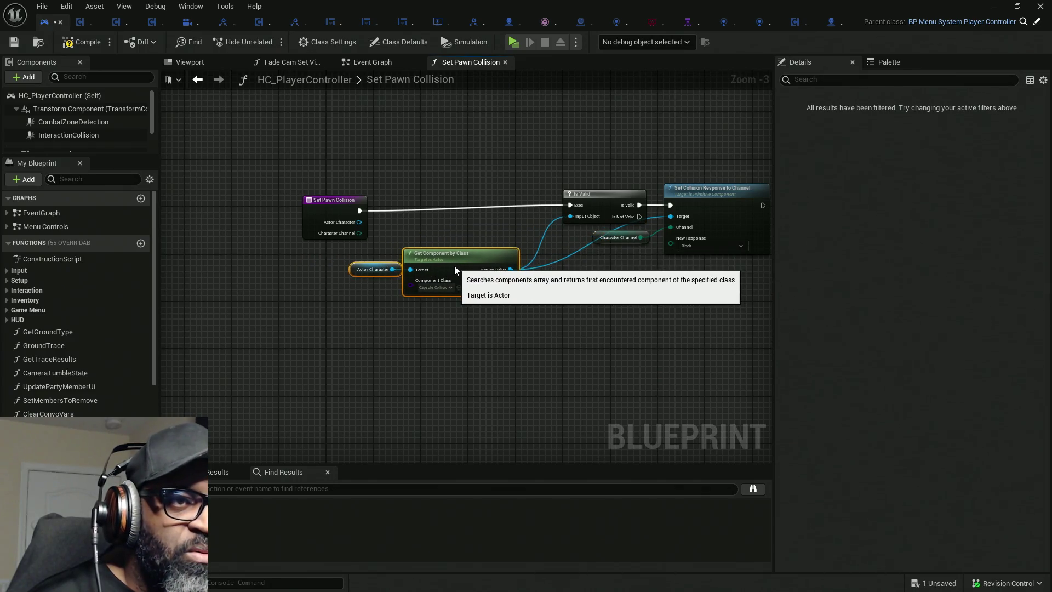
Tidy the function graph with straightened wires and a reroute point on the return value.
{"action": "left_click_drag", "start_coordinate": [635, 180], "coordinate": [705, 264]}
{"action": "left_click_drag", "start_coordinate": [716, 209], "coordinate": [677, 217]}
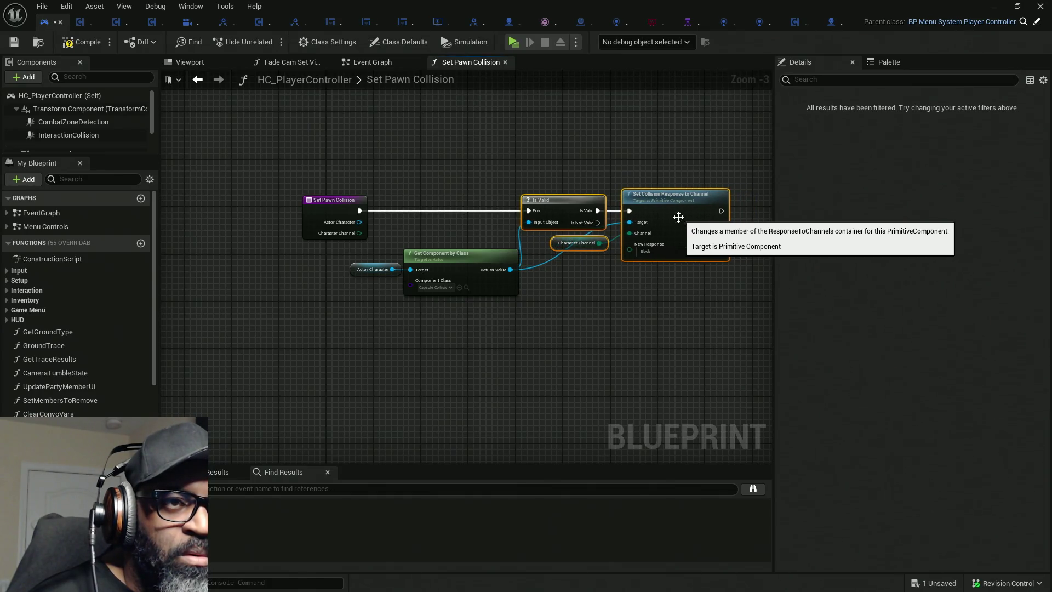
{"action": "scroll", "coordinate": [540, 284], "scroll_direction": "up", "scroll_amount": 2}
{"action": "left_click", "coordinate": [271, 176], "text": "shift"}
{"action": "key", "text": "q"}
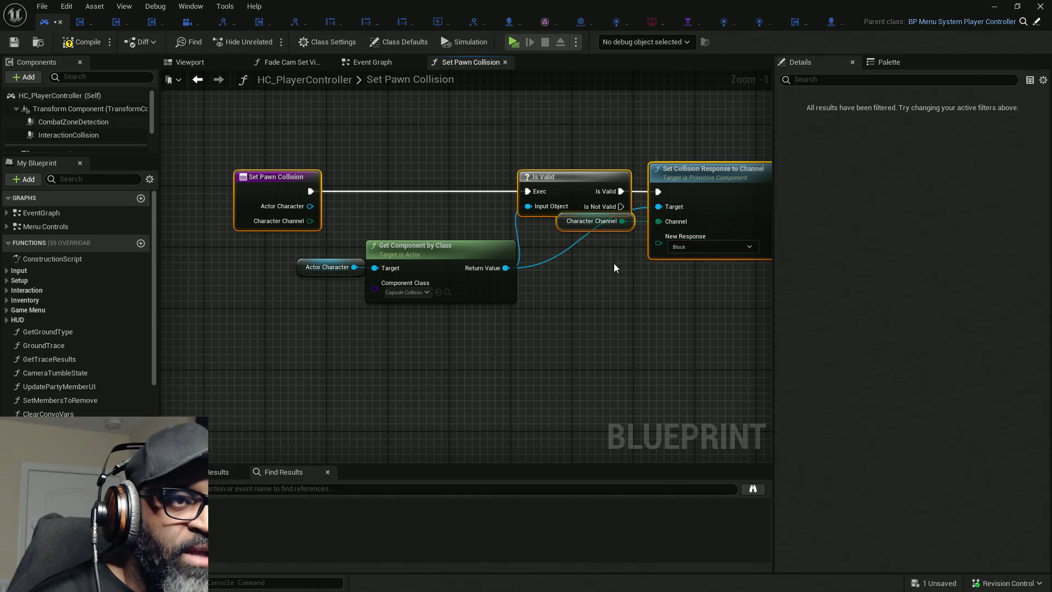
{"action": "left_click", "coordinate": [613, 267]}
{"action": "mouse_move", "coordinate": [339, 232]}
{"action": "left_mouse_down"}
{"action": "mouse_move", "coordinate": [481, 291]}
{"action": "mouse_move", "coordinate": [480, 272]}
{"action": "mouse_move", "coordinate": [445, 271]}
{"action": "left_mouse_up"}
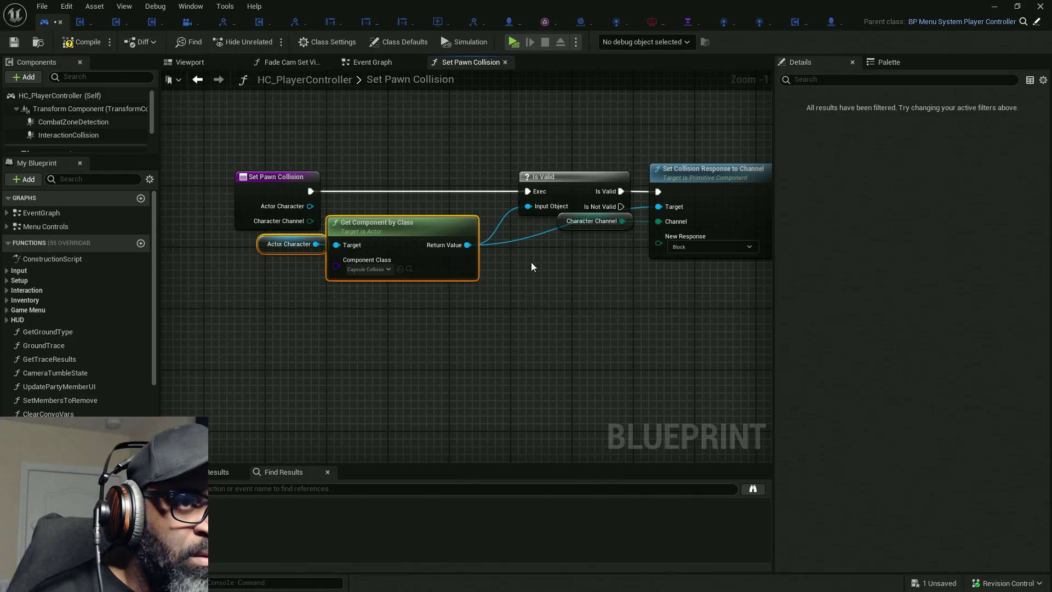
{"action": "double_click", "coordinate": [538, 236]}
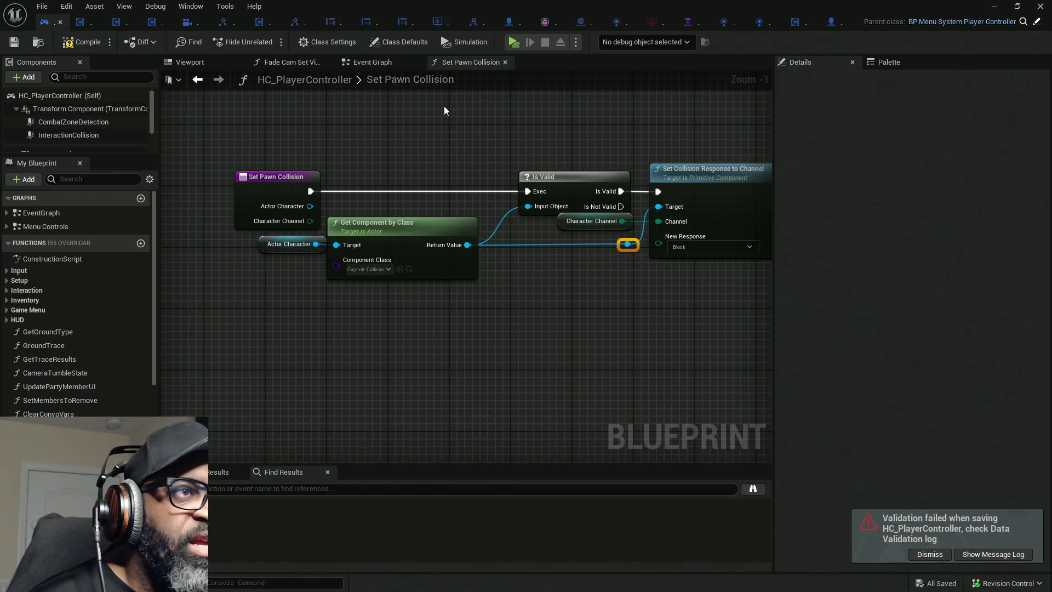
{"action": "left_click", "coordinate": [373, 64]}
Set the first Set Pawn Collision call's Character Channel to AICharacter.
{"action": "scroll", "coordinate": [354, 274], "scroll_direction": "down", "scroll_amount": 1}
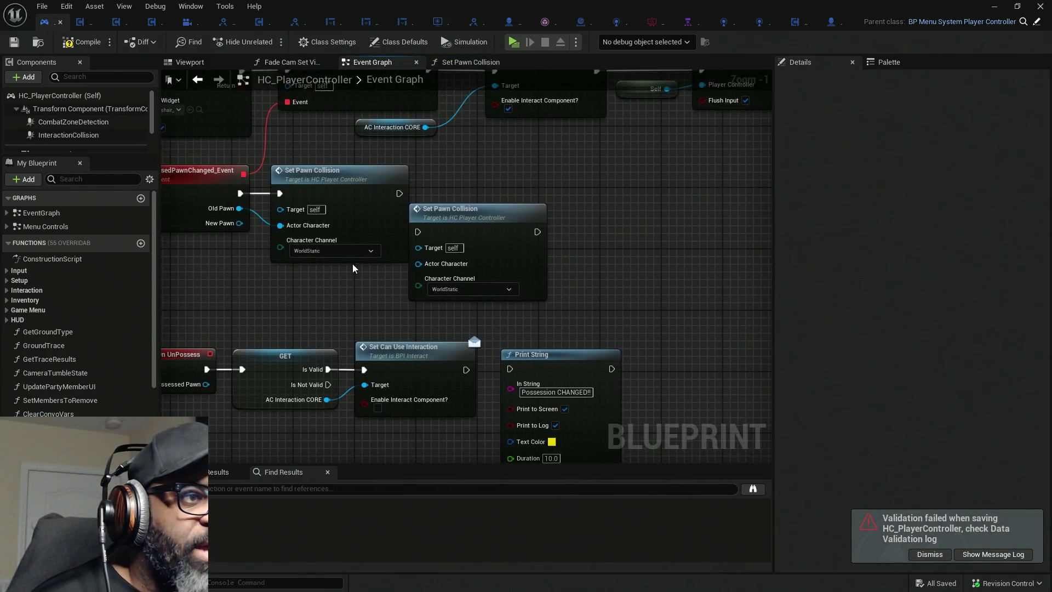
{"action": "scroll", "coordinate": [363, 263], "scroll_direction": "up", "scroll_amount": 1}
{"action": "left_click", "coordinate": [363, 260]}
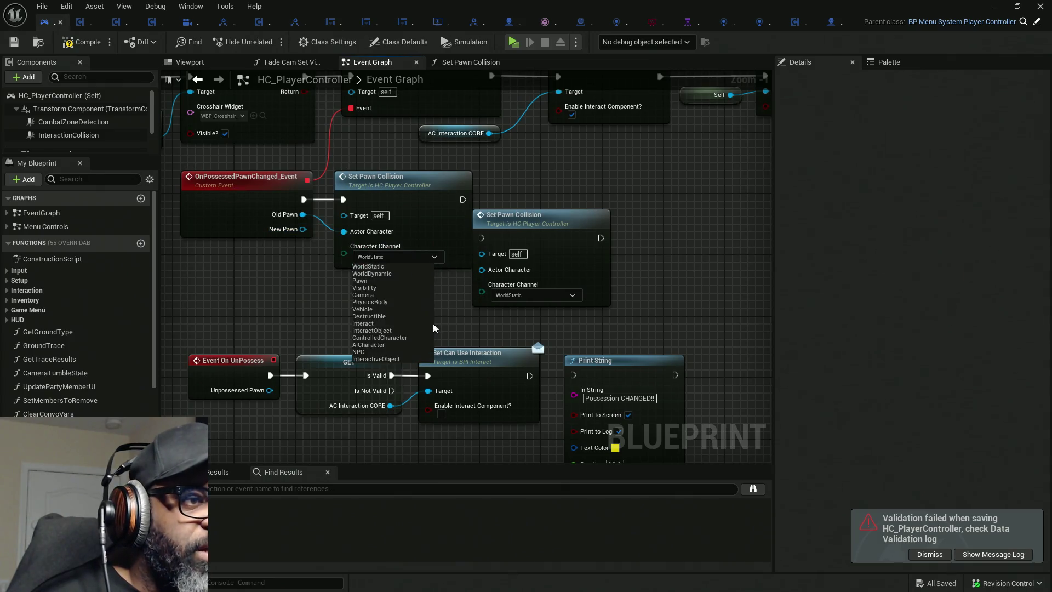
{"action": "left_click", "coordinate": [379, 344]}
Connect New Pawn to the second call's Actor Character pin, routed through two reroute points.
{"action": "left_click_drag", "start_coordinate": [534, 234], "coordinate": [564, 203]}
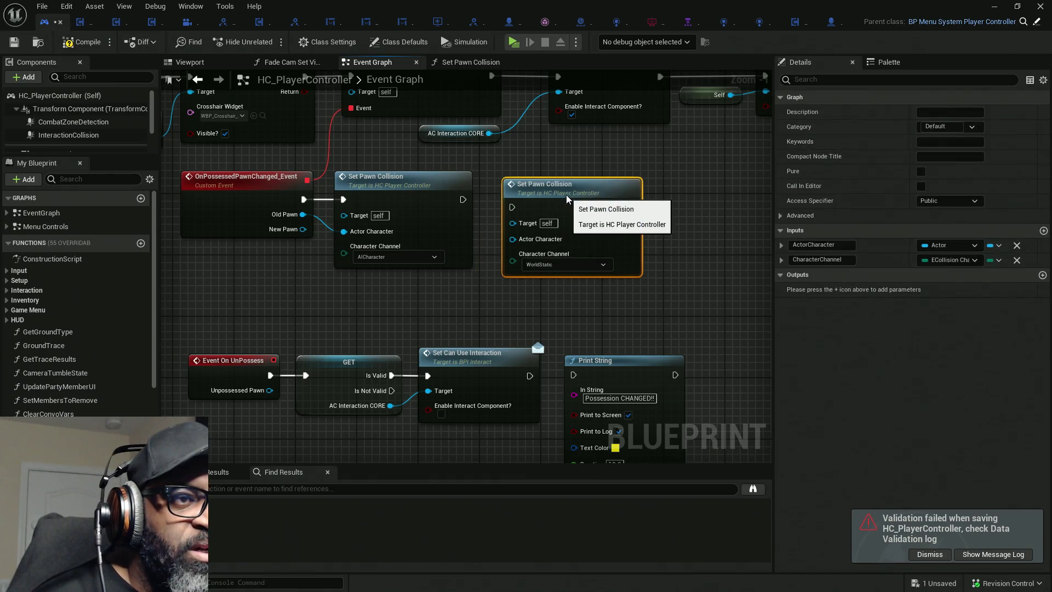
{"action": "mouse_move", "coordinate": [303, 229]}
{"action": "left_mouse_down"}
{"action": "mouse_move", "coordinate": [468, 257]}
{"action": "mouse_move", "coordinate": [520, 243]}
{"action": "left_mouse_up"}
{"action": "left_click", "coordinate": [482, 237]}
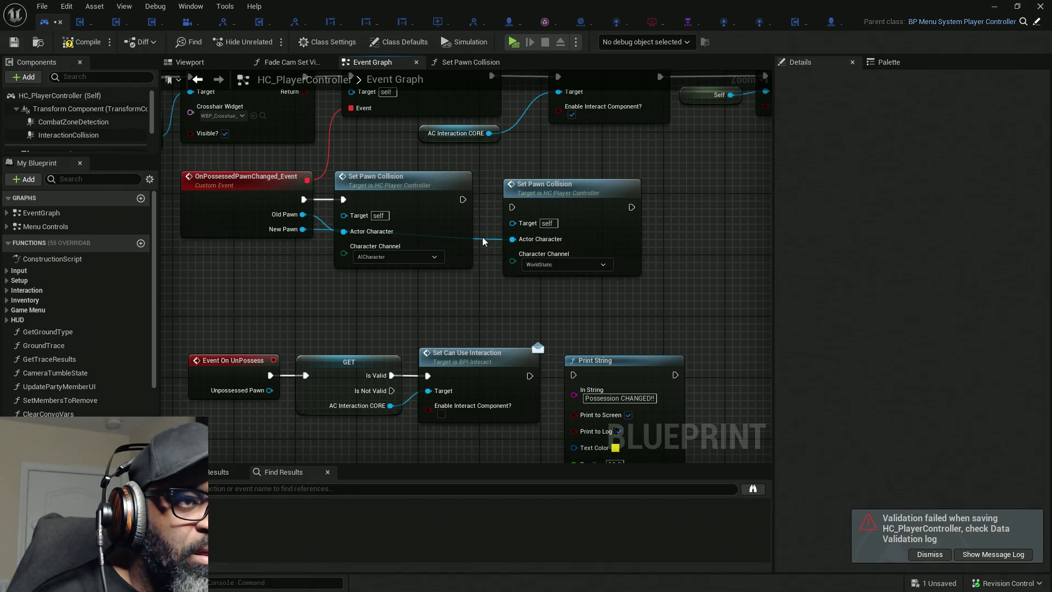
{"action": "double_click", "coordinate": [481, 239]}
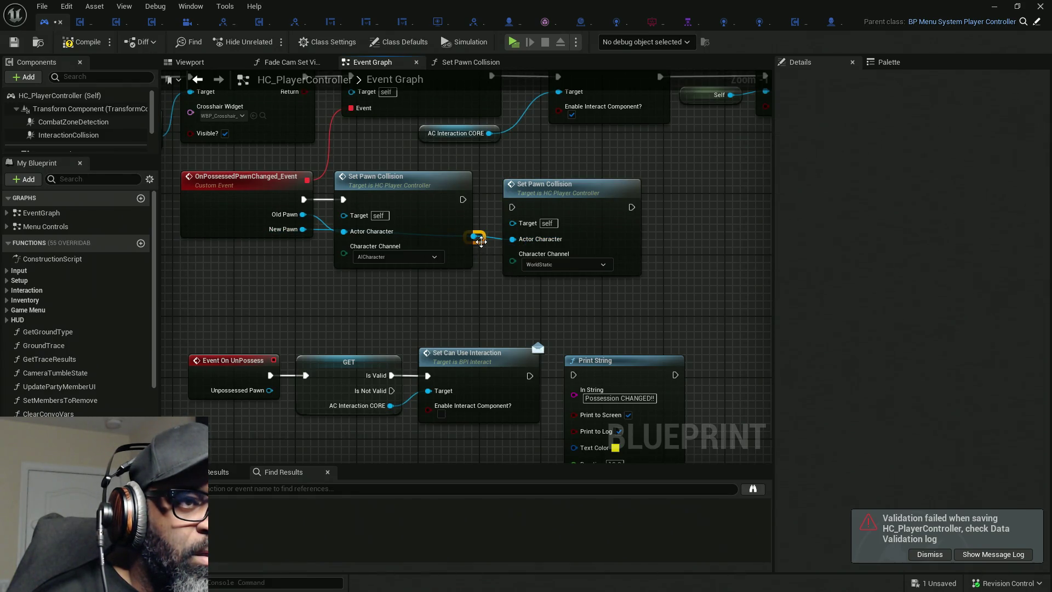
{"action": "left_click_drag", "start_coordinate": [482, 250], "coordinate": [478, 296]}
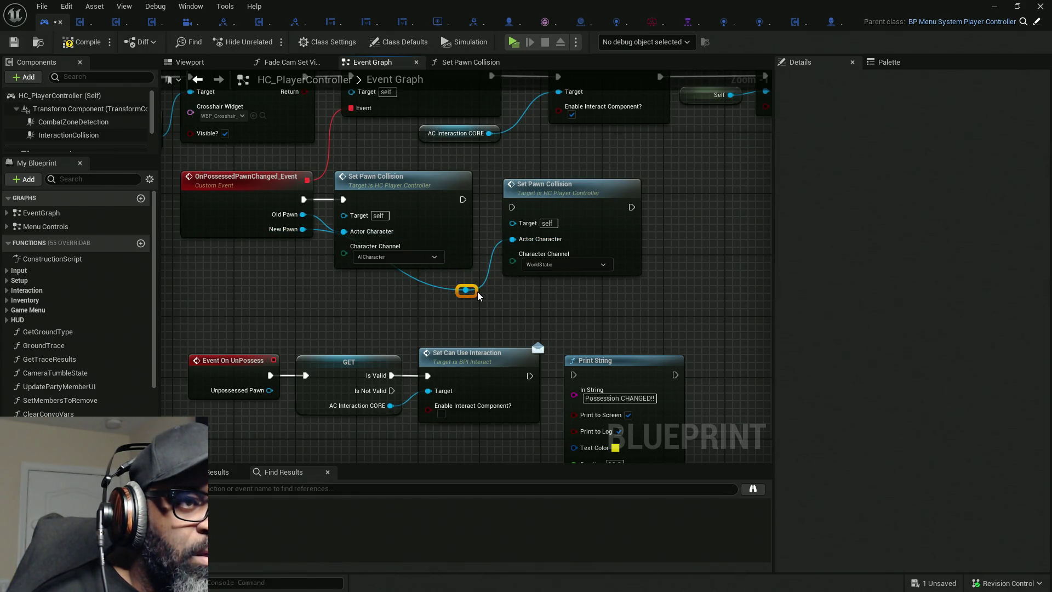
{"action": "double_click", "coordinate": [425, 281]}
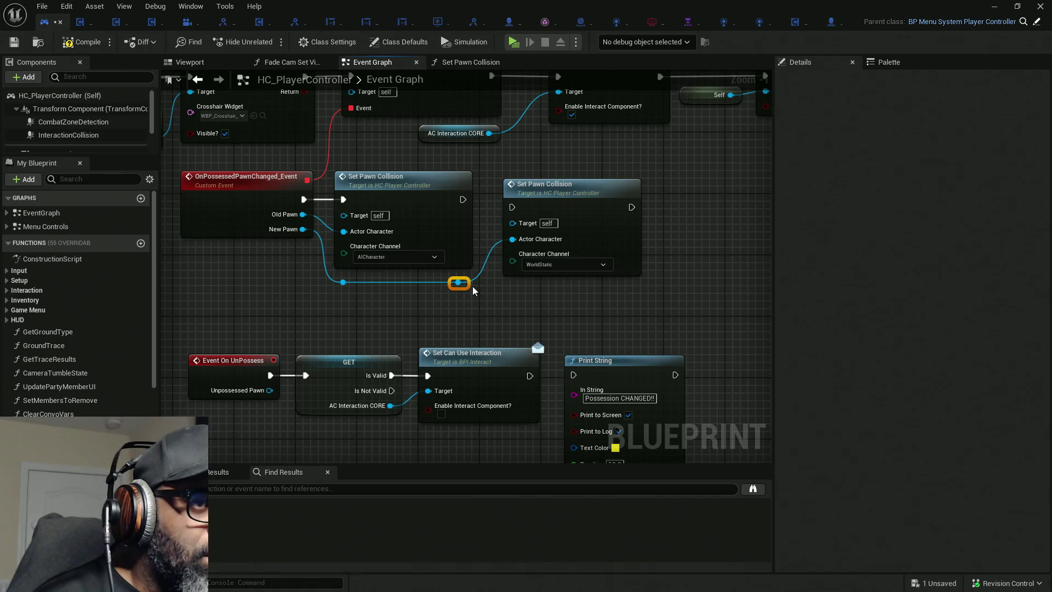
Run the second Set Pawn Collision after the first and set its channel to ControlledCharacter.
{"action": "left_click", "coordinate": [440, 197]}
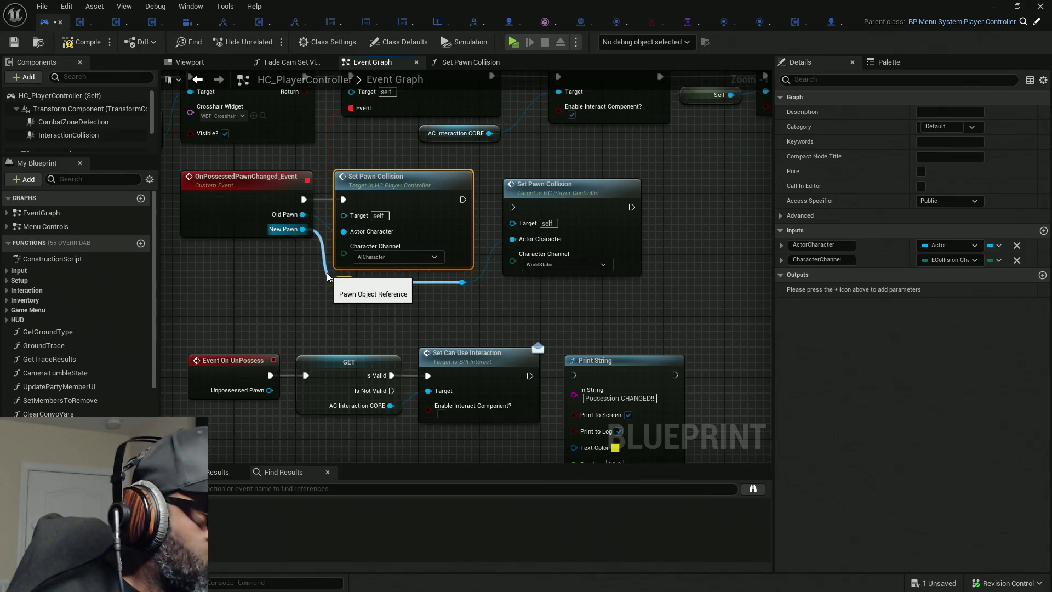
{"action": "left_click", "coordinate": [530, 312]}
{"action": "left_click_drag", "start_coordinate": [511, 207], "coordinate": [463, 199]}
{"action": "left_click_drag", "start_coordinate": [557, 210], "coordinate": [557, 199]}
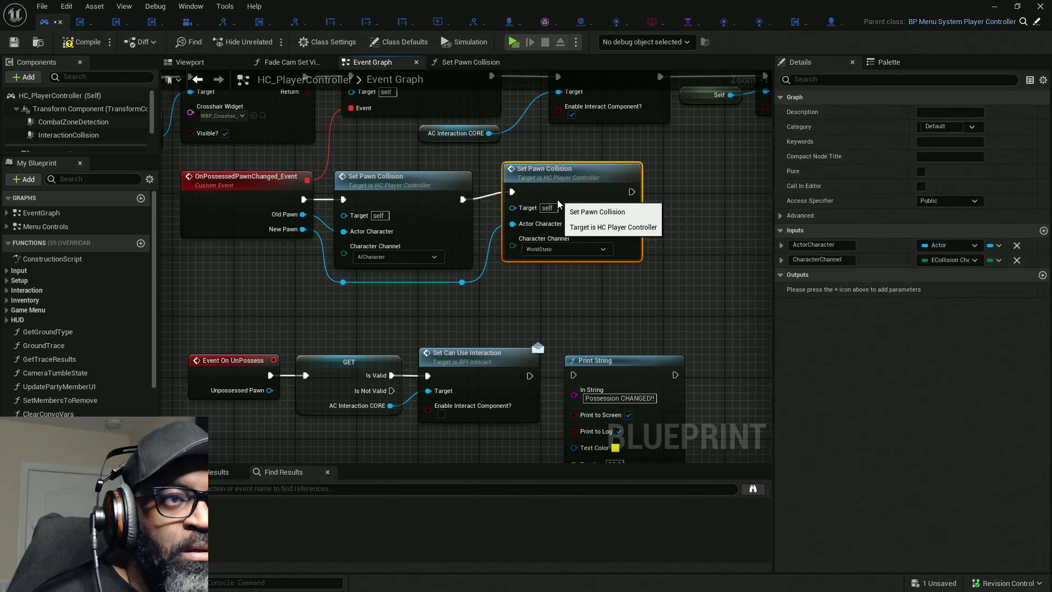
{"action": "left_click", "coordinate": [552, 257]}
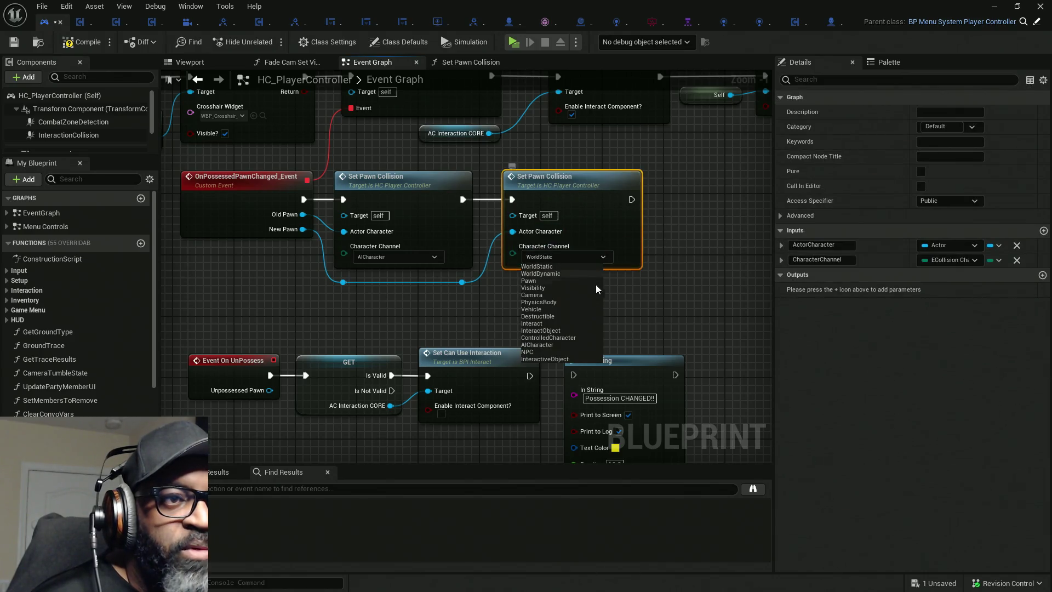
{"action": "left_click", "coordinate": [554, 337]}
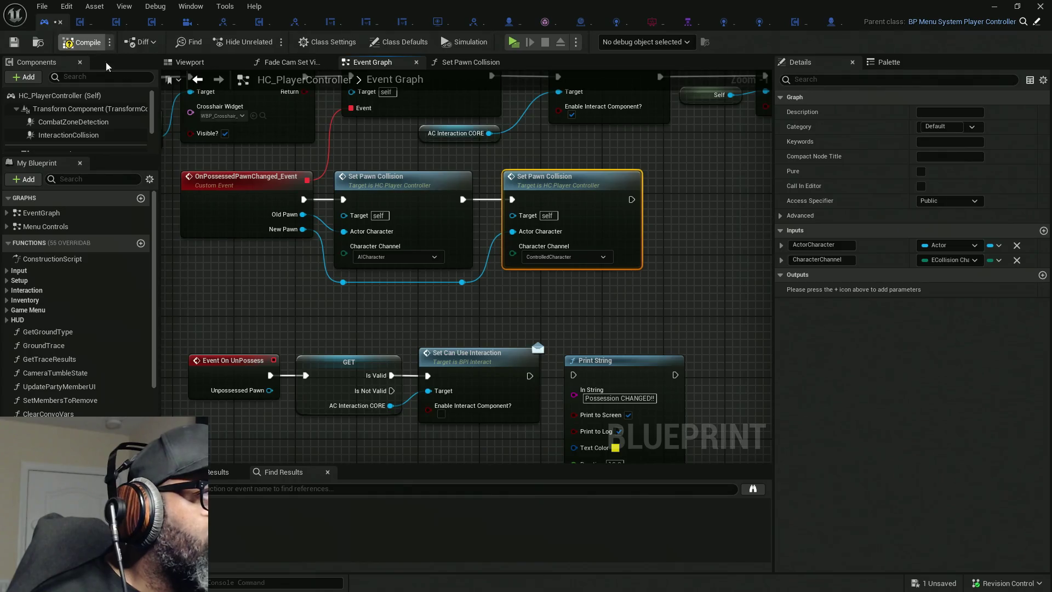
{"action": "mouse_move", "coordinate": [471, 290]}
{"action": "left_mouse_down"}
{"action": "mouse_move", "coordinate": [528, 284]}
{"action": "mouse_move", "coordinate": [305, 281]}
{"action": "mouse_move", "coordinate": [476, 235]}
{"action": "left_mouse_up"}
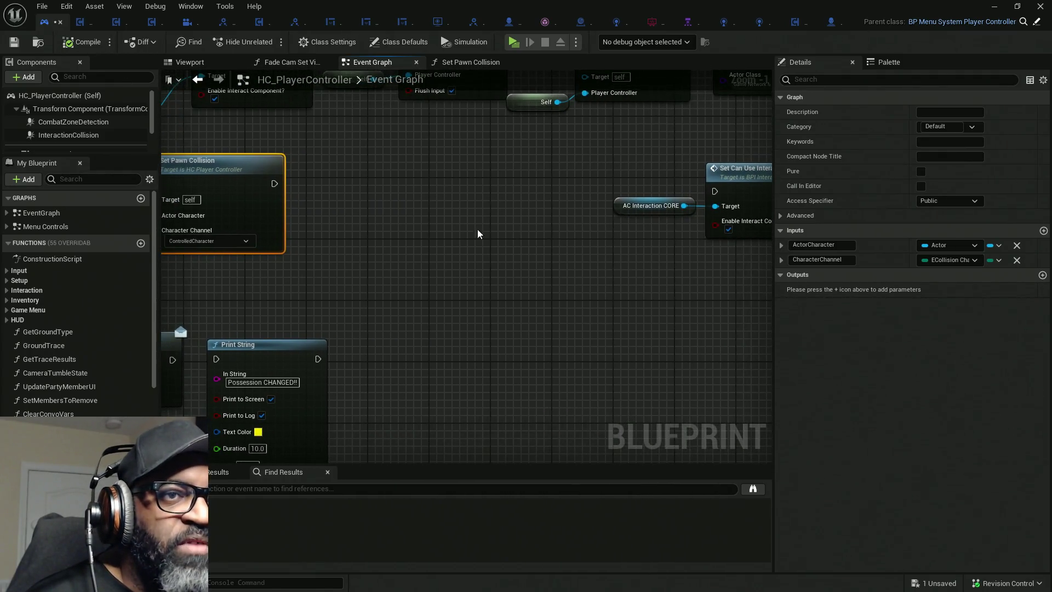
Run Set Pawn Collision into Set Can Use Interaction, then compile and save HC_PlayerController.
{"action": "mouse_move", "coordinate": [273, 184]}
{"action": "left_mouse_down"}
{"action": "mouse_move", "coordinate": [715, 195]}
{"action": "mouse_move", "coordinate": [574, 178]}
{"action": "mouse_move", "coordinate": [431, 183]}
{"action": "left_mouse_up"}
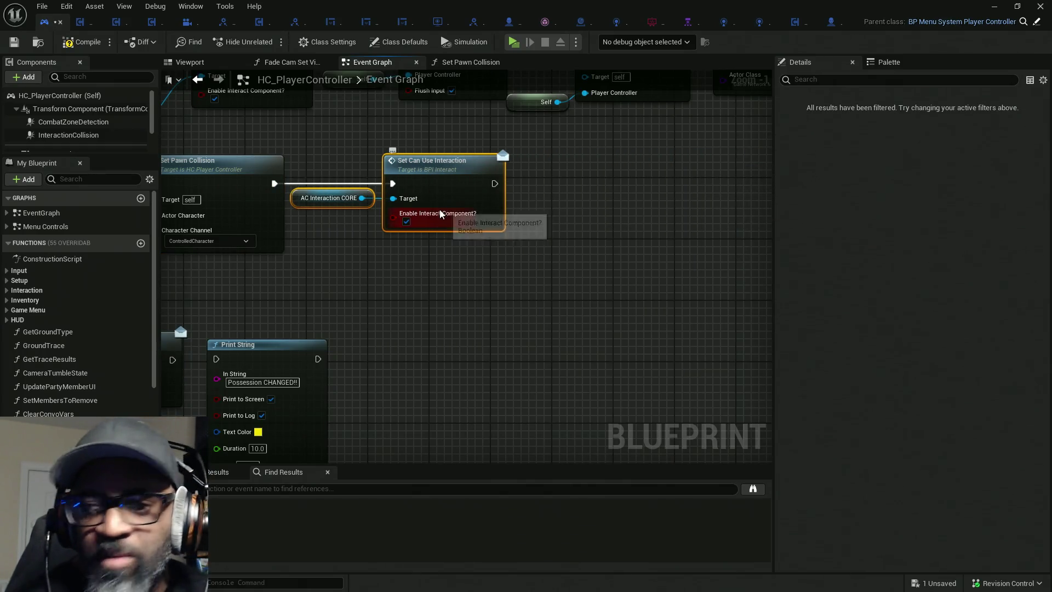
{"action": "left_click", "coordinate": [80, 43]}
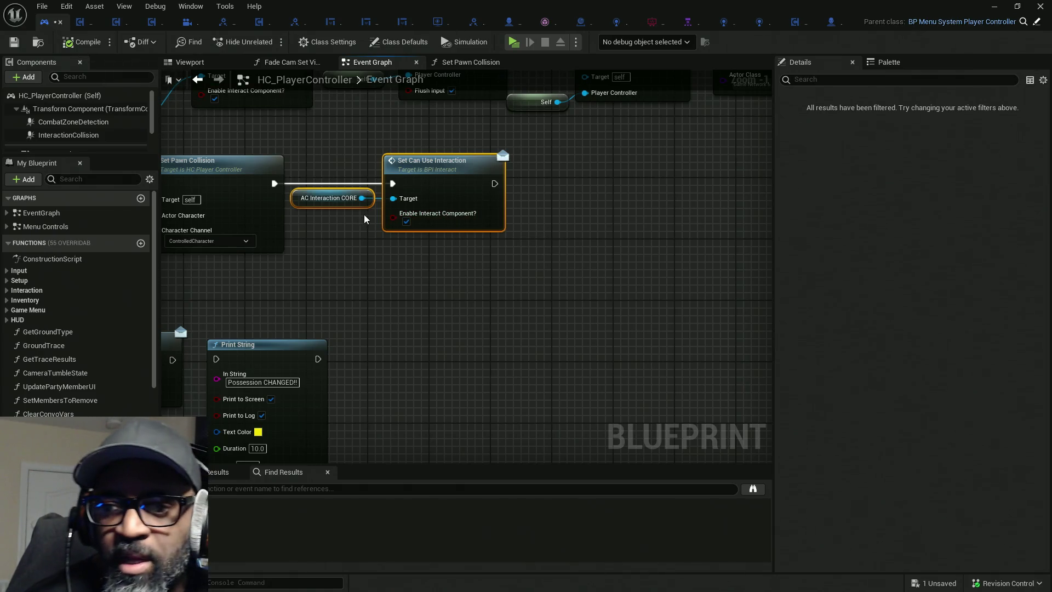
{"action": "key", "text": "ctrl+s"}
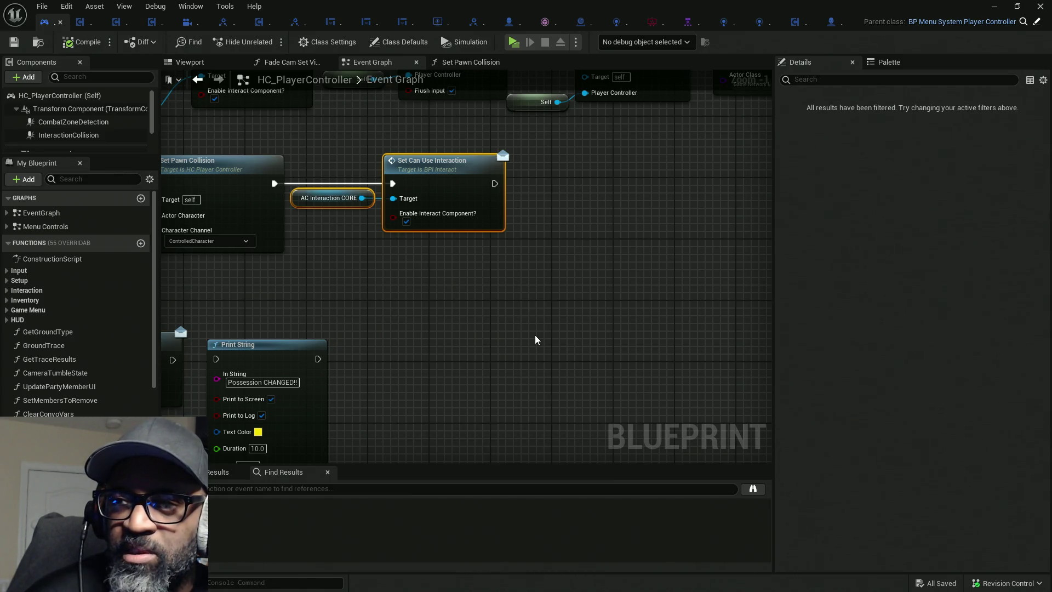
Move the four lower nodes up, review the possession chain, save again, and return to the level editor.
{"action": "left_click", "coordinate": [530, 347]}
{"action": "scroll", "coordinate": [504, 279], "scroll_direction": "down", "scroll_amount": 2}
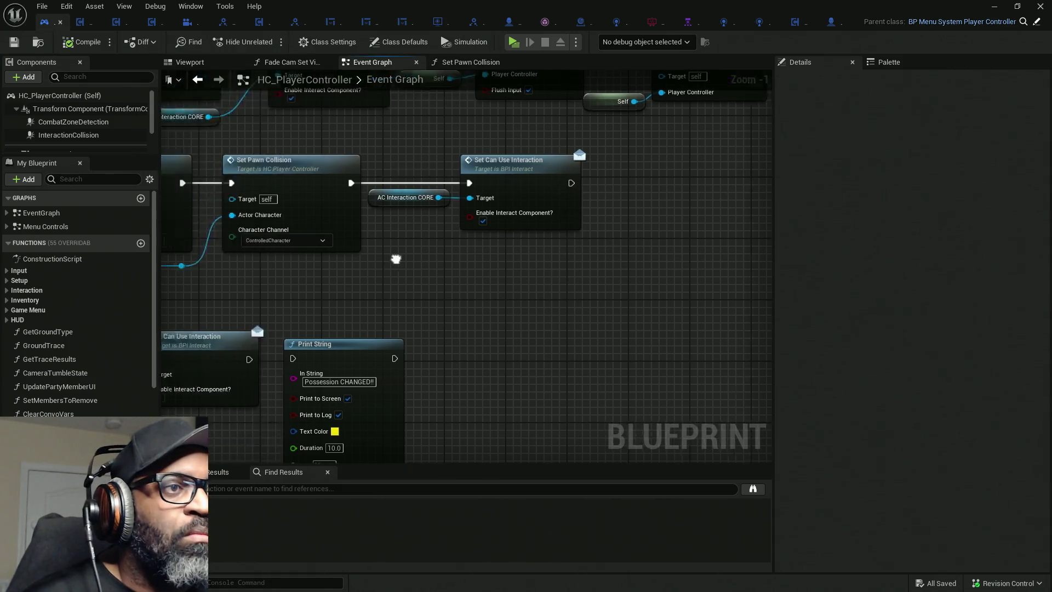
{"action": "mouse_move", "coordinate": [205, 237]}
{"action": "left_mouse_down"}
{"action": "mouse_move", "coordinate": [552, 347]}
{"action": "mouse_move", "coordinate": [552, 328]}
{"action": "mouse_move", "coordinate": [587, 322]}
{"action": "left_mouse_up"}
{"action": "left_click", "coordinate": [373, 324]}
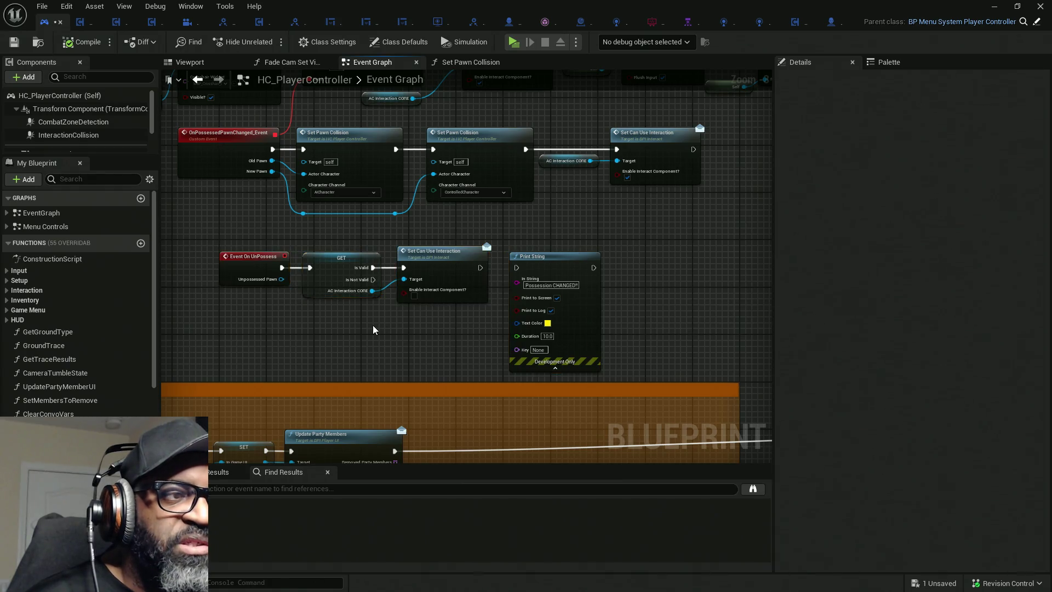
{"action": "scroll", "coordinate": [373, 324], "scroll_direction": "up", "scroll_amount": 3}
{"action": "scroll", "coordinate": [401, 326], "scroll_direction": "down", "scroll_amount": 2}
{"action": "left_click_drag", "start_coordinate": [399, 322], "coordinate": [428, 357]}
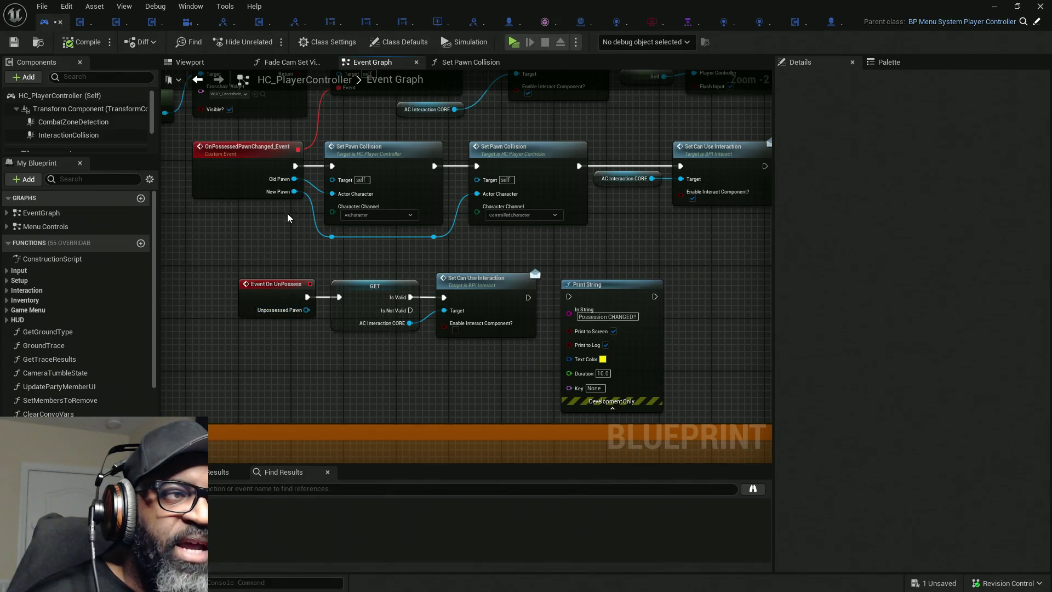
{"action": "left_click", "coordinate": [241, 147]}
{"action": "mouse_move", "coordinate": [649, 280]}
{"action": "left_mouse_down"}
{"action": "mouse_move", "coordinate": [458, 275]}
{"action": "mouse_move", "coordinate": [459, 131]}
{"action": "left_mouse_up"}
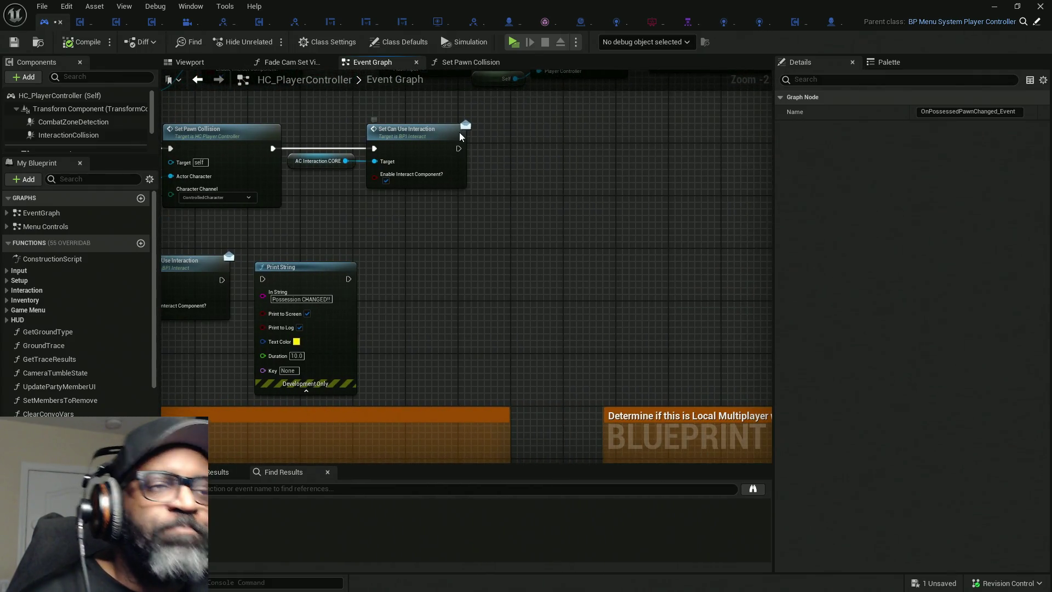
{"action": "key", "text": "ctrl+s"}
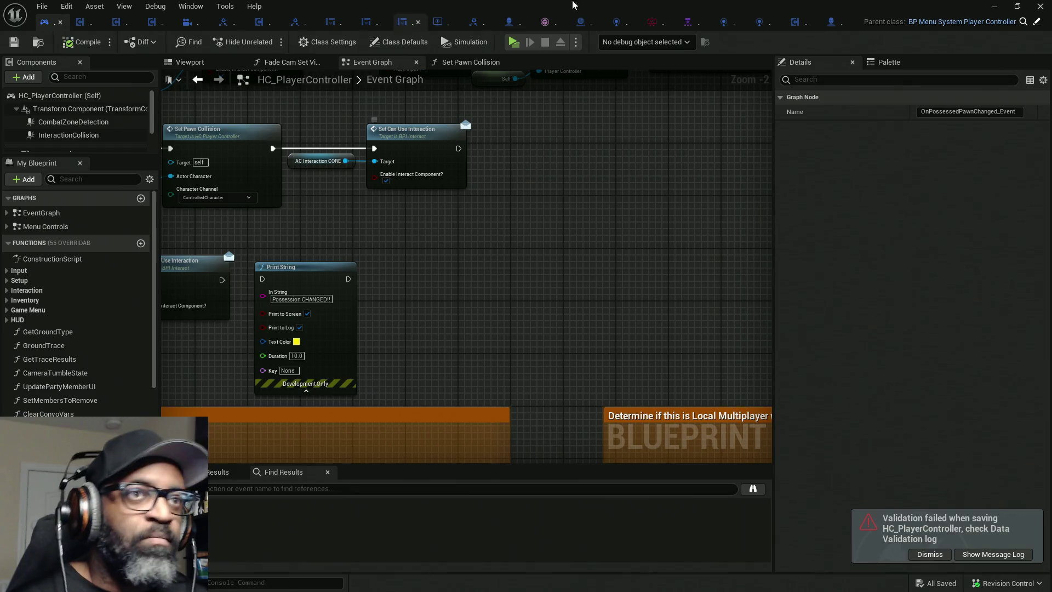
{"action": "key", "text": "alt+Tab"}
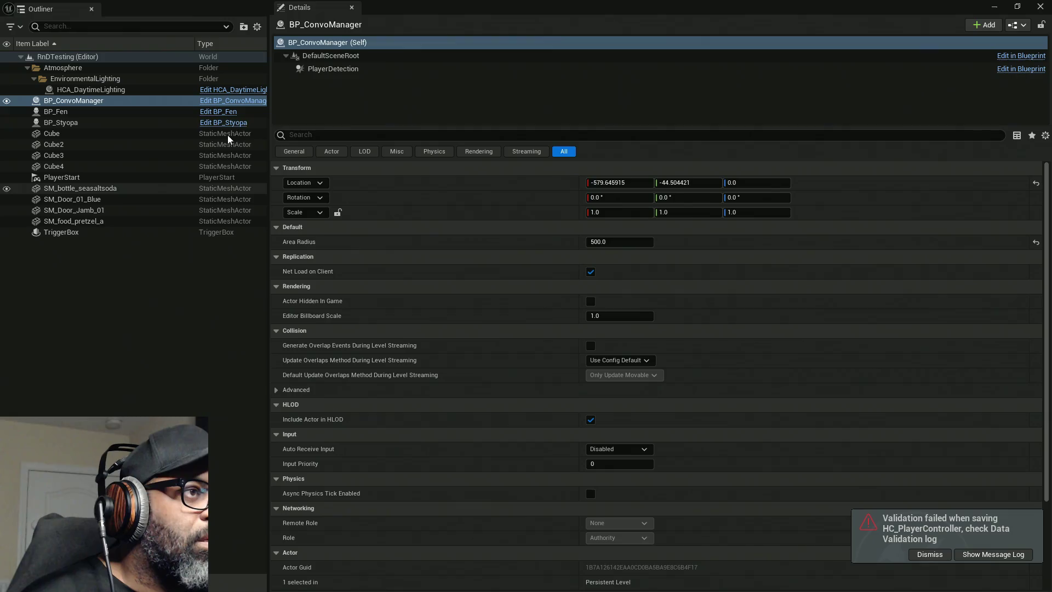
Dismiss the validation notice and add an On Component Begin Overlap event for PlayerDetection.
{"action": "left_click", "coordinate": [929, 554]}
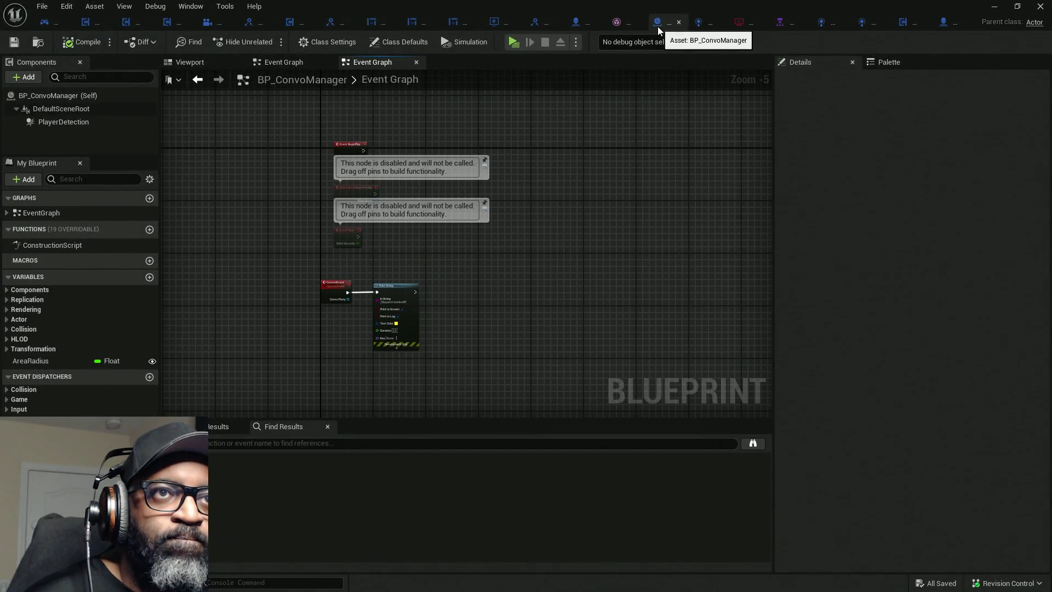
{"action": "scroll", "coordinate": [426, 255], "scroll_direction": "up", "scroll_amount": 1}
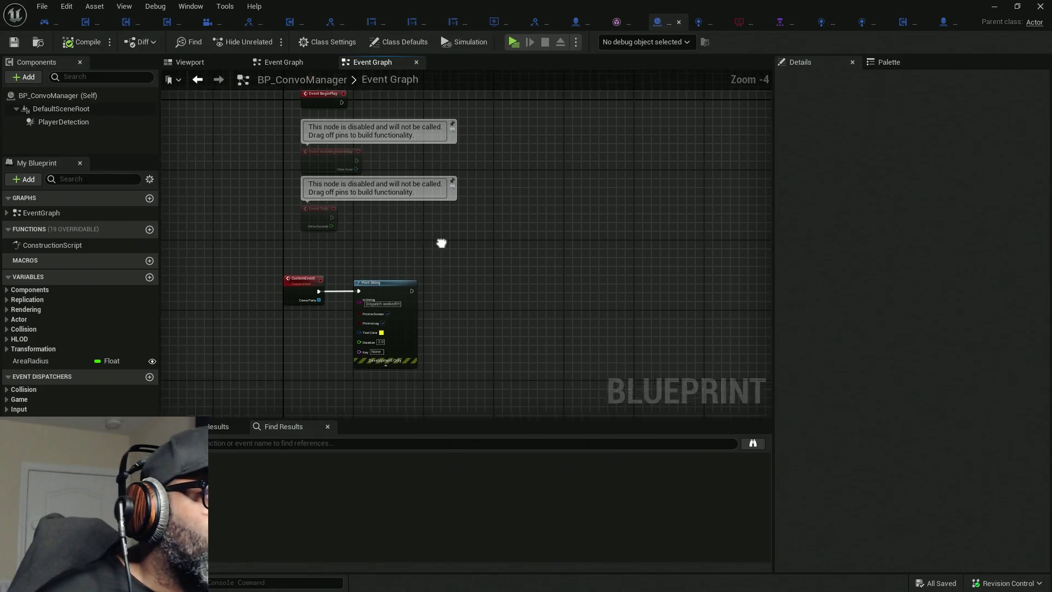
{"action": "left_click", "coordinate": [67, 123]}
{"action": "scroll", "coordinate": [431, 215], "scroll_direction": "down", "scroll_amount": 1}
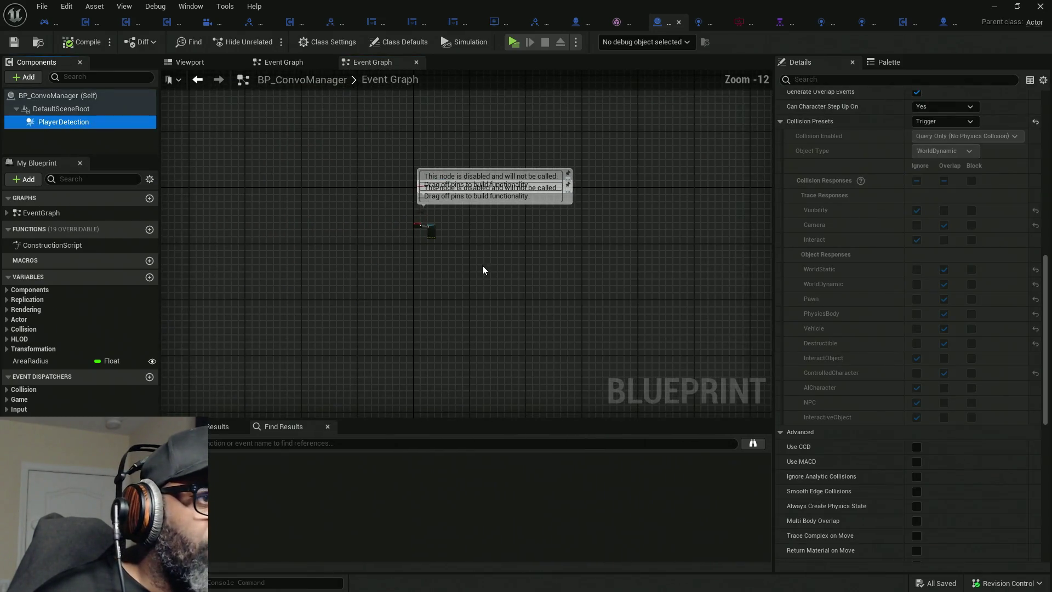
{"action": "scroll", "coordinate": [945, 372], "scroll_direction": "down", "scroll_amount": 10}
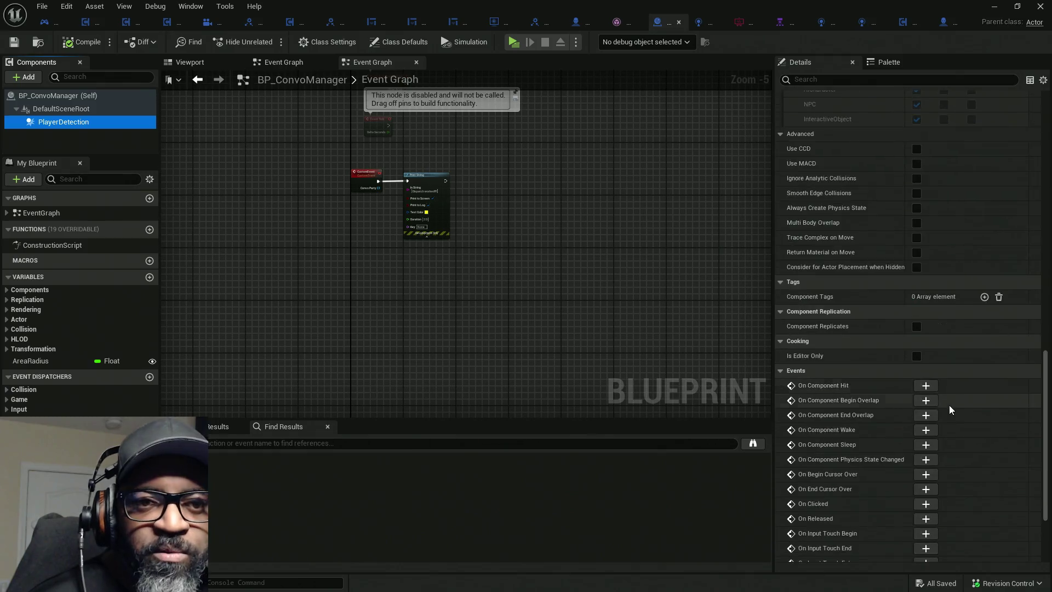
{"action": "left_click", "coordinate": [925, 273]}
Add an On Component End Overlap event for PlayerDetection.
{"action": "scroll", "coordinate": [453, 260], "scroll_direction": "up", "scroll_amount": 6}
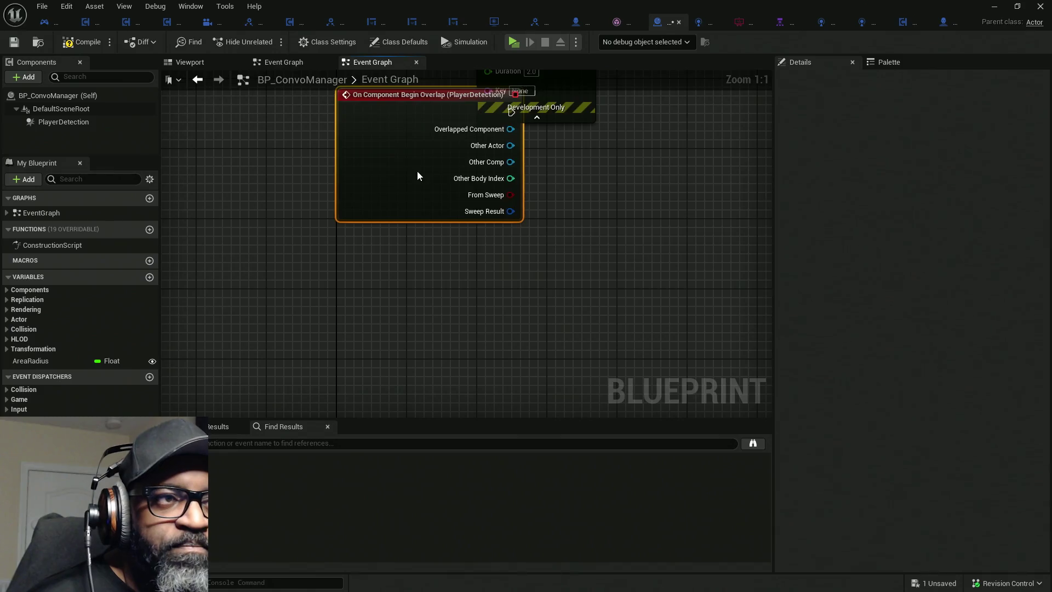
{"action": "scroll", "coordinate": [664, 323], "scroll_direction": "down", "scroll_amount": 5}
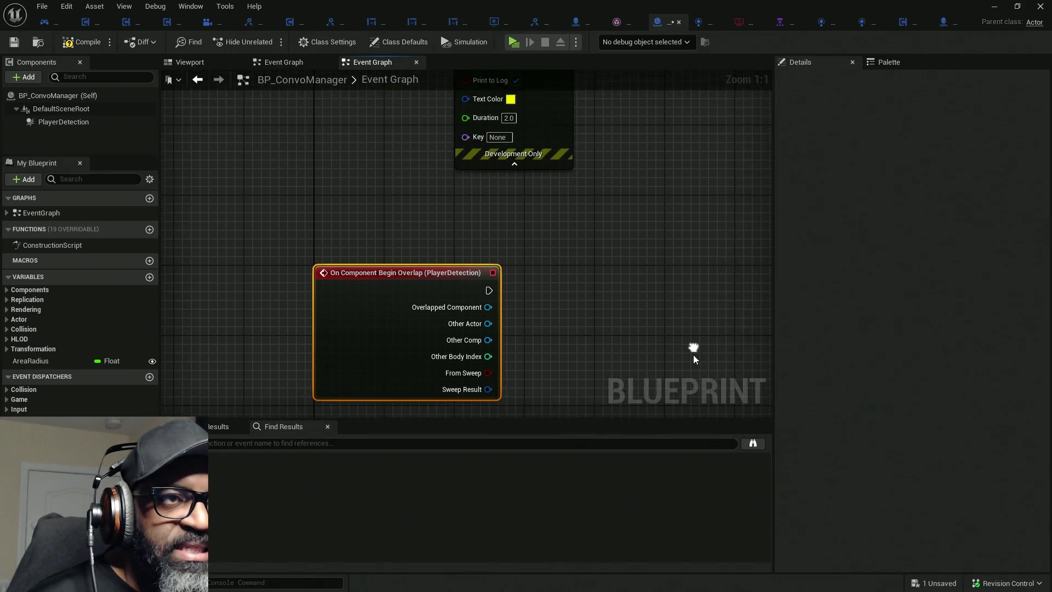
{"action": "scroll", "coordinate": [486, 176], "scroll_direction": "up", "scroll_amount": 4}
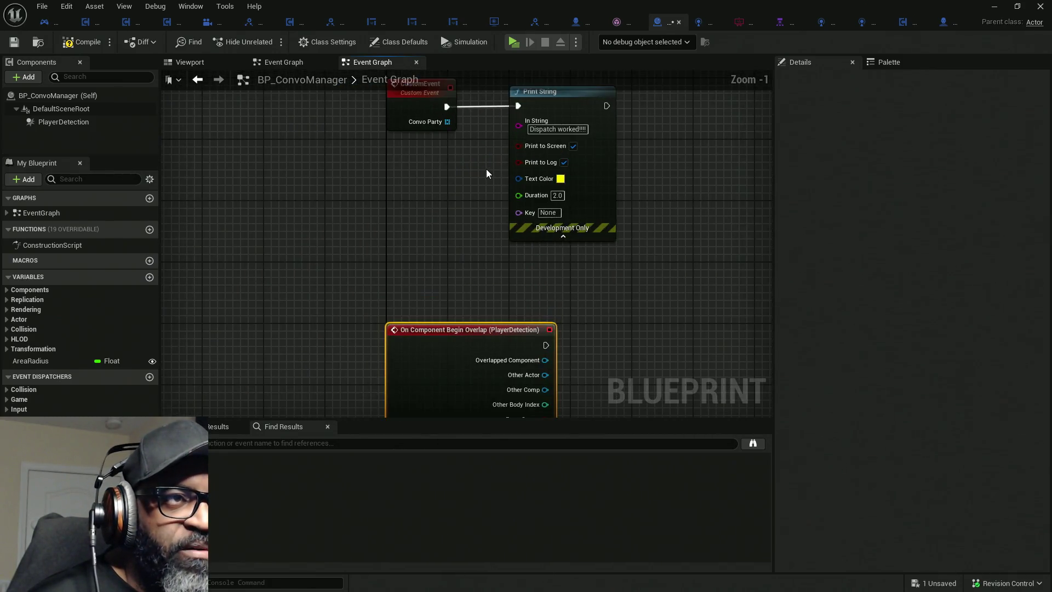
{"action": "scroll", "coordinate": [564, 263], "scroll_direction": "down", "scroll_amount": 3}
{"action": "left_click", "coordinate": [106, 121]}
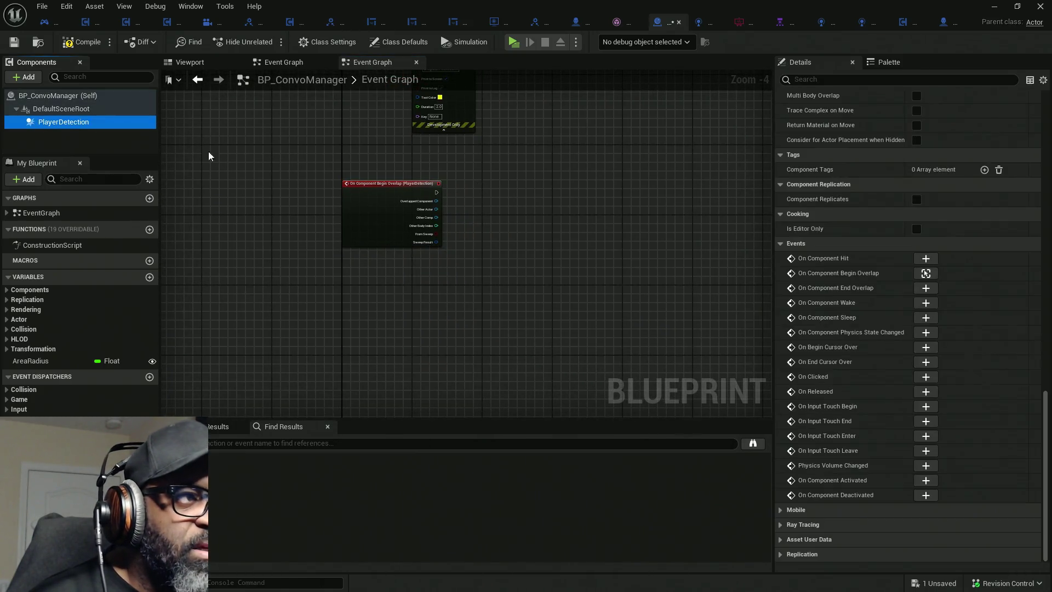
{"action": "left_click", "coordinate": [922, 289]}
{"action": "scroll", "coordinate": [455, 252], "scroll_direction": "up", "scroll_amount": 4}
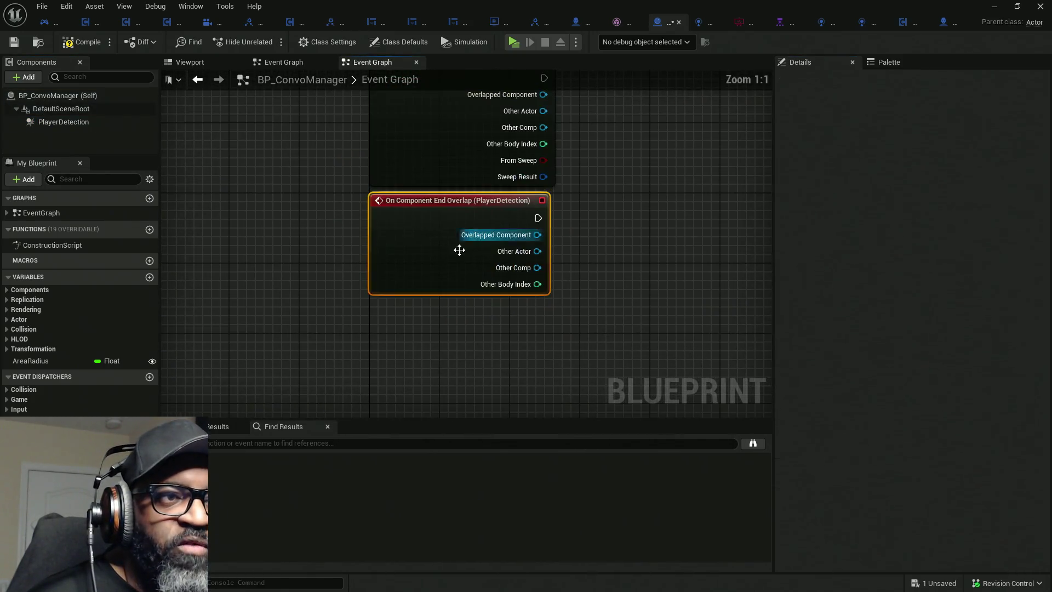
{"action": "mouse_move", "coordinate": [453, 293]}
{"action": "left_mouse_down"}
{"action": "mouse_move", "coordinate": [535, 327]}
{"action": "mouse_move", "coordinate": [527, 344]}
{"action": "mouse_move", "coordinate": [473, 297]}
{"action": "left_mouse_up"}
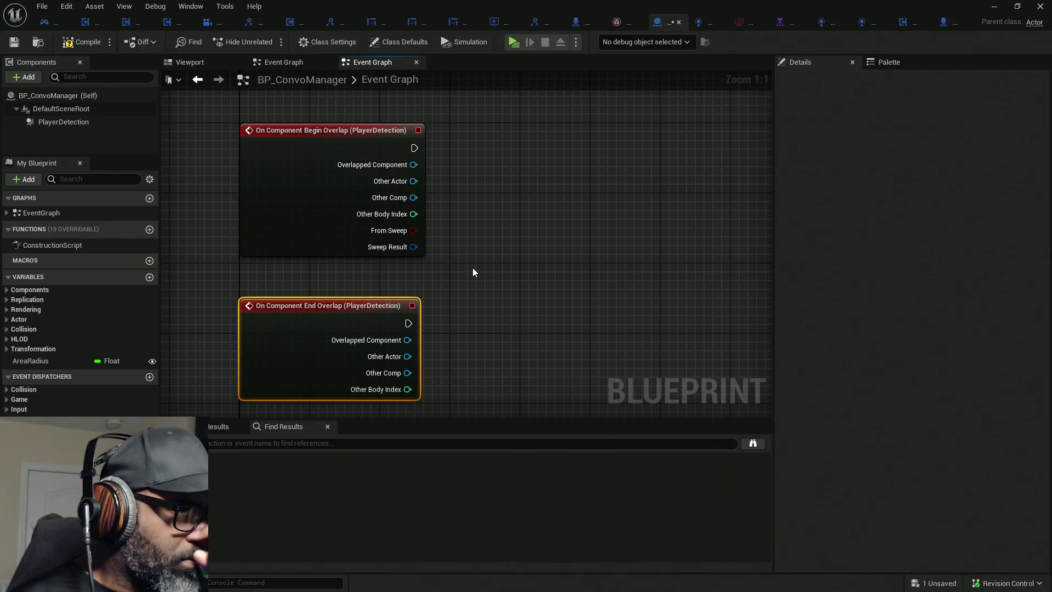
Frame both overlap events beside the existing Print String and paste a copy of it.
{"action": "left_click", "coordinate": [93, 123]}
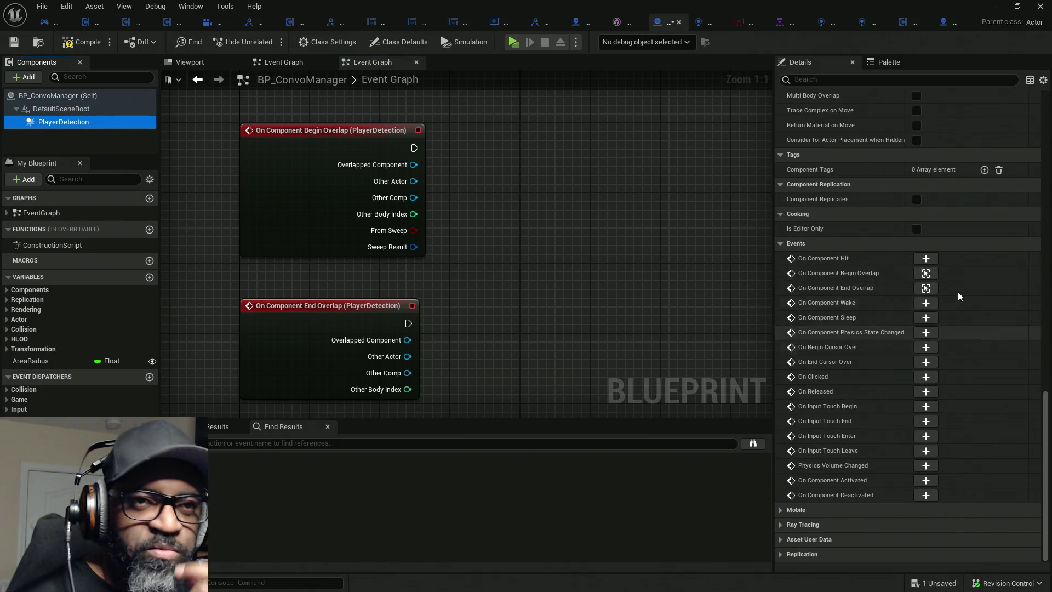
{"action": "scroll", "coordinate": [951, 219], "scroll_direction": "up", "scroll_amount": 10}
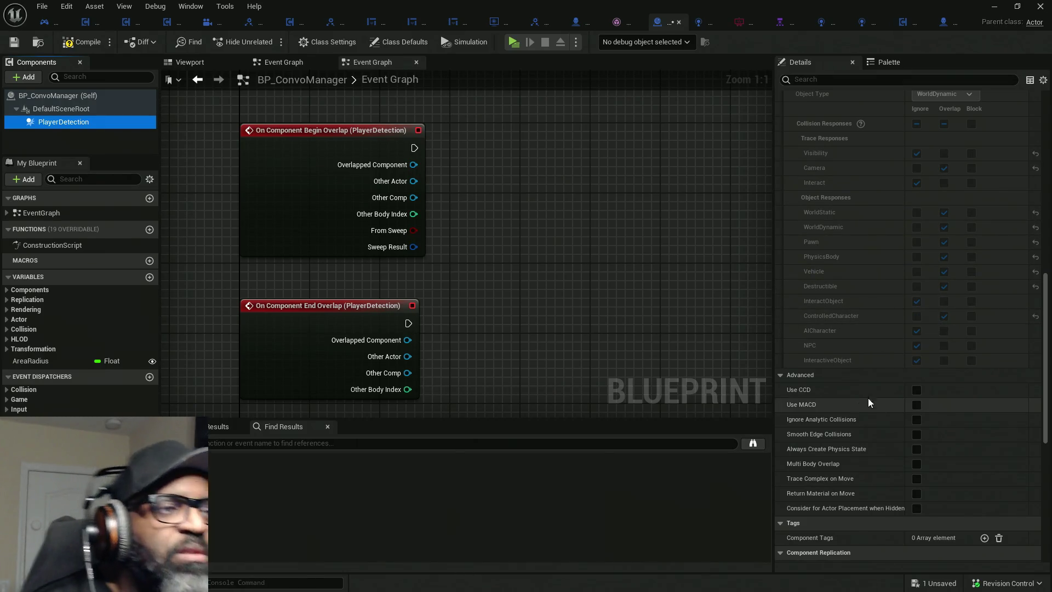
{"action": "left_click_drag", "start_coordinate": [495, 300], "coordinate": [422, 280]}
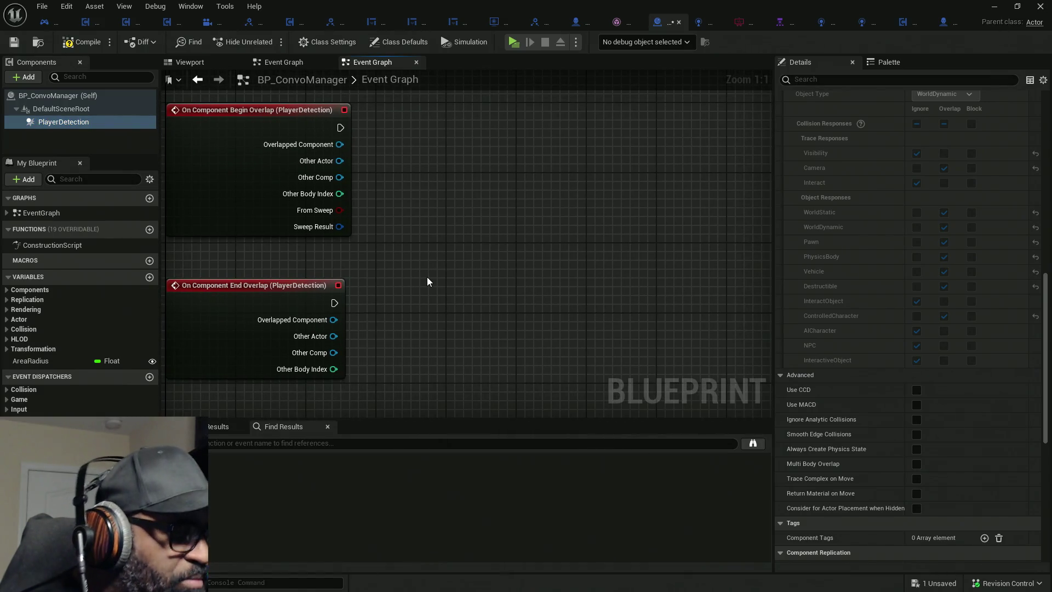
{"action": "left_click_drag", "start_coordinate": [460, 201], "coordinate": [425, 153]}
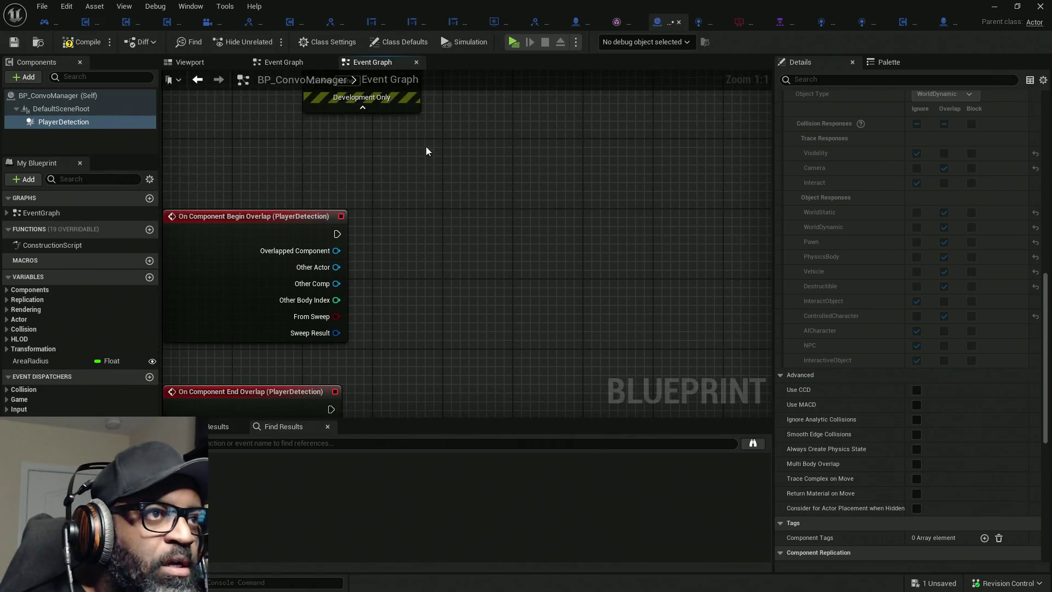
{"action": "key", "text": "ctrl+v"}
Paste a second Print String and arrange one beside each overlap event.
{"action": "mouse_move", "coordinate": [488, 200]}
{"action": "left_mouse_down"}
{"action": "mouse_move", "coordinate": [496, 126]}
{"action": "mouse_move", "coordinate": [345, 158]}
{"action": "left_mouse_up"}
{"action": "mouse_move", "coordinate": [518, 279]}
{"action": "left_mouse_down"}
{"action": "mouse_move", "coordinate": [566, 201]}
{"action": "mouse_move", "coordinate": [342, 247]}
{"action": "left_mouse_up"}
{"action": "key", "text": "ctrl+v"}
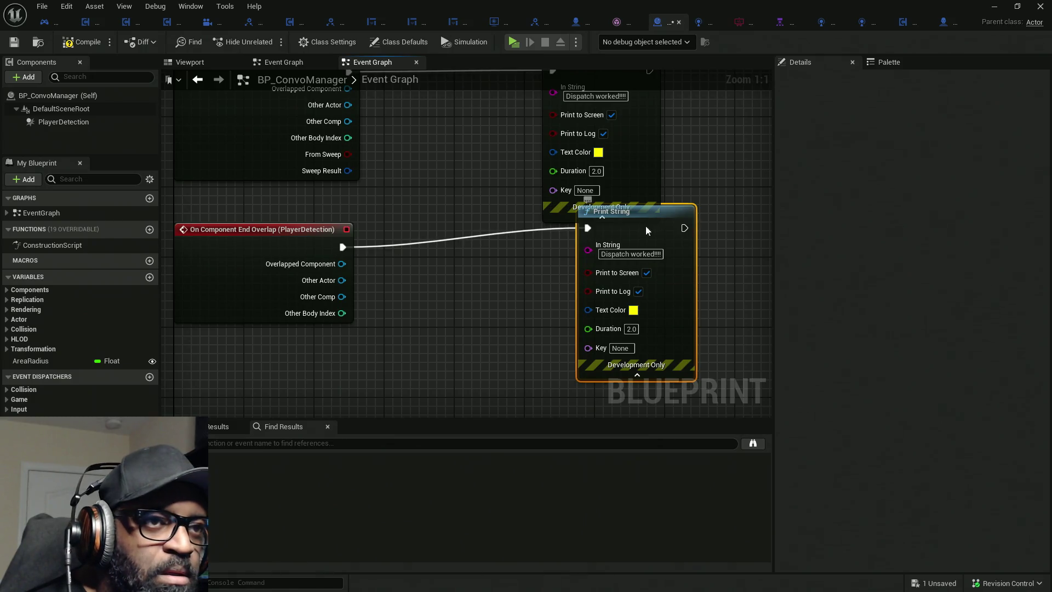
{"action": "left_click_drag", "start_coordinate": [646, 230], "coordinate": [596, 246]}
{"action": "mouse_move", "coordinate": [342, 282]}
{"action": "left_mouse_down"}
{"action": "mouse_move", "coordinate": [617, 244]}
{"action": "mouse_move", "coordinate": [670, 281]}
{"action": "left_mouse_up"}
{"action": "mouse_move", "coordinate": [489, 204]}
{"action": "left_mouse_down"}
{"action": "mouse_move", "coordinate": [480, 256]}
{"action": "mouse_move", "coordinate": [428, 277]}
{"action": "left_mouse_up"}
Set the end-overlap Print String message to 'OUTSIDE convo arera!!!'.
{"action": "left_click", "coordinate": [591, 335]}
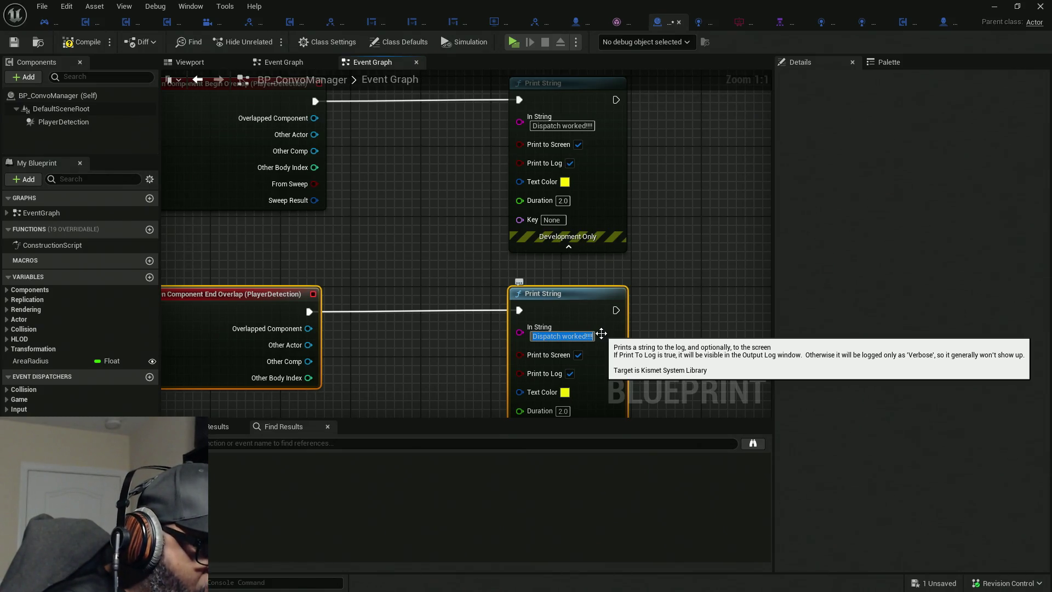
{"action": "type", "text": "OUT"}
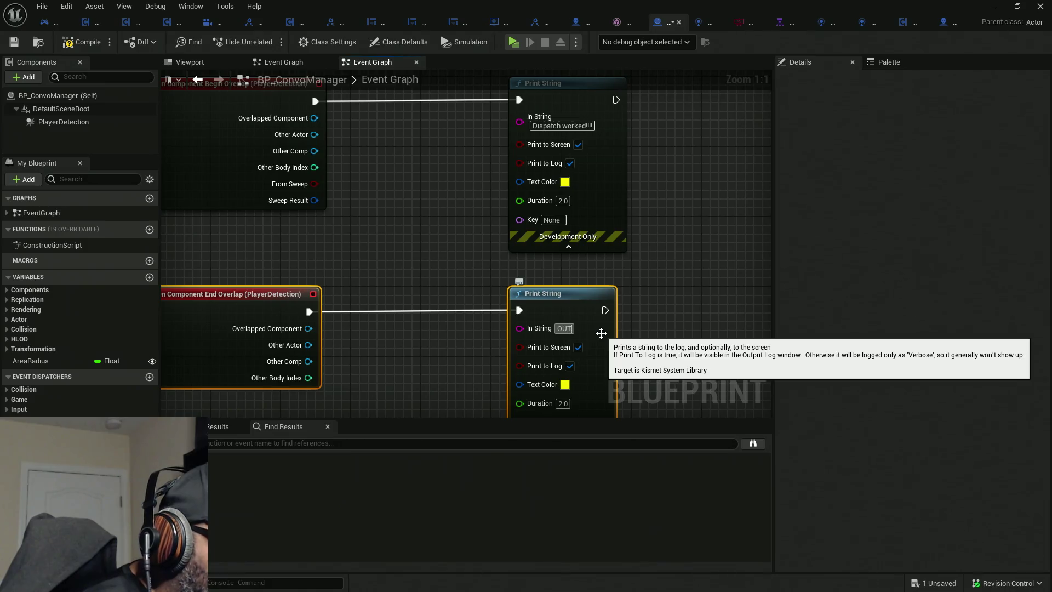
{"action": "type", "text": "SIDE"}
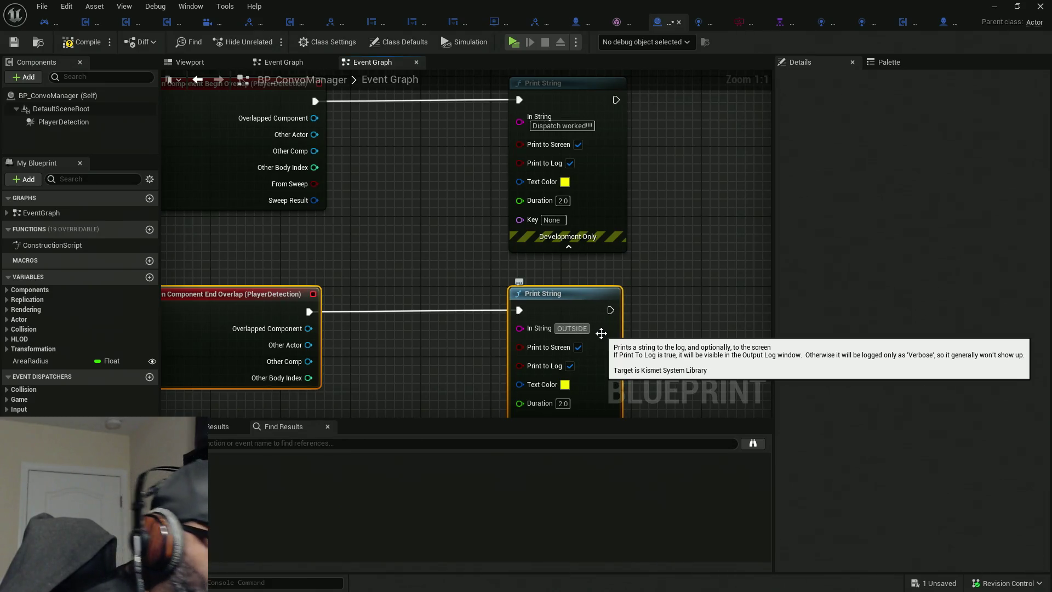
{"action": "type", "text": " Conv"}
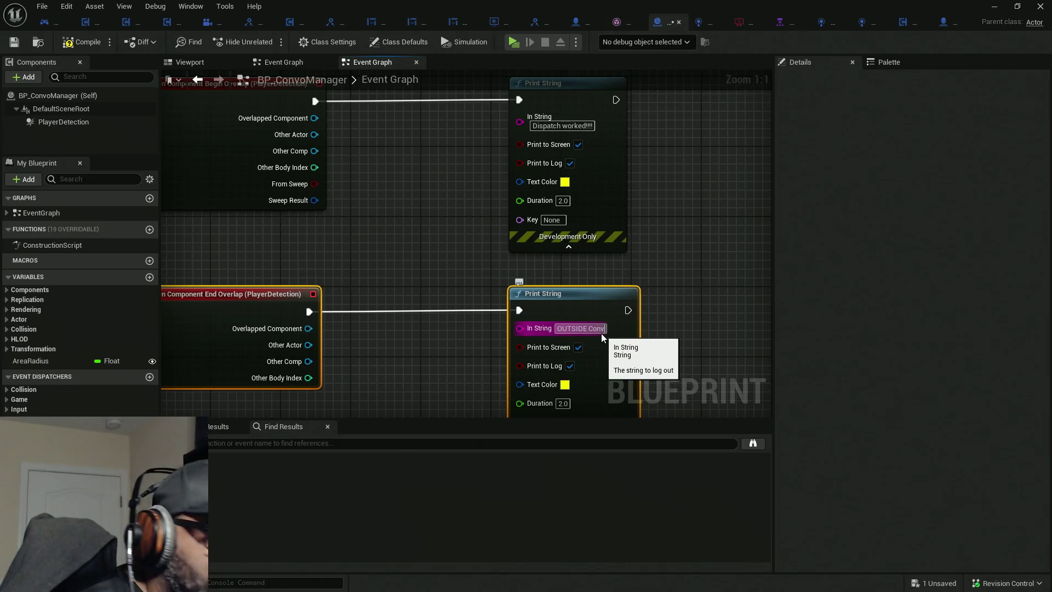
{"action": "key", "text": "Return"}
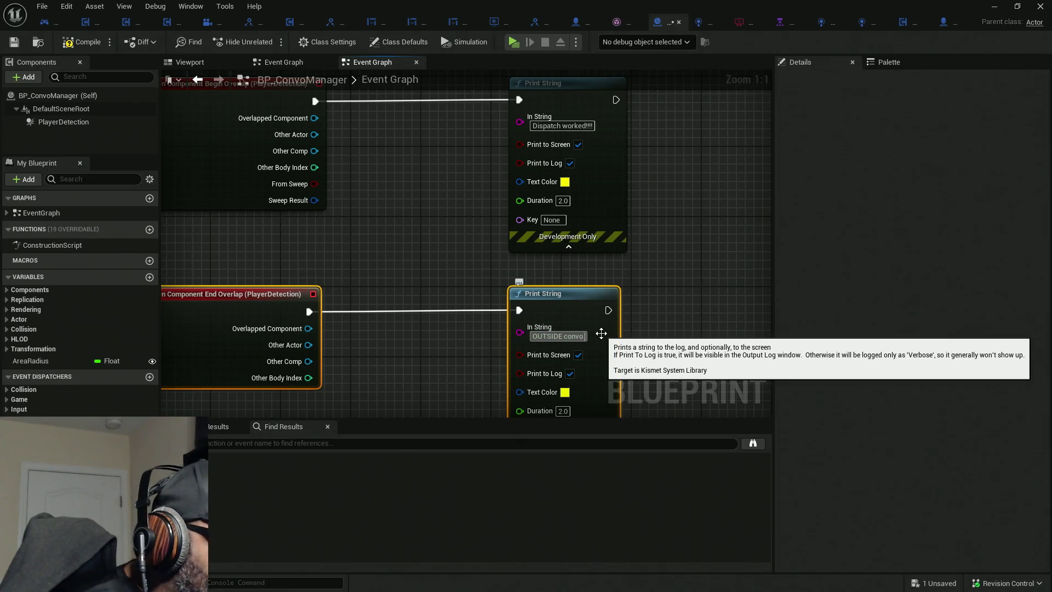
{"action": "type", "text": "!!"}
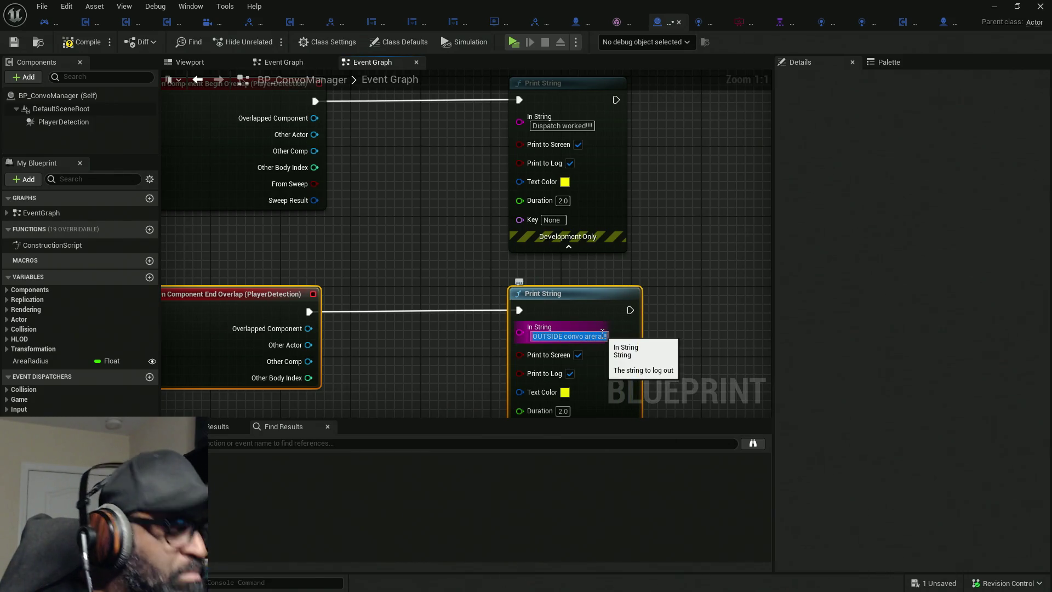
{"action": "key", "text": "Return"}
Paste that message into the begin-overlap Print String, changing OUTSIDE to INSIDE.
{"action": "left_click", "coordinate": [580, 121]}
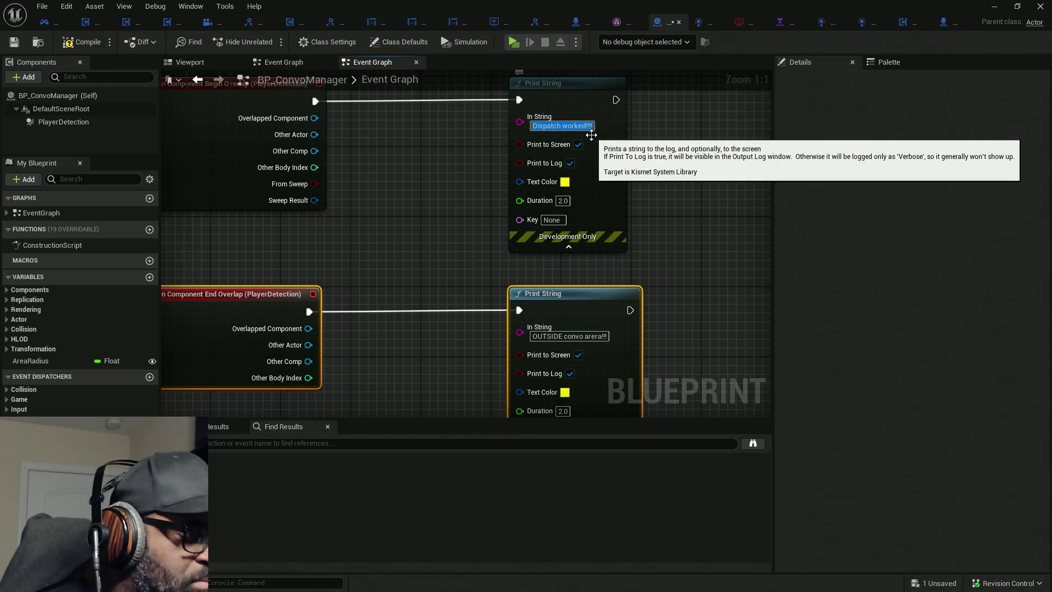
{"action": "type", "text": "OUTSIDE convo arera!!!"}
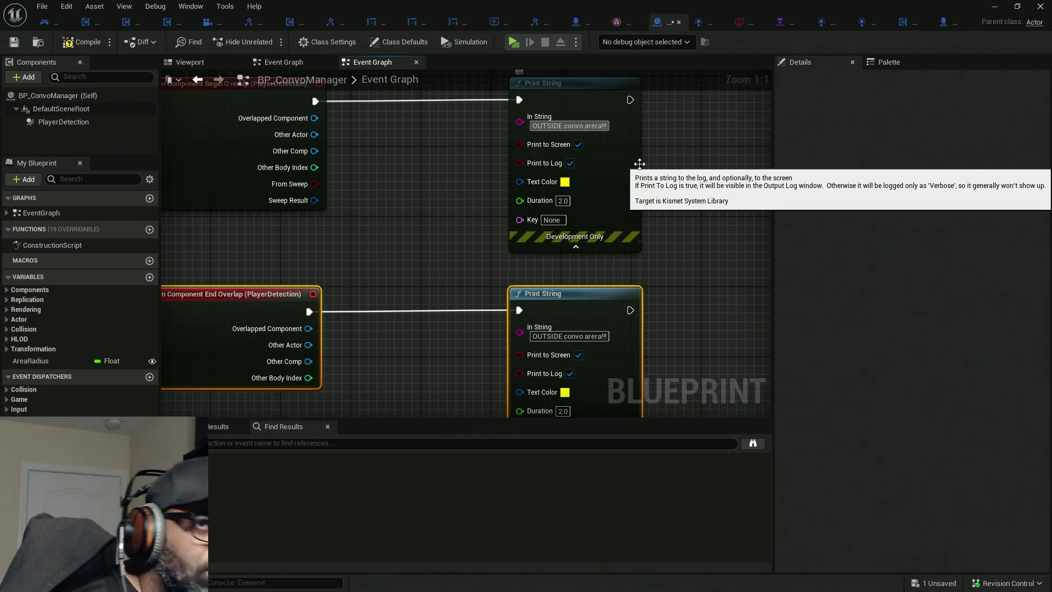
{"action": "type", "text": "IN"}
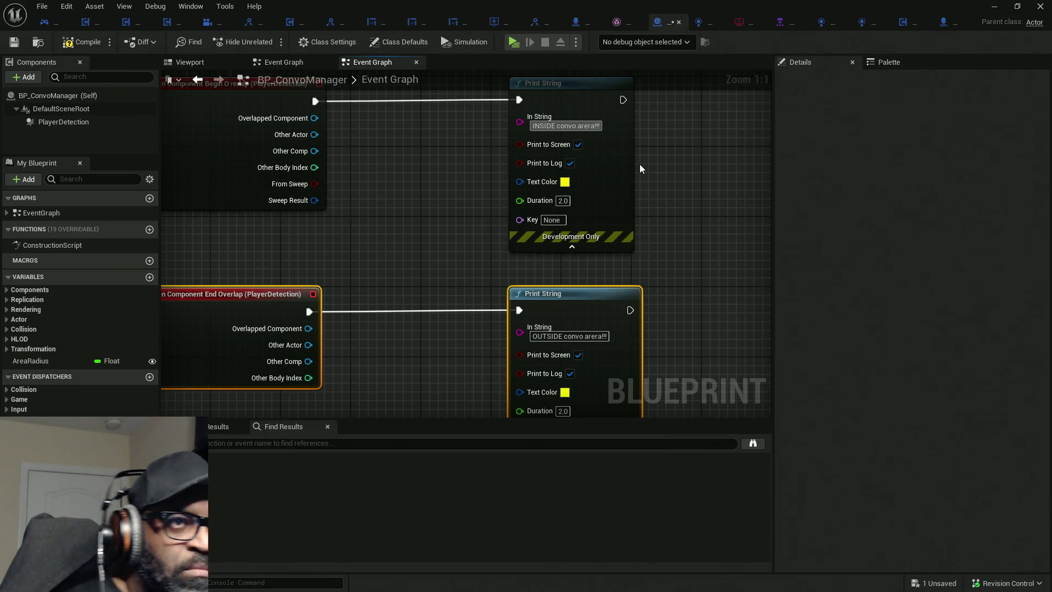
Compile BP_ConvoManager and bring the level editor to the front.
{"action": "left_click", "coordinate": [82, 42]}
{"action": "left_click_drag", "start_coordinate": [243, 7], "coordinate": [243, 59]}
{"action": "left_click", "coordinate": [429, 54]}
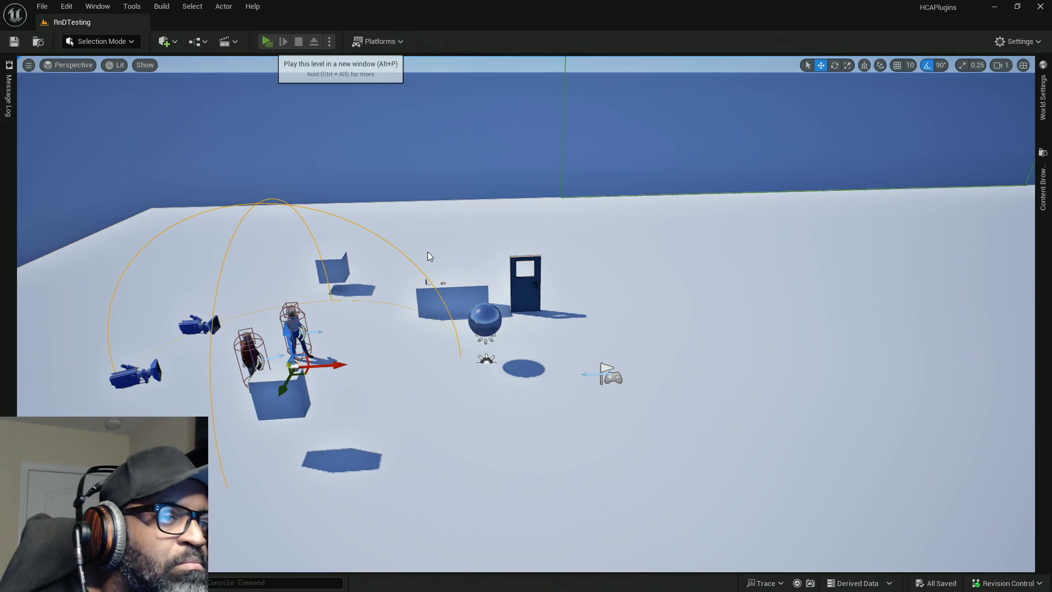
Play-test with Alt+P, walking into and out of the NPC convo area twice, then stop.
{"action": "key", "text": "alt+p"}
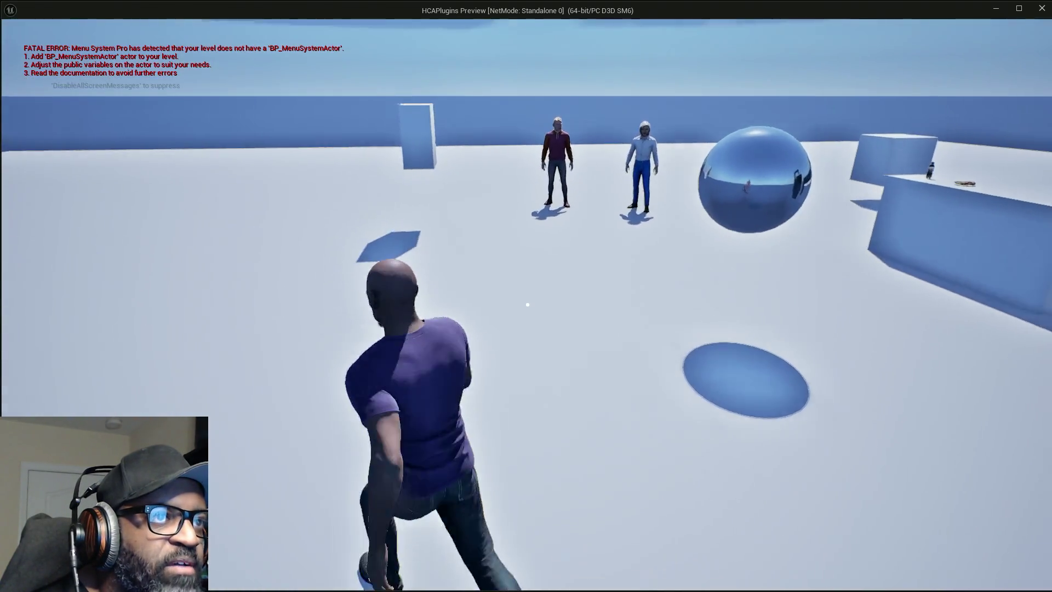
{"action": "key", "text": "w"}
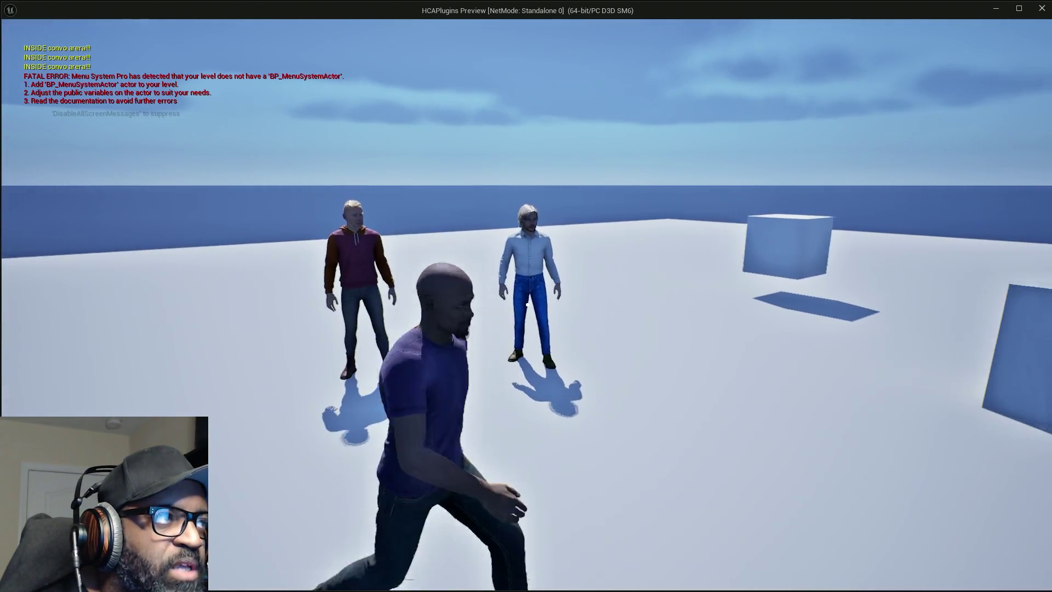
{"action": "key", "text": "s"}
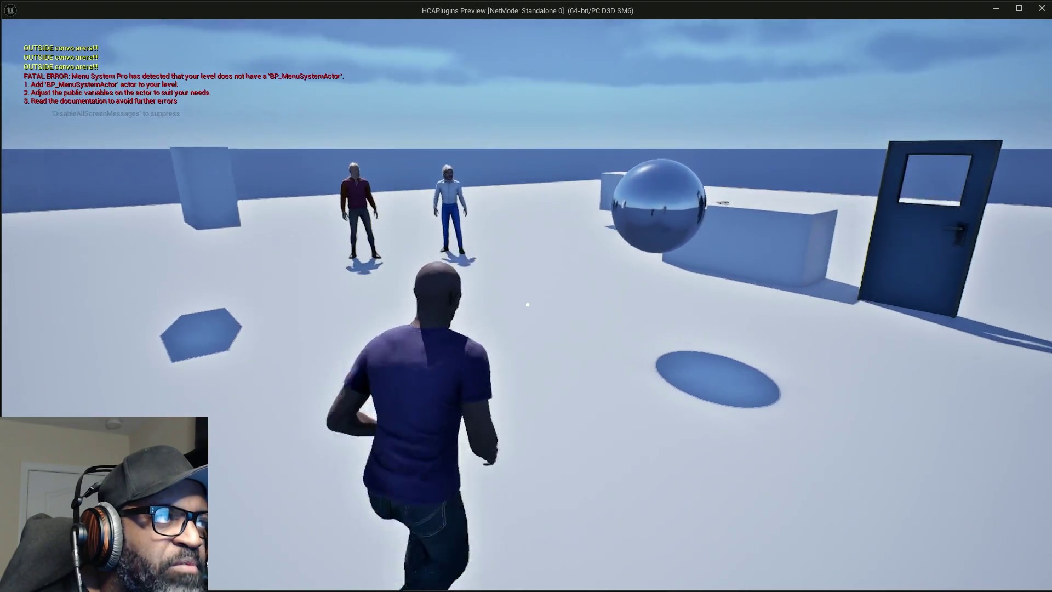
{"action": "key", "text": "w"}
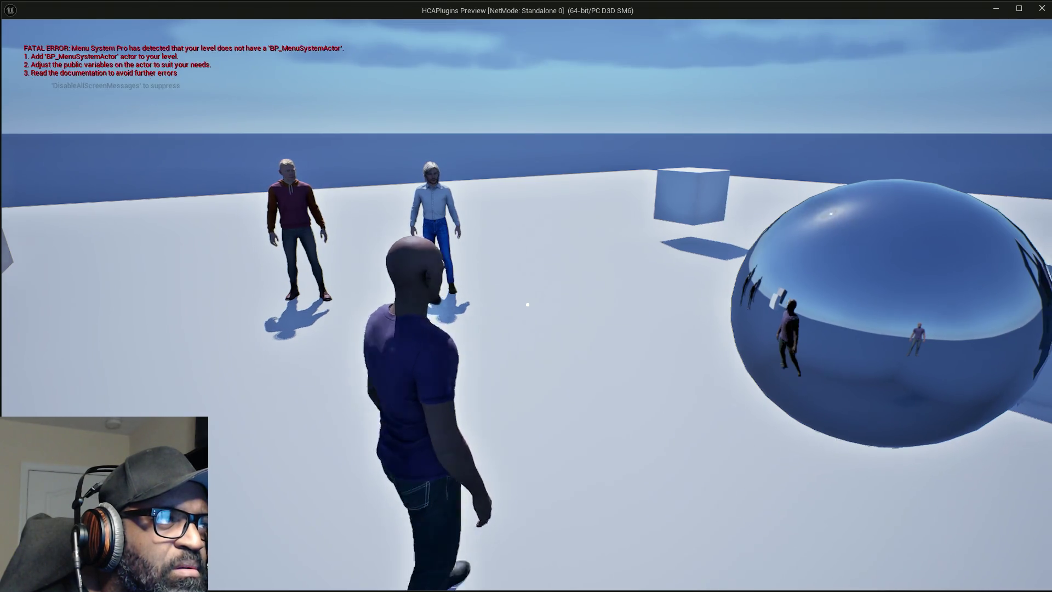
{"action": "key", "text": "s"}
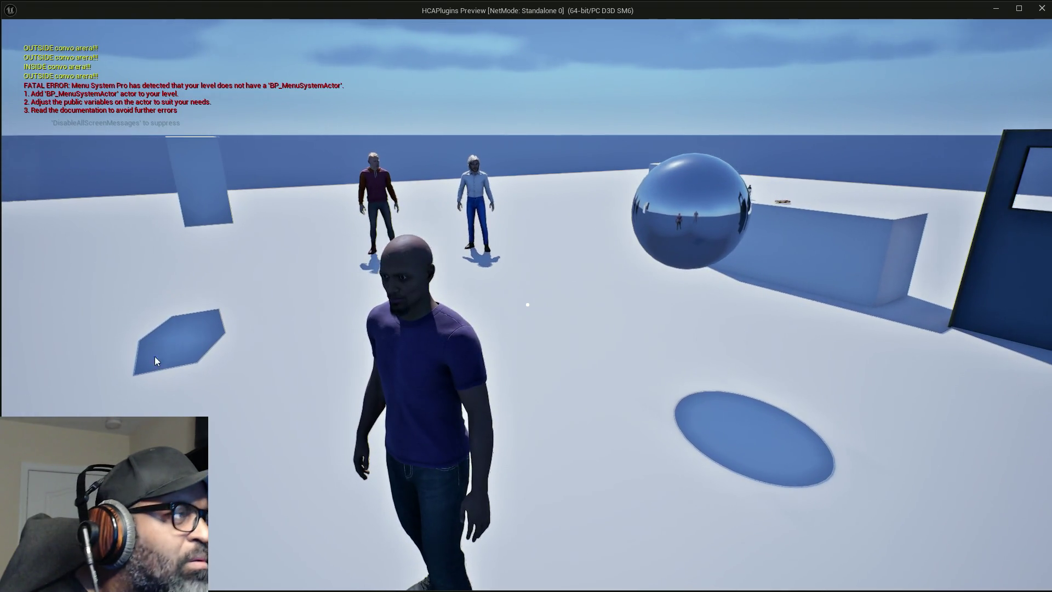
{"action": "key", "text": "Escape"}
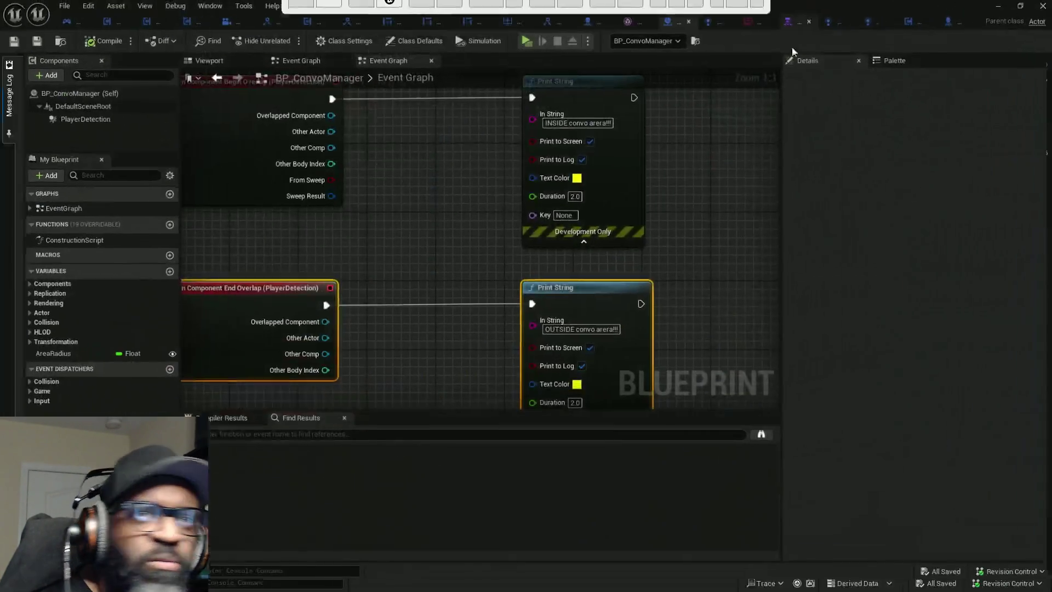
Open BP_Lance and inspect the Capsule Component and Mesh settings.
{"action": "left_click", "coordinate": [943, 23]}
{"action": "left_click", "coordinate": [52, 109]}
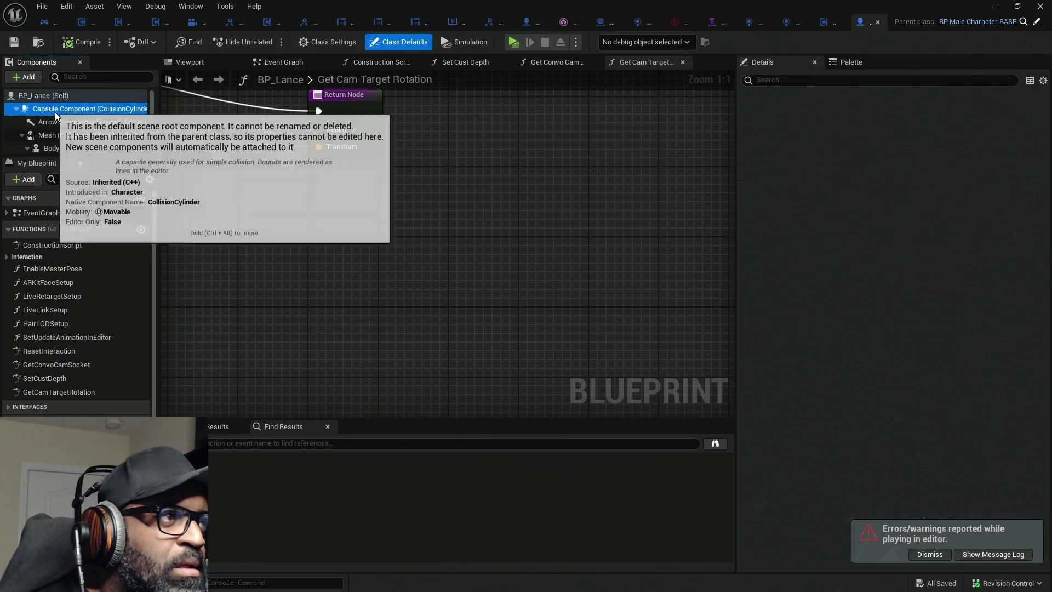
{"action": "scroll", "coordinate": [876, 203], "scroll_direction": "up", "scroll_amount": 10}
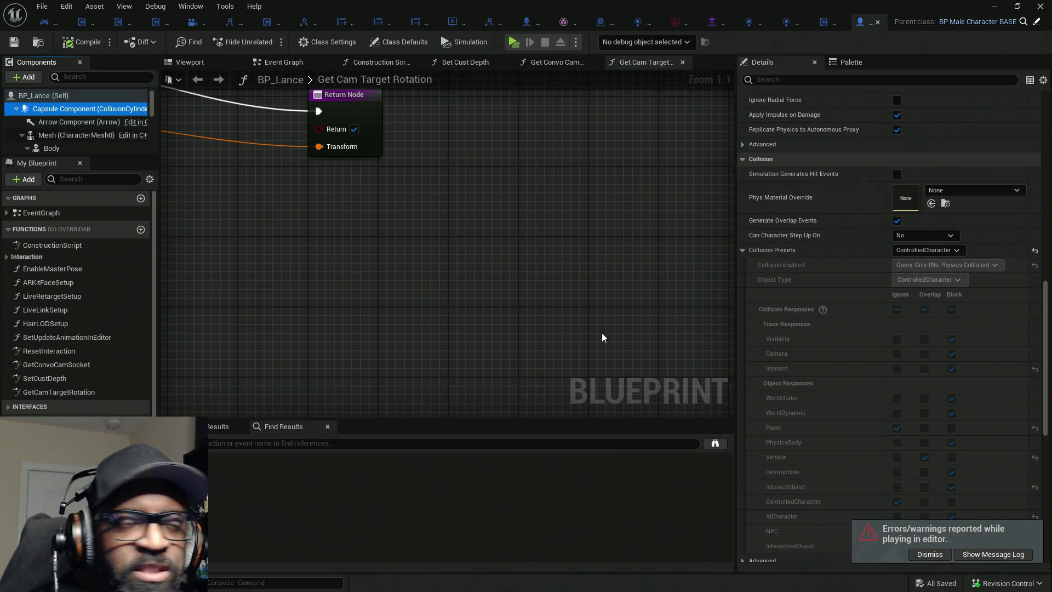
{"action": "left_click", "coordinate": [57, 134]}
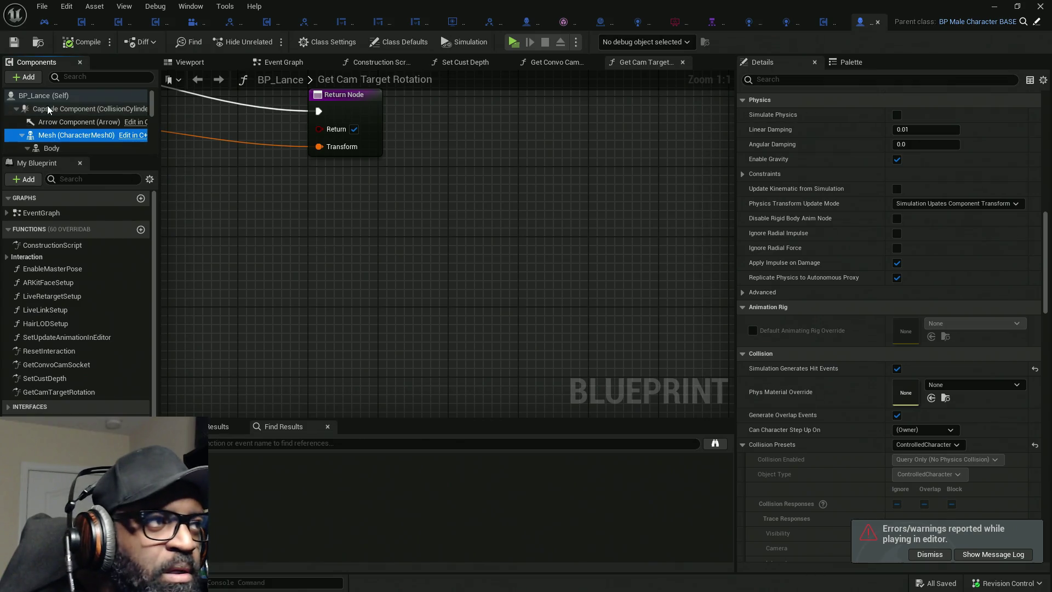
Select BP_Lance (Self) and scroll its Details down to the collision settings.
{"action": "left_click", "coordinate": [44, 96]}
{"action": "scroll", "coordinate": [898, 367], "scroll_direction": "down", "scroll_amount": 5}
{"action": "scroll", "coordinate": [896, 361], "scroll_direction": "up", "scroll_amount": 10}
{"action": "scroll", "coordinate": [898, 356], "scroll_direction": "down", "scroll_amount": 15}
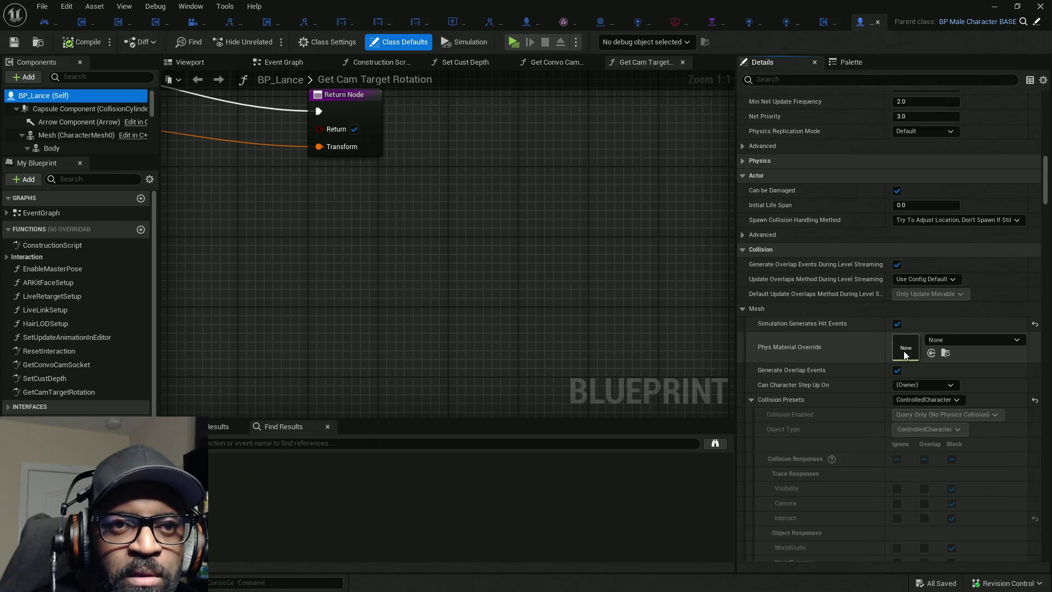
{"action": "scroll", "coordinate": [901, 351], "scroll_direction": "down", "scroll_amount": 3}
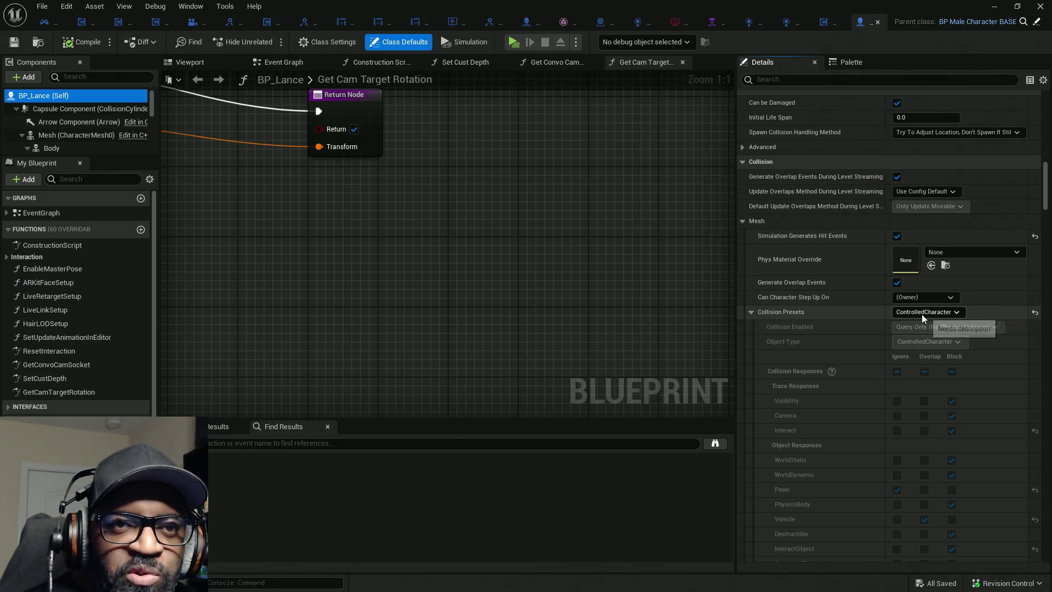
{"action": "scroll", "coordinate": [871, 300], "scroll_direction": "down", "scroll_amount": 7}
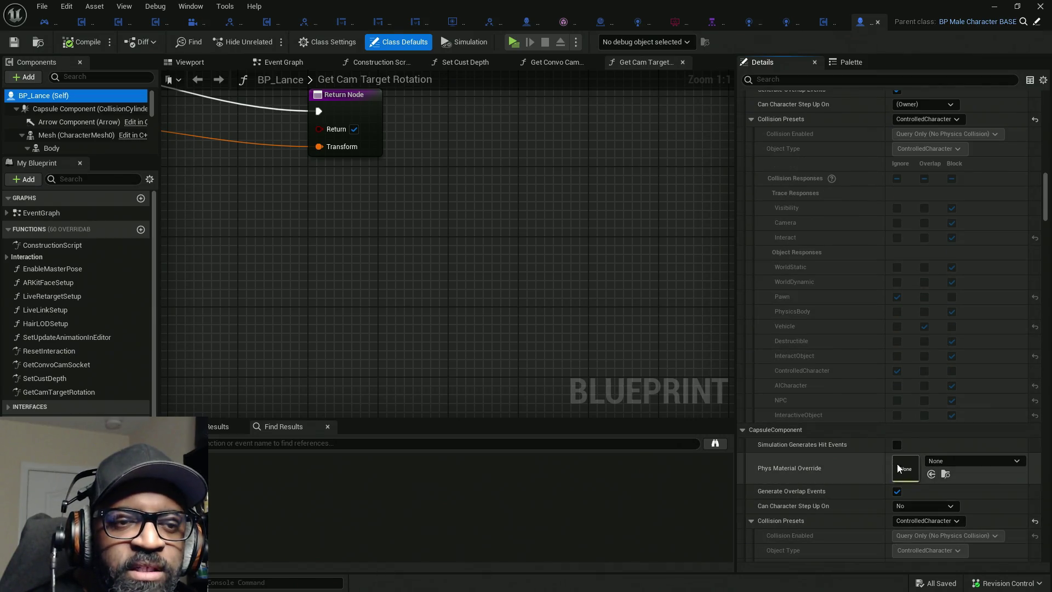
{"action": "scroll", "coordinate": [894, 360], "scroll_direction": "up", "scroll_amount": 4}
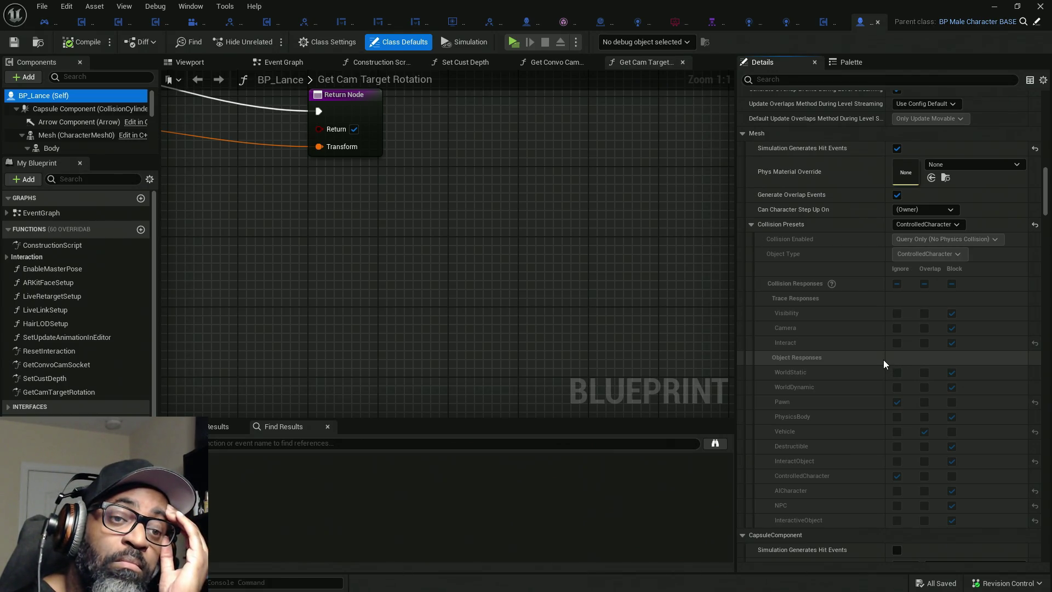
{"action": "scroll", "coordinate": [883, 359], "scroll_direction": "down", "scroll_amount": 11}
Expand the CapsuleComponent collision section to review its ControlledCharacter preset.
{"action": "left_click", "coordinate": [744, 239]}
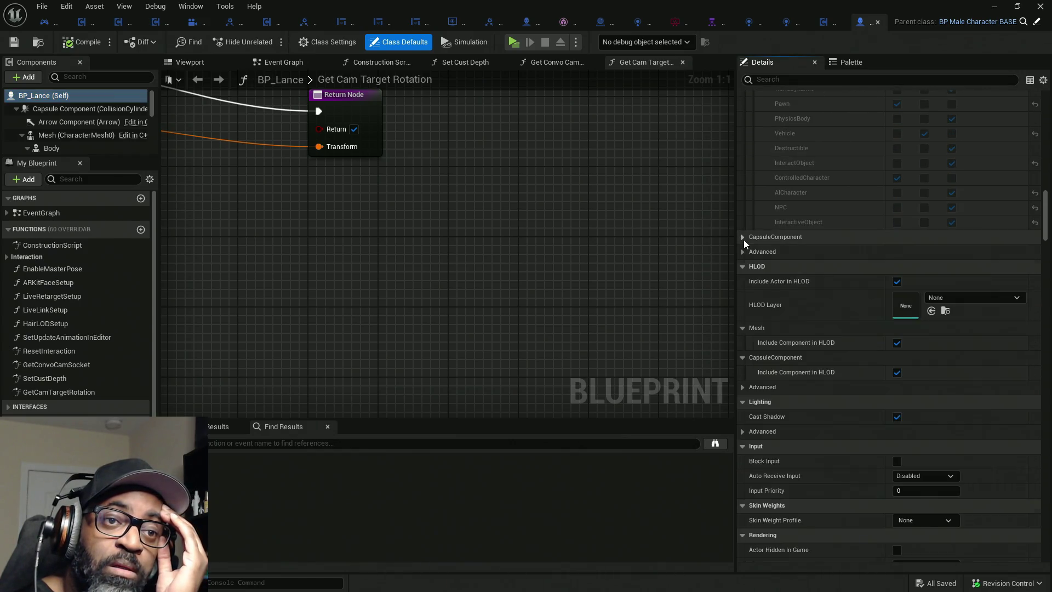
{"action": "left_click", "coordinate": [744, 247]}
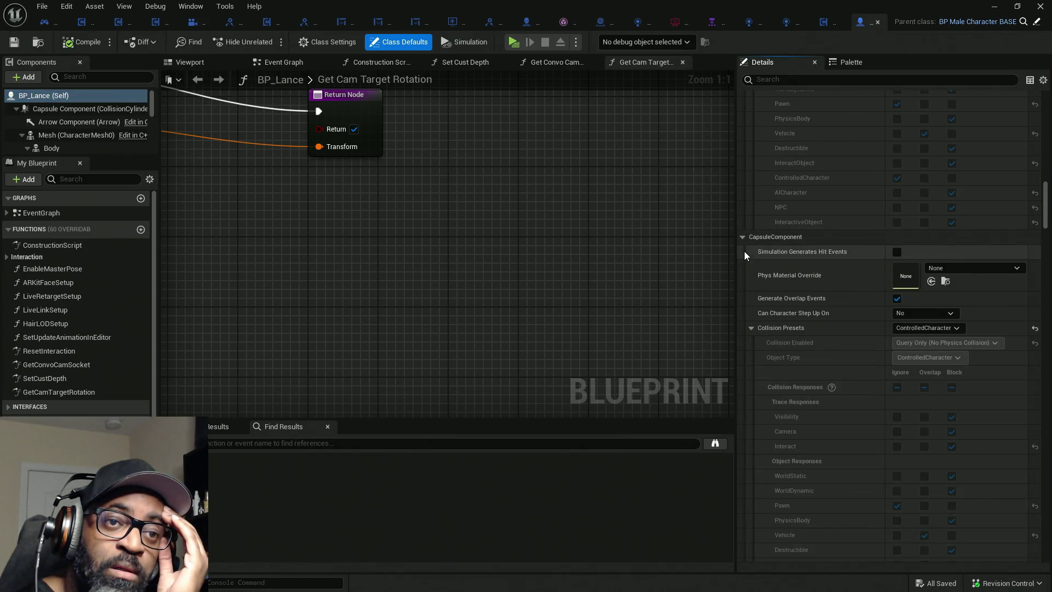
{"action": "left_click", "coordinate": [744, 236]}
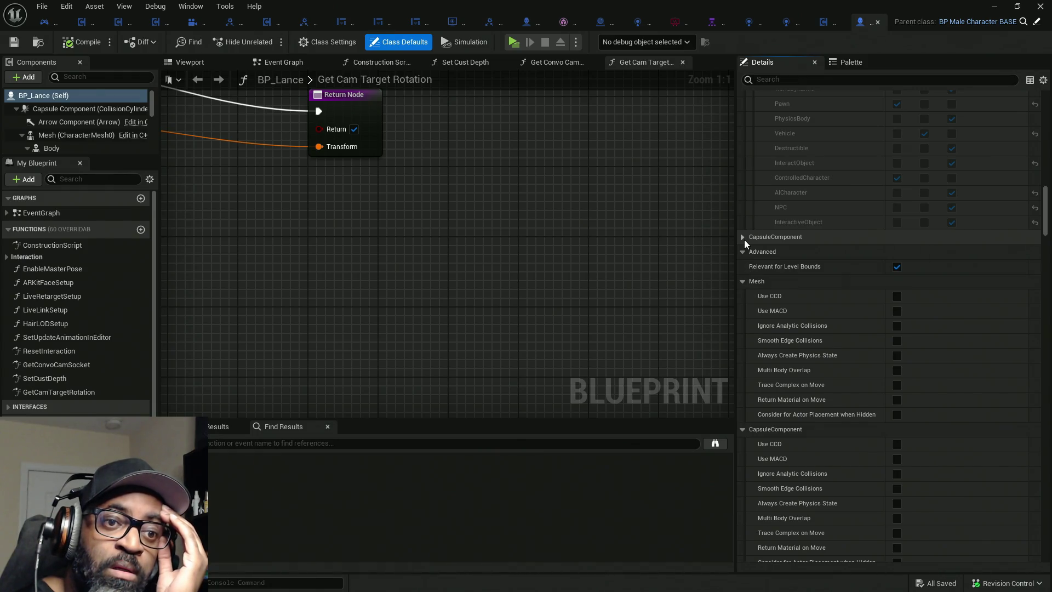
{"action": "left_click", "coordinate": [744, 236]}
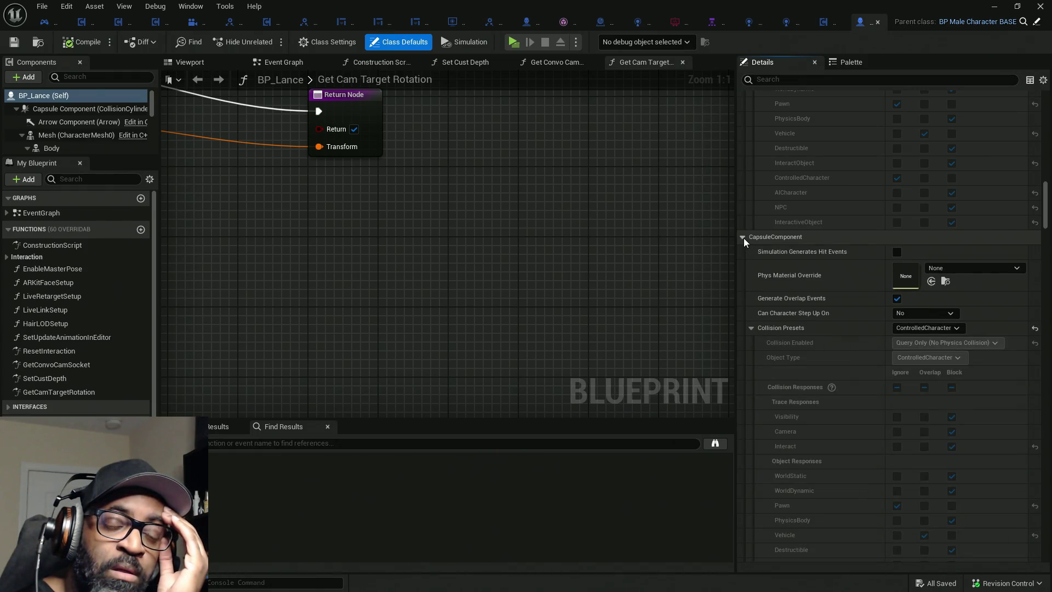
{"action": "scroll", "coordinate": [870, 300], "scroll_direction": "up", "scroll_amount": 2}
{"action": "scroll", "coordinate": [870, 305], "scroll_direction": "up", "scroll_amount": 2}
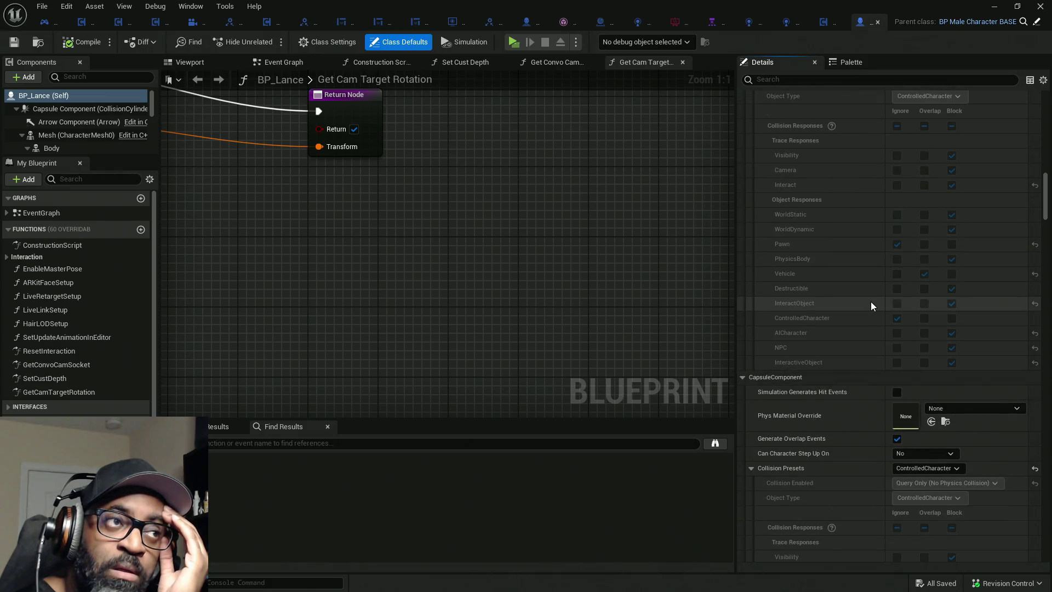
{"action": "scroll", "coordinate": [870, 306], "scroll_direction": "up", "scroll_amount": 3}
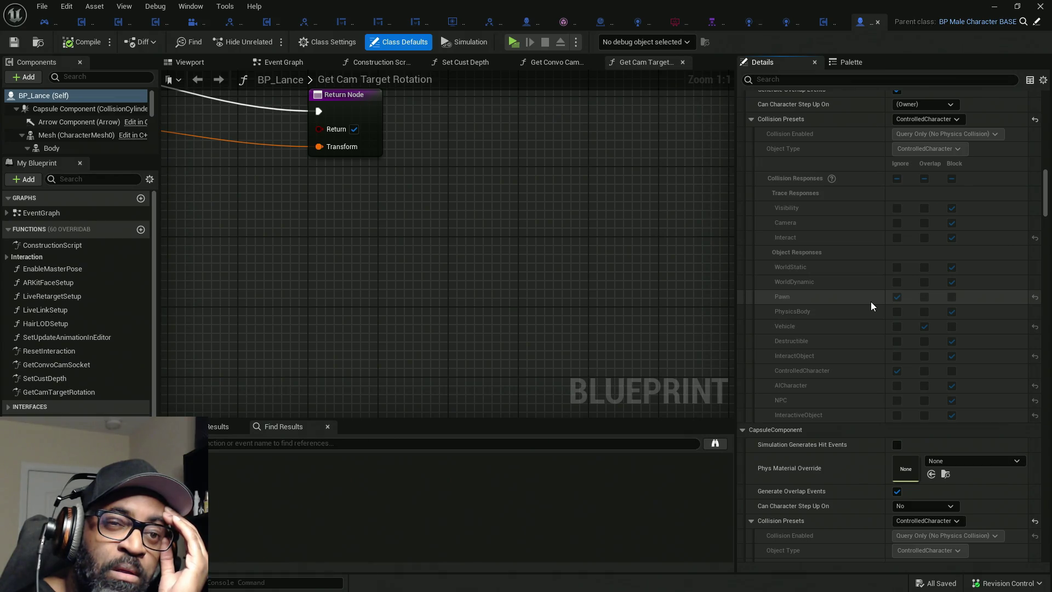
{"action": "scroll", "coordinate": [869, 305], "scroll_direction": "up", "scroll_amount": 5}
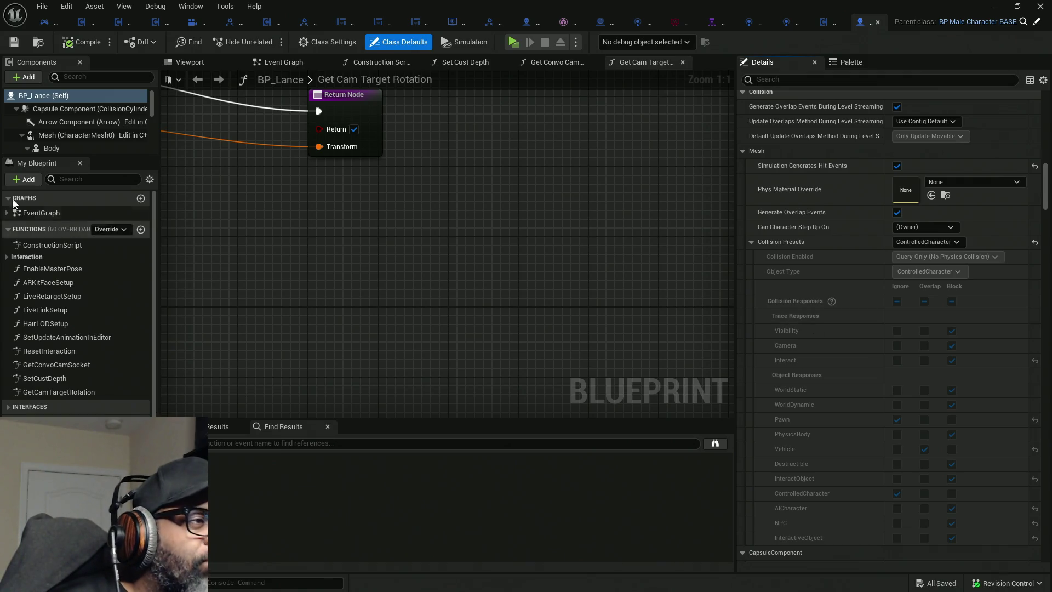
Expand the Mesh in Components and check Collision Presets of Mesh, Body and Torso.
{"action": "left_click_drag", "start_coordinate": [97, 156], "coordinate": [104, 325]}
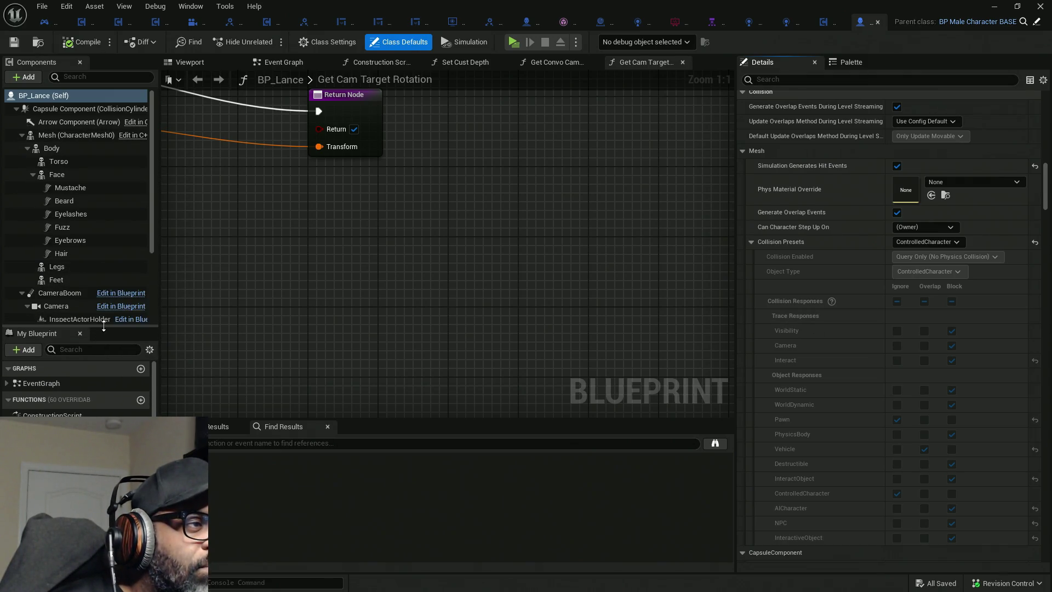
{"action": "left_click", "coordinate": [22, 135]}
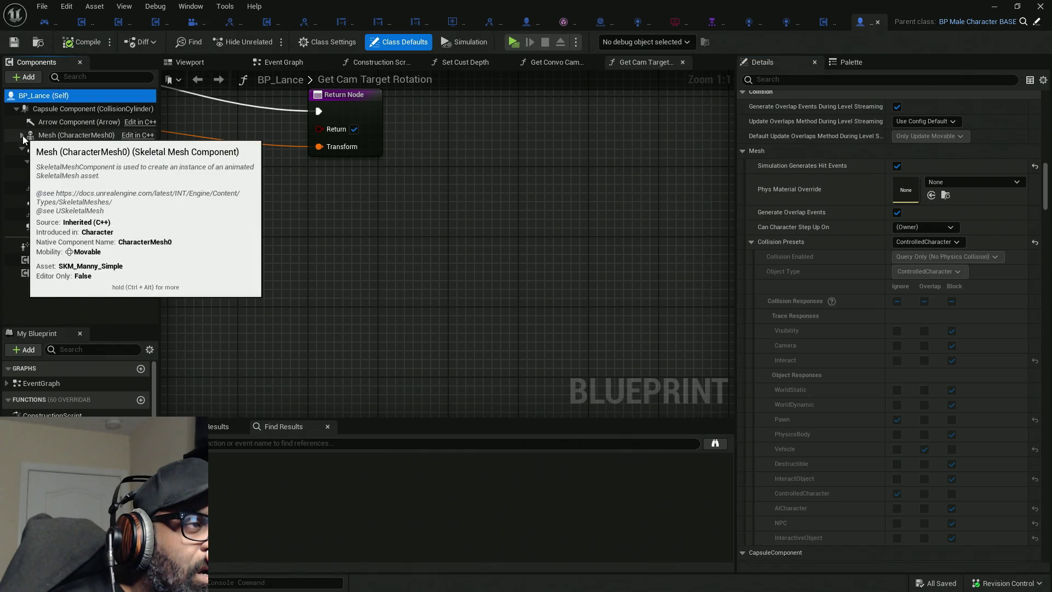
{"action": "left_click", "coordinate": [22, 135]}
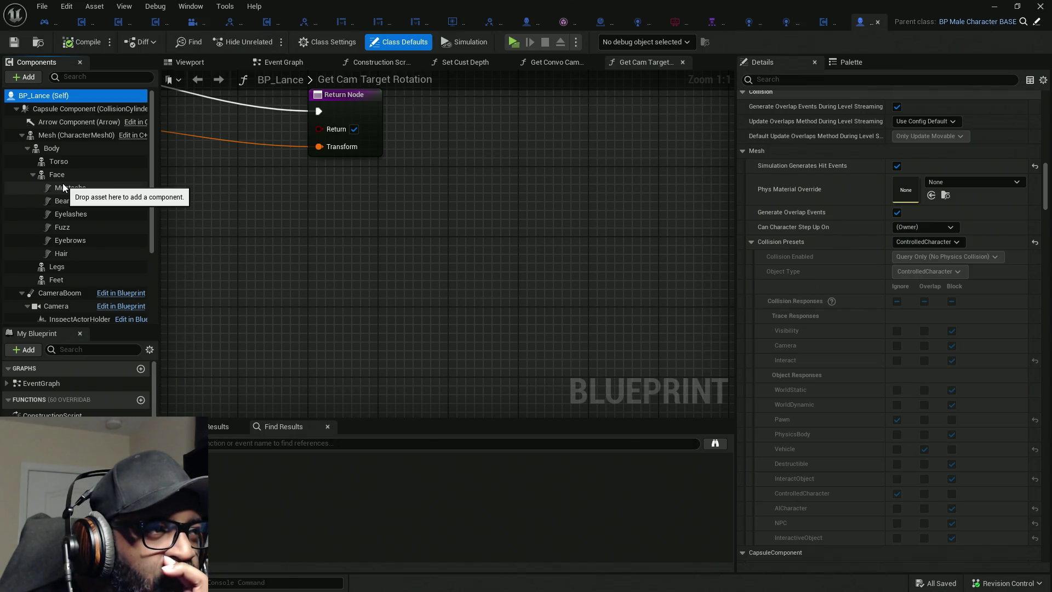
{"action": "left_click", "coordinate": [77, 134]}
{"action": "scroll", "coordinate": [917, 299], "scroll_direction": "up", "scroll_amount": 3}
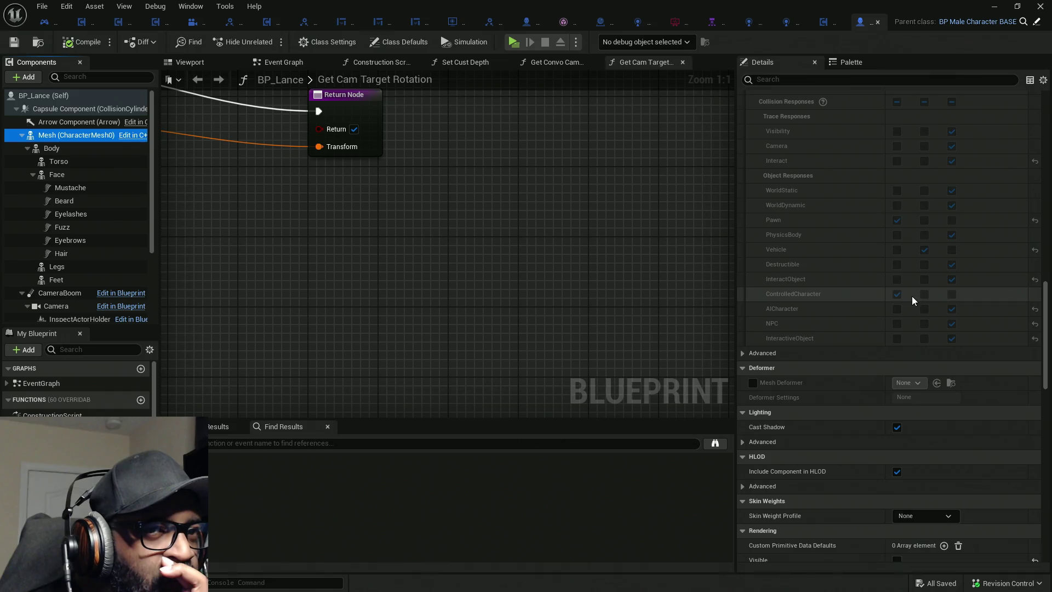
{"action": "scroll", "coordinate": [911, 300], "scroll_direction": "up", "scroll_amount": 3}
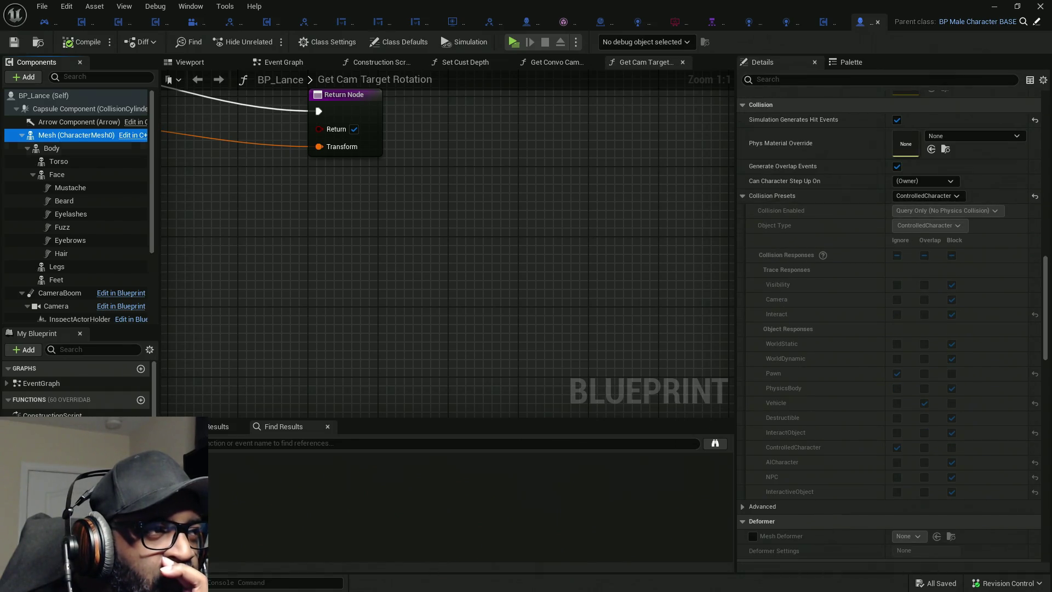
{"action": "left_click", "coordinate": [59, 147]}
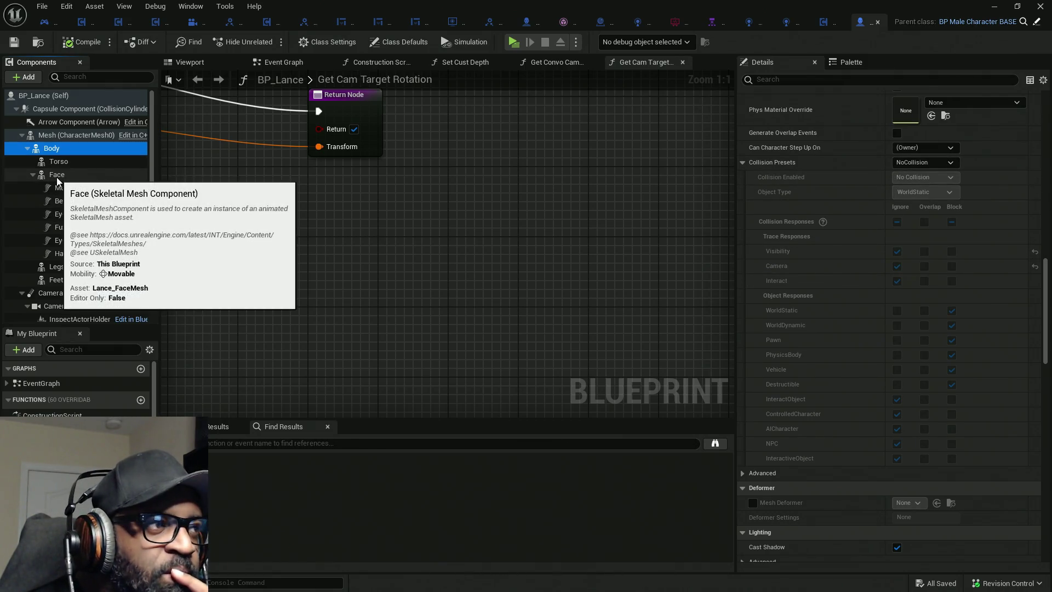
{"action": "left_click", "coordinate": [59, 161]}
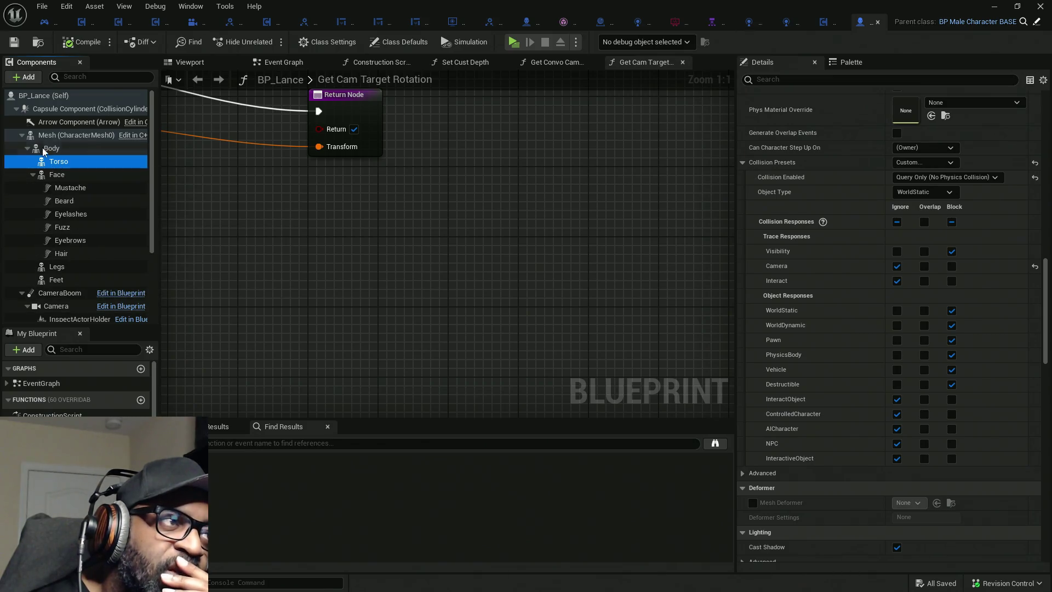
{"action": "left_click", "coordinate": [23, 135]}
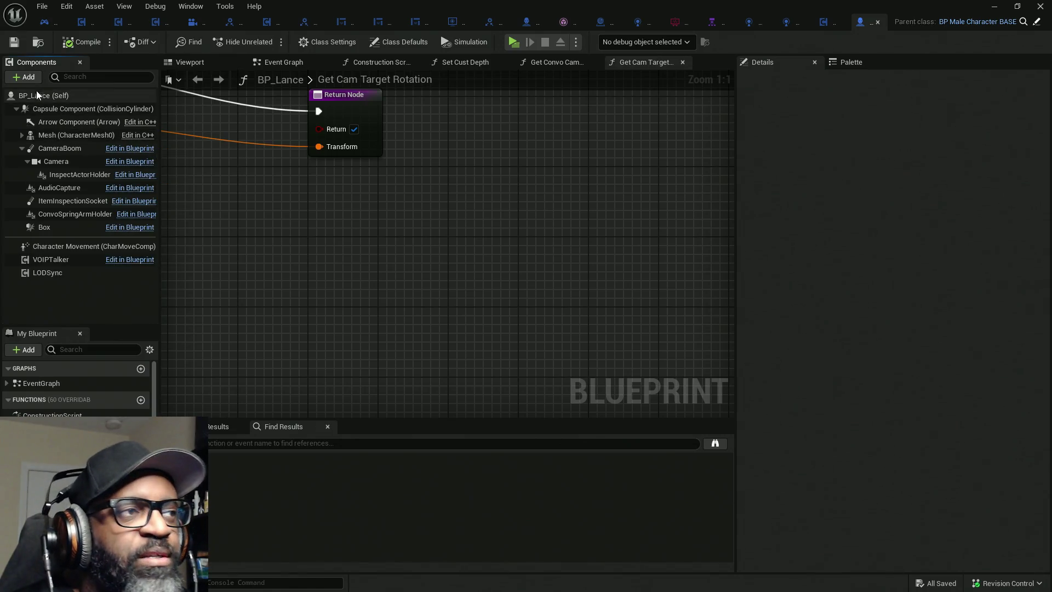
In the Viewport, recheck Mesh, Body, Face and Legs collision presets, then return to HC_PlayerController.
{"action": "left_click", "coordinate": [210, 63]}
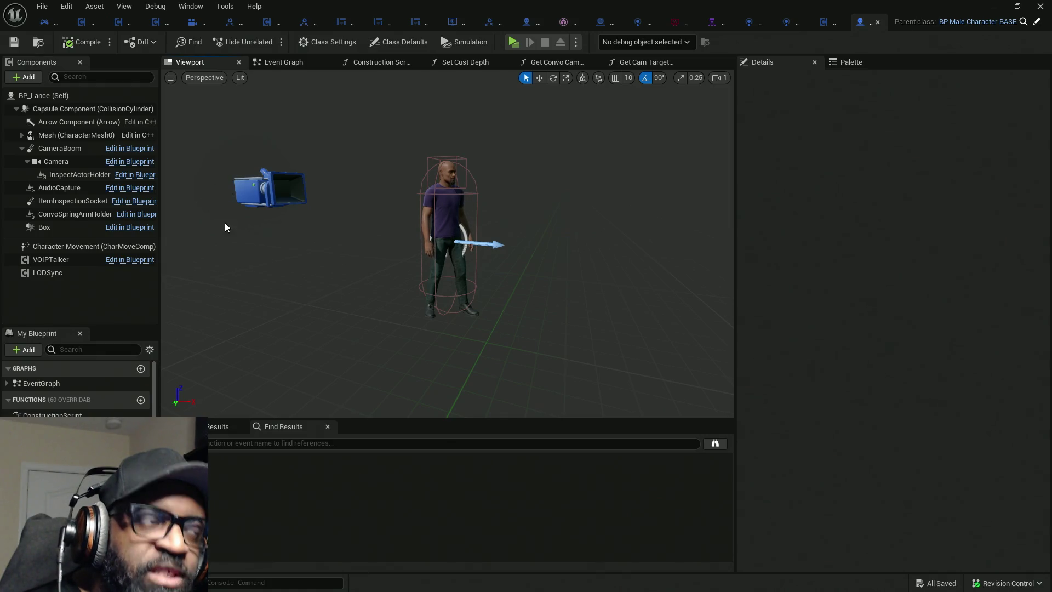
{"action": "left_click", "coordinate": [21, 135]}
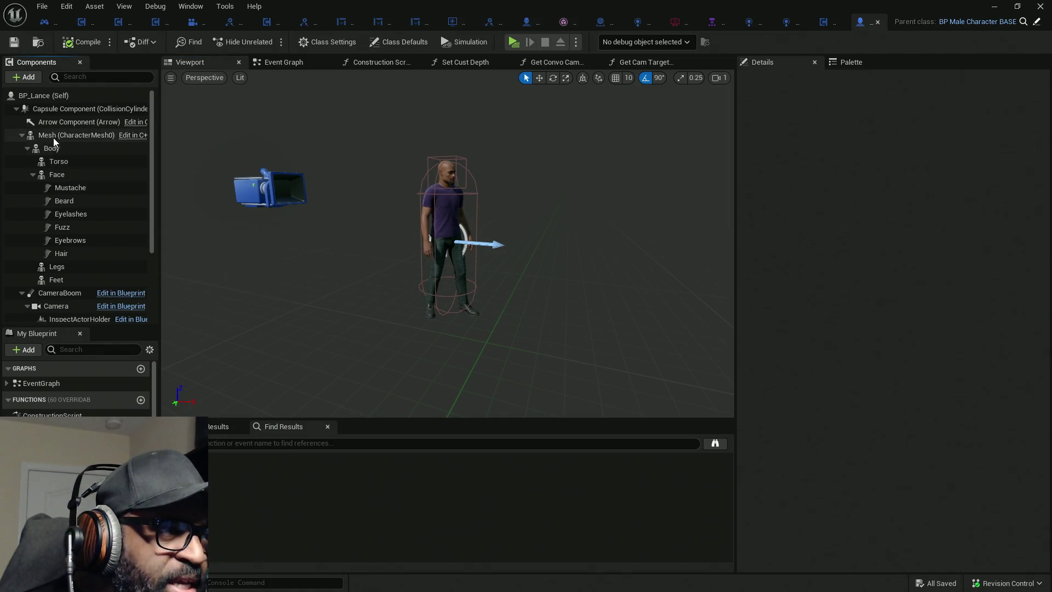
{"action": "left_click", "coordinate": [55, 136]}
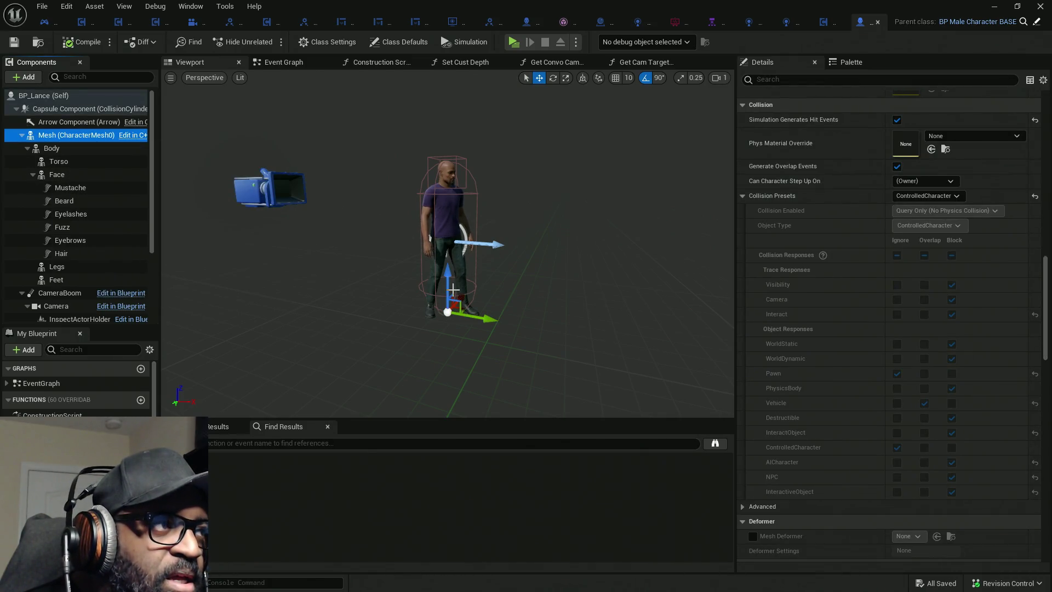
{"action": "left_click", "coordinate": [65, 148]}
{"action": "left_click", "coordinate": [79, 178]}
{"action": "left_click", "coordinate": [68, 280]}
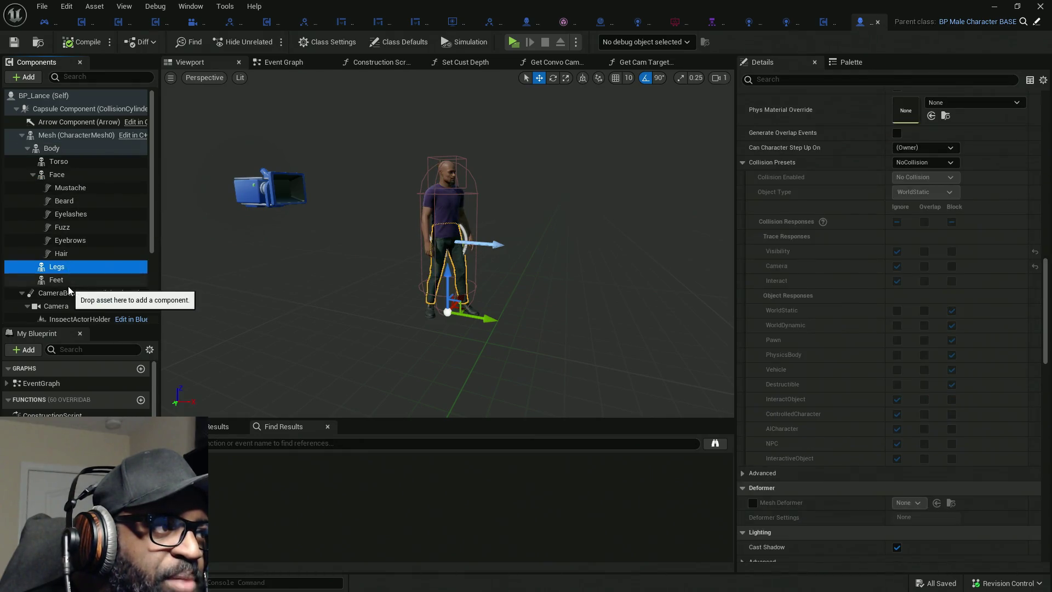
{"action": "left_click", "coordinate": [65, 149]}
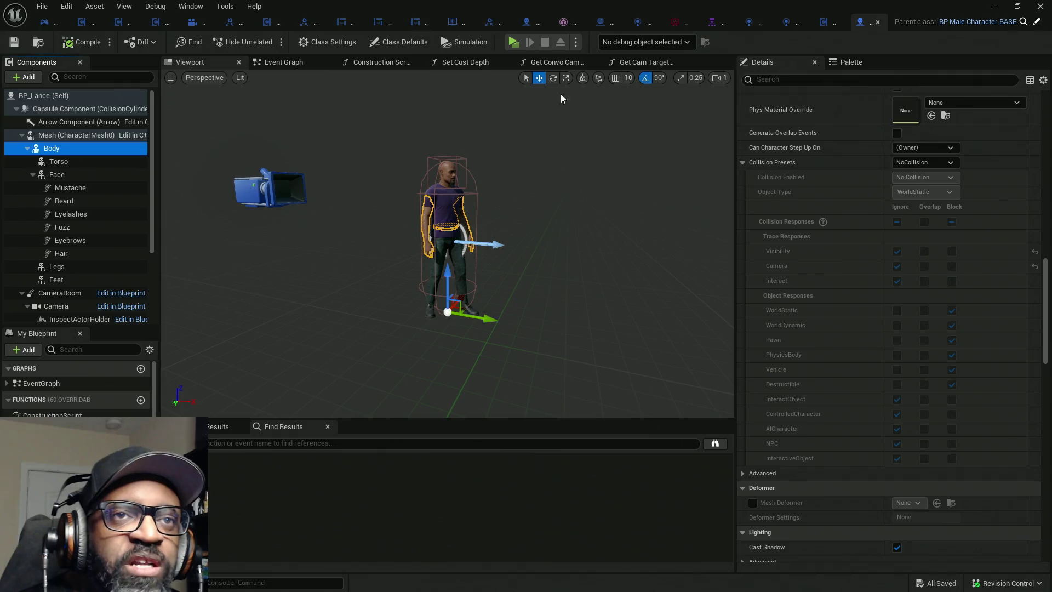
{"action": "left_click", "coordinate": [45, 22]}
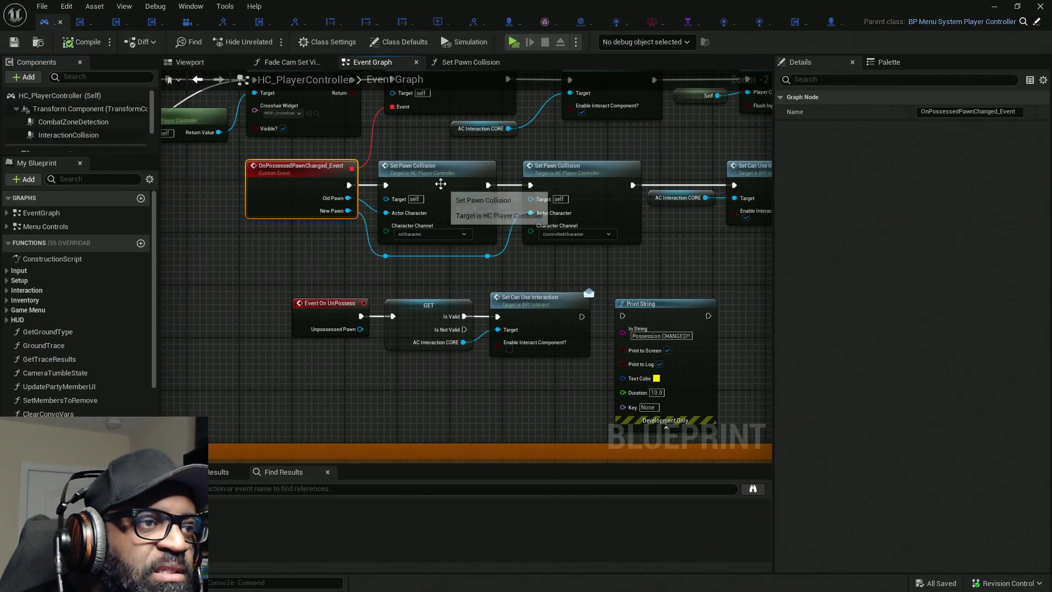
Open the Set Pawn Collision function and shift its nodes right to make room.
{"action": "double_click", "coordinate": [440, 179]}
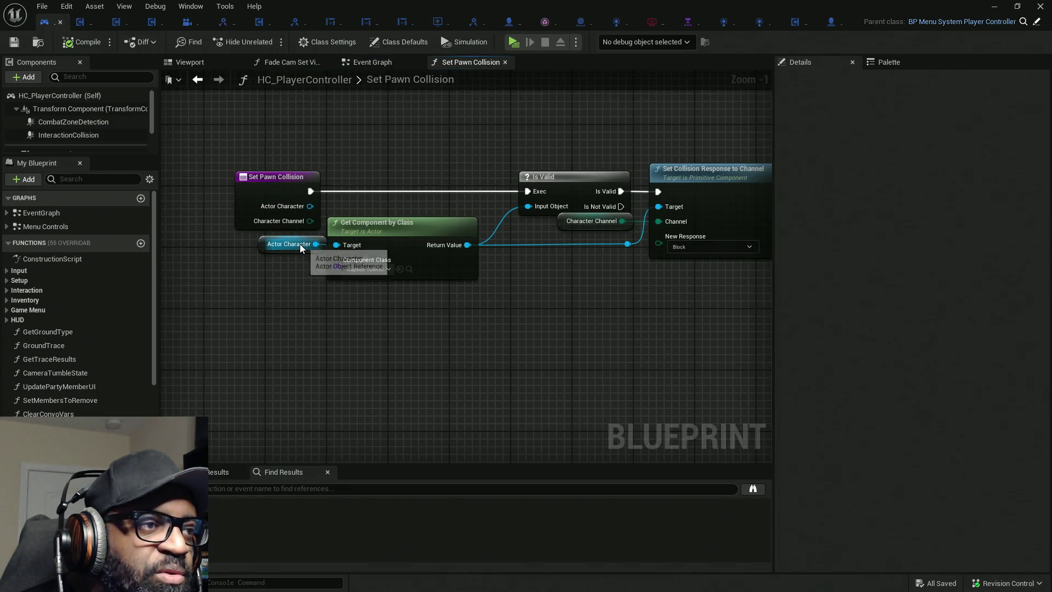
{"action": "left_click_drag", "start_coordinate": [443, 316], "coordinate": [343, 312]}
{"action": "left_click_drag", "start_coordinate": [298, 132], "coordinate": [617, 323]}
{"action": "left_click_drag", "start_coordinate": [366, 223], "coordinate": [629, 219]}
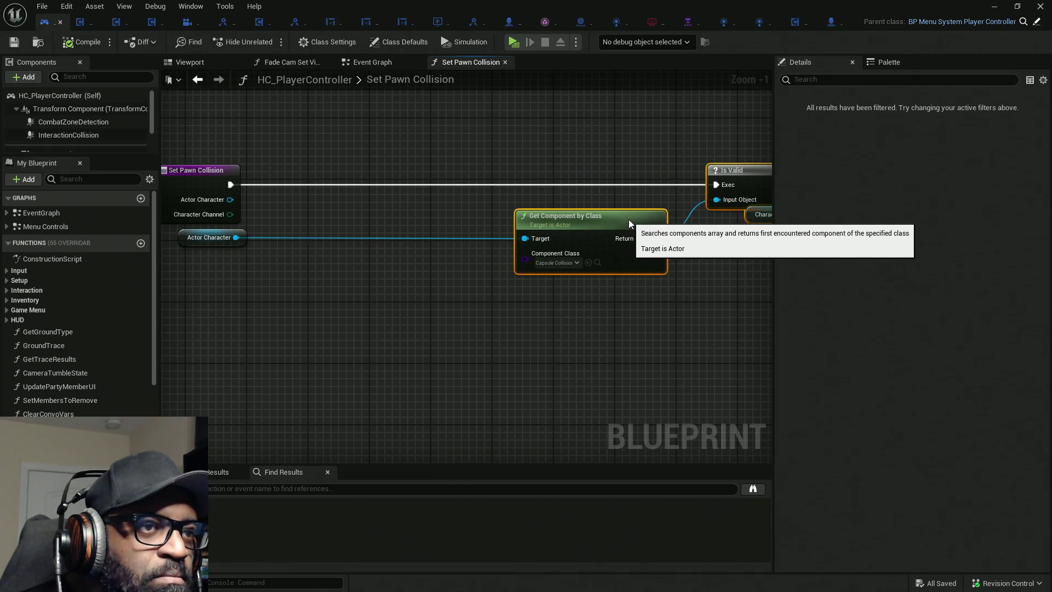
Add a Cast To Character on Actor Character, executed right after the function entry.
{"action": "left_click_drag", "start_coordinate": [236, 241], "coordinate": [313, 240]}
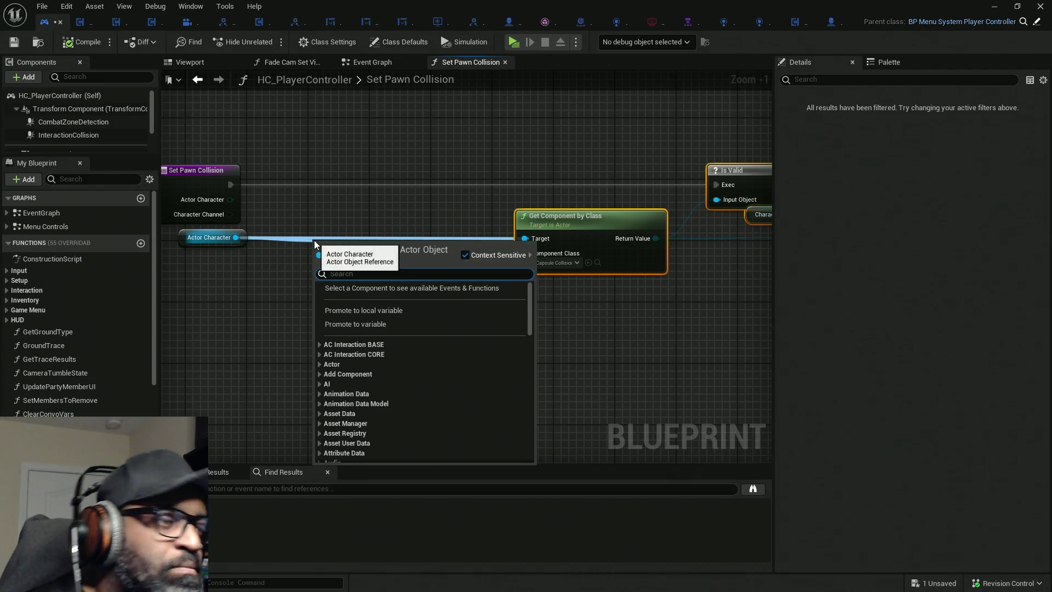
{"action": "scroll", "coordinate": [425, 372], "scroll_direction": "down", "scroll_amount": 15}
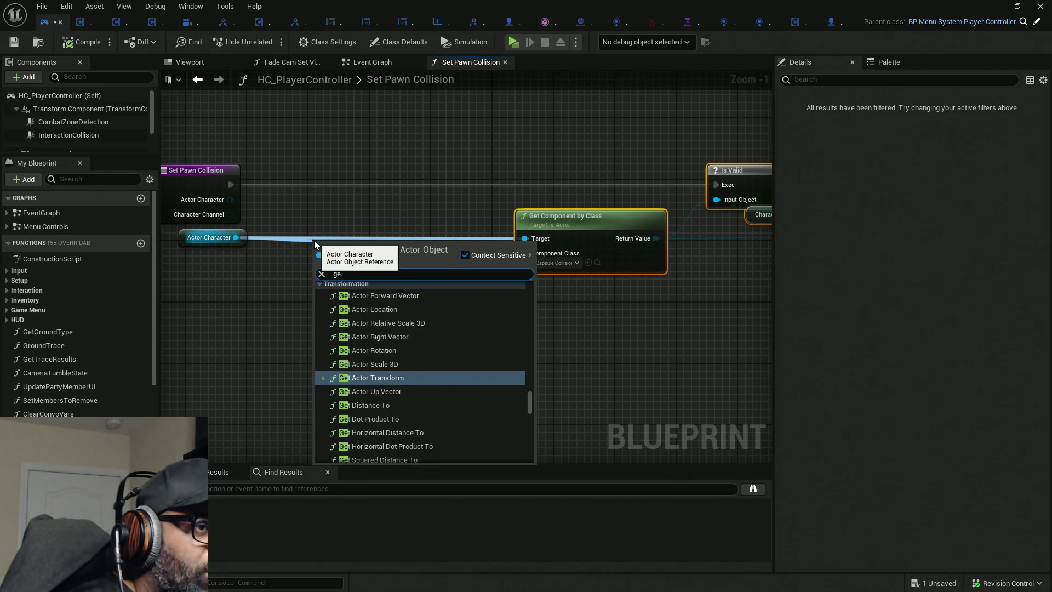
{"action": "type", "text": "castt"}
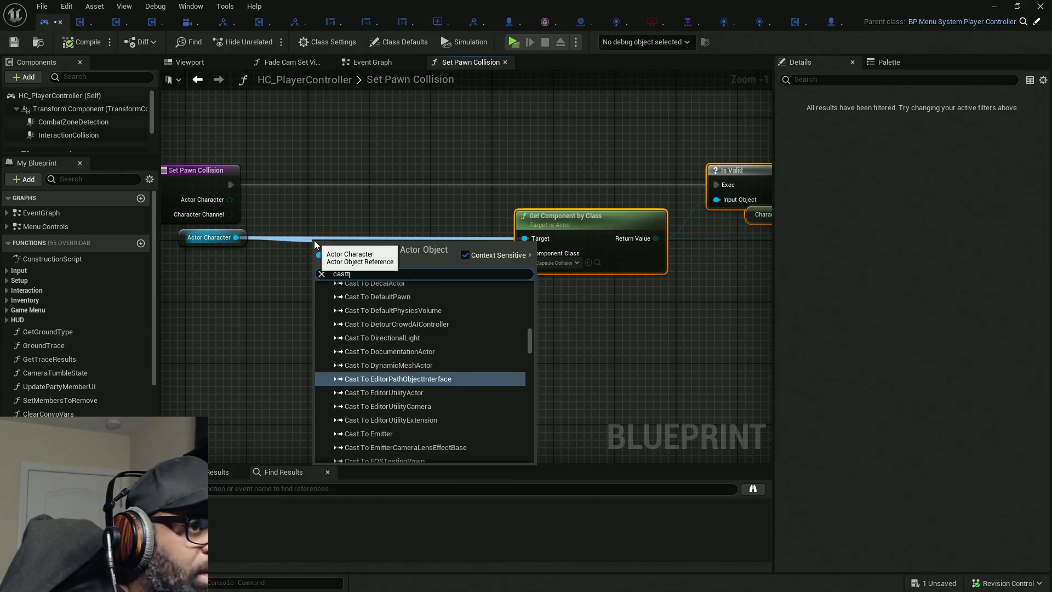
{"action": "type", "text": "ochra"}
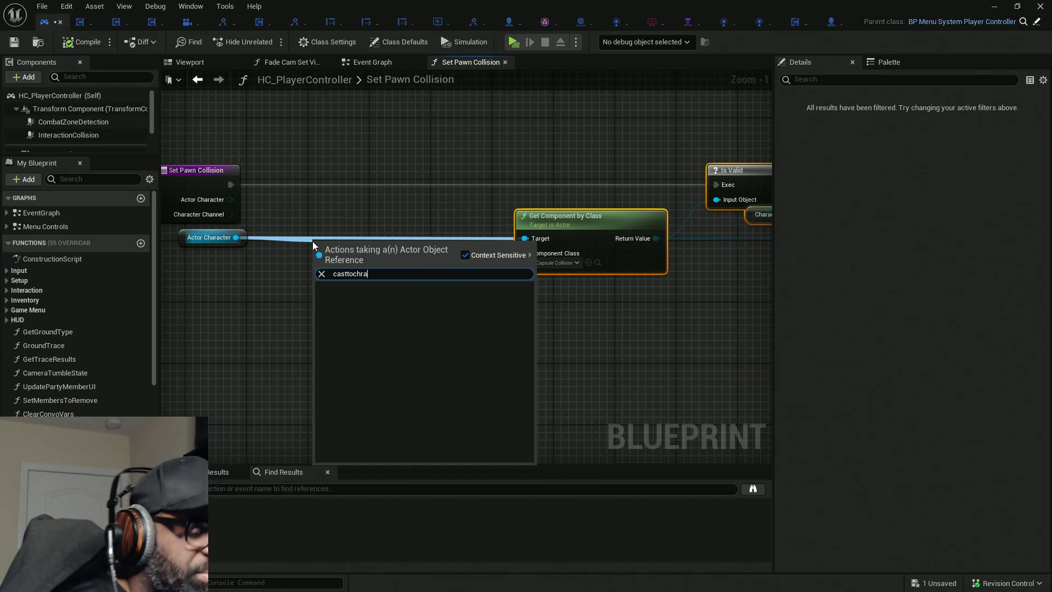
{"action": "key", "text": "BackSpace"}
{"action": "key", "text": "BackSpace"}
{"action": "type", "text": "aracter"}
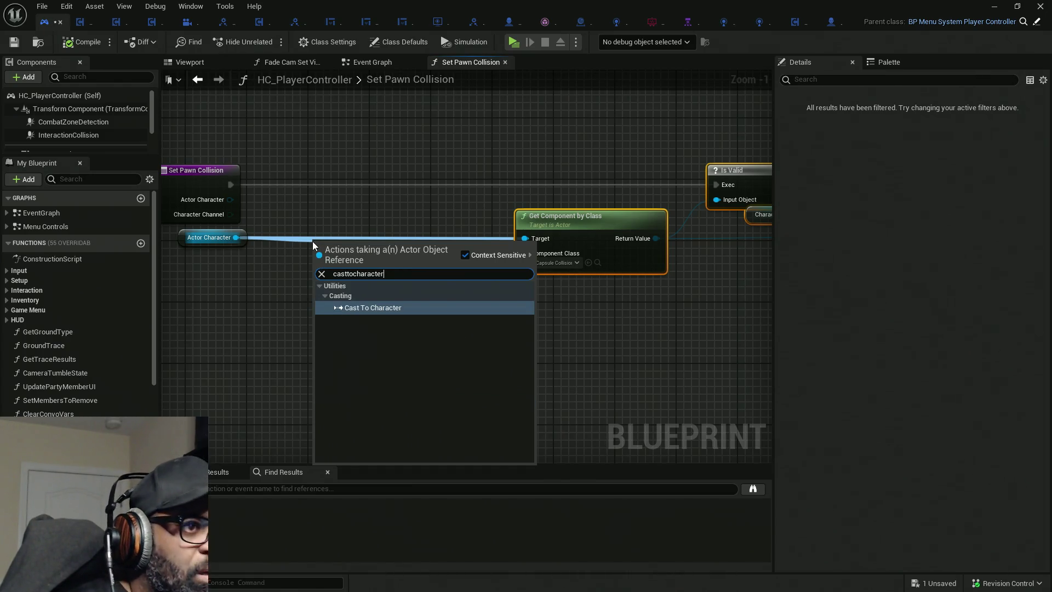
{"action": "key", "text": "Return"}
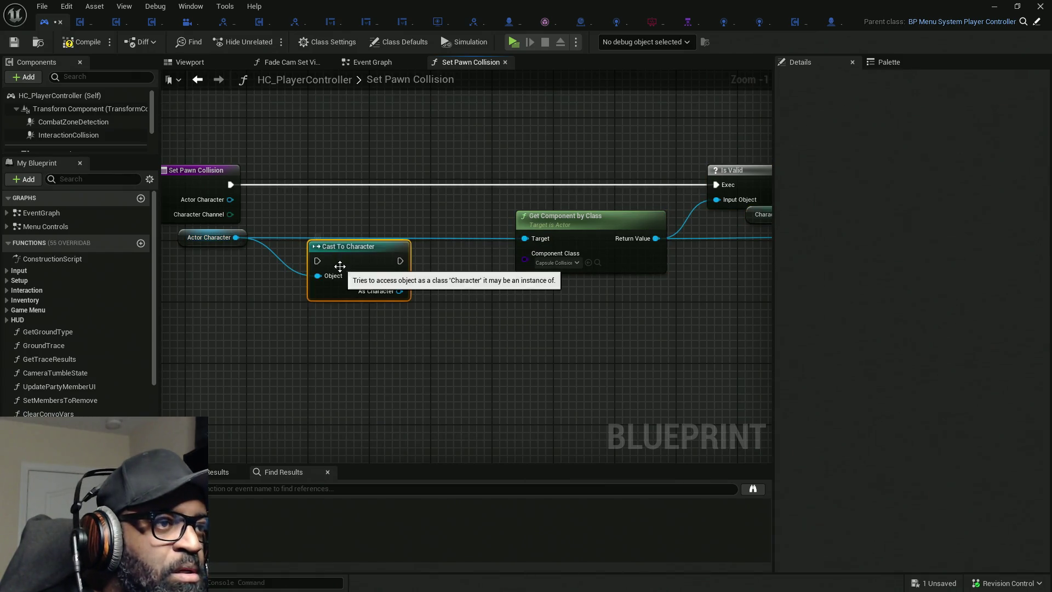
{"action": "left_click_drag", "start_coordinate": [317, 261], "coordinate": [231, 188]}
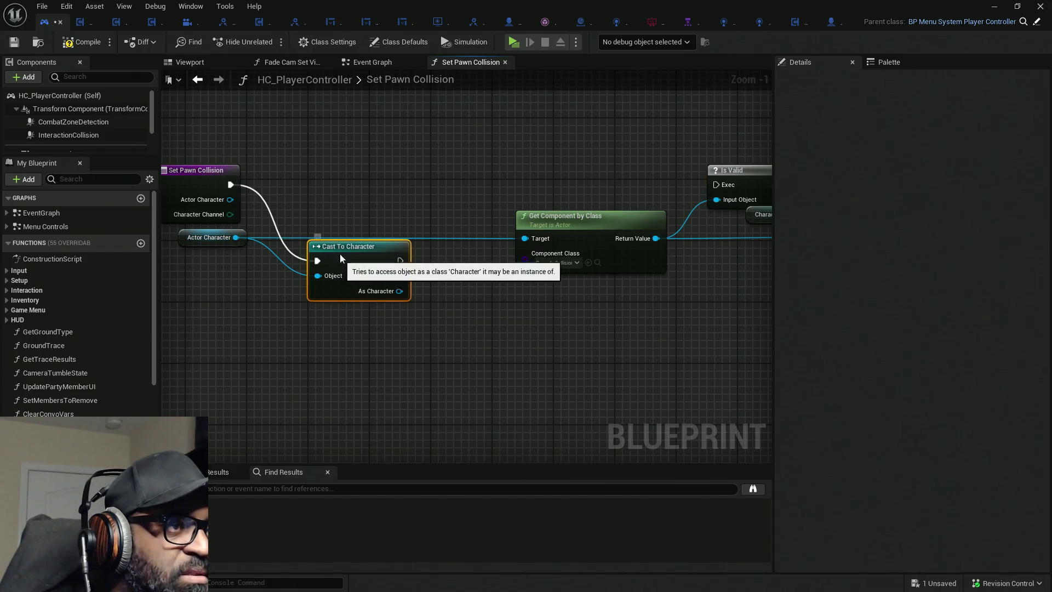
{"action": "left_click_drag", "start_coordinate": [339, 257], "coordinate": [290, 182]}
{"action": "mouse_move", "coordinate": [392, 235]}
{"action": "left_mouse_down"}
{"action": "mouse_move", "coordinate": [264, 232]}
{"action": "mouse_move", "coordinate": [292, 224]}
{"action": "left_mouse_up"}
Add a Get Mesh node from the cast result and rearrange the function chain.
{"action": "type", "text": "ge"}
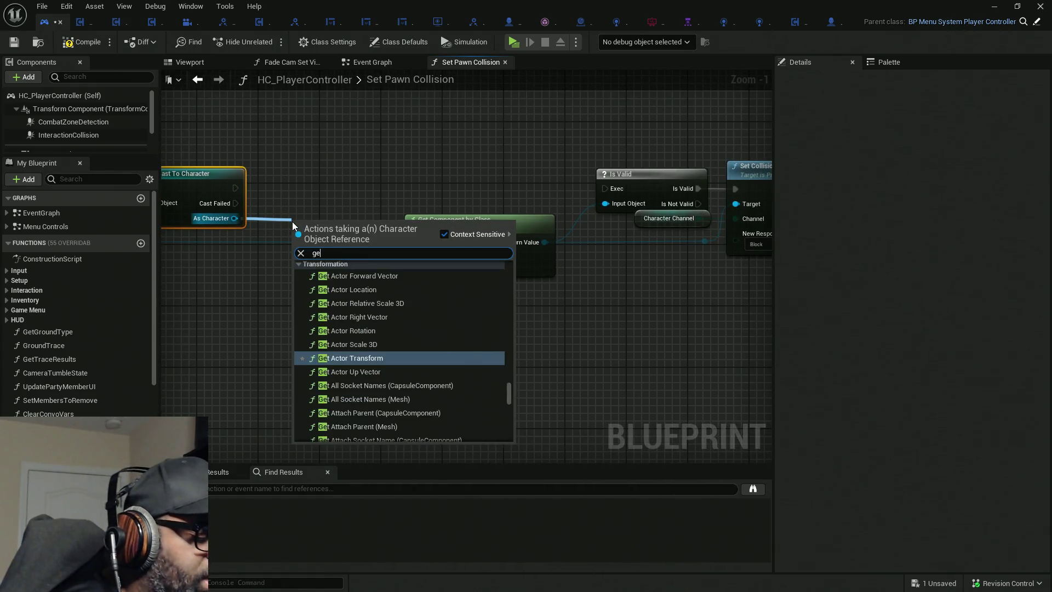
{"action": "type", "text": "t mesh"}
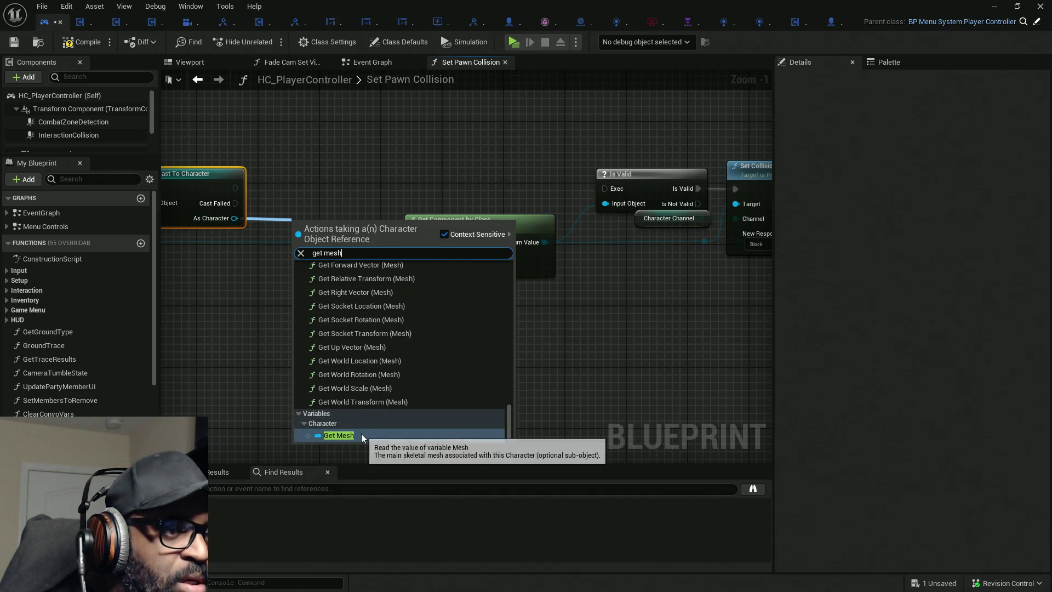
{"action": "left_click", "coordinate": [360, 434]}
{"action": "left_click_drag", "start_coordinate": [299, 223], "coordinate": [429, 252]}
{"action": "mouse_move", "coordinate": [484, 137]}
{"action": "left_mouse_down"}
{"action": "mouse_move", "coordinate": [150, 222]}
{"action": "mouse_move", "coordinate": [241, 231]}
{"action": "left_mouse_up"}
{"action": "left_click_drag", "start_coordinate": [611, 291], "coordinate": [375, 275]}
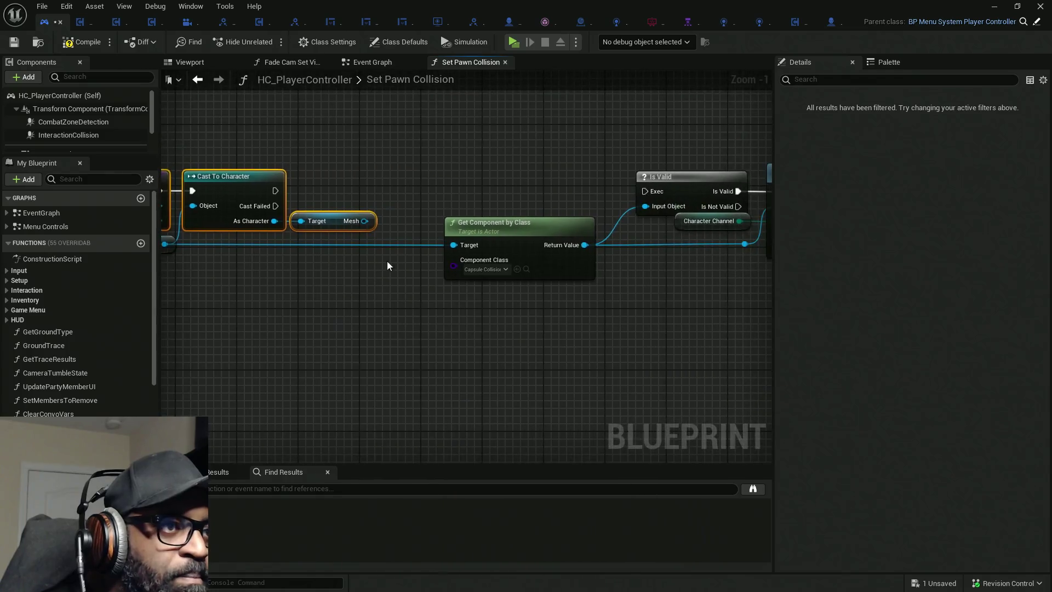
{"action": "left_click_drag", "start_coordinate": [505, 270], "coordinate": [469, 261]}
{"action": "scroll", "coordinate": [607, 178], "scroll_direction": "down", "scroll_amount": 4}
{"action": "mouse_move", "coordinate": [606, 178]}
{"action": "left_mouse_down"}
{"action": "mouse_move", "coordinate": [422, 262]}
{"action": "mouse_move", "coordinate": [249, 318]}
{"action": "left_mouse_up"}
{"action": "scroll", "coordinate": [317, 260], "scroll_direction": "up", "scroll_amount": 3}
{"action": "scroll", "coordinate": [316, 259], "scroll_direction": "up", "scroll_amount": 2}
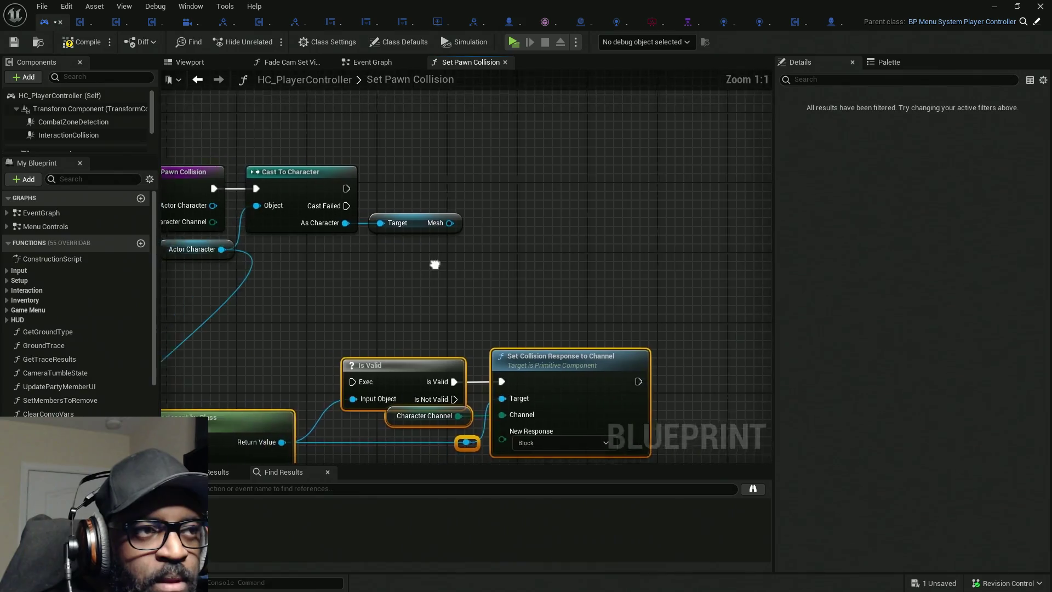
Add a Get Children Components node fed by the Mesh output, then switch to BP_Lance.
{"action": "left_click_drag", "start_coordinate": [470, 223], "coordinate": [550, 202]}
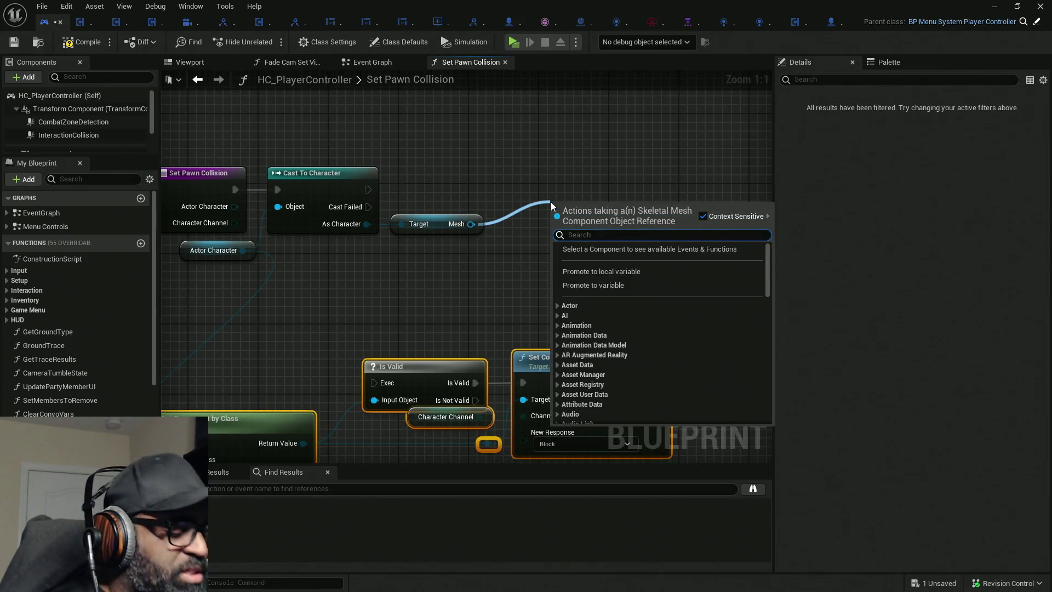
{"action": "type", "text": "get"}
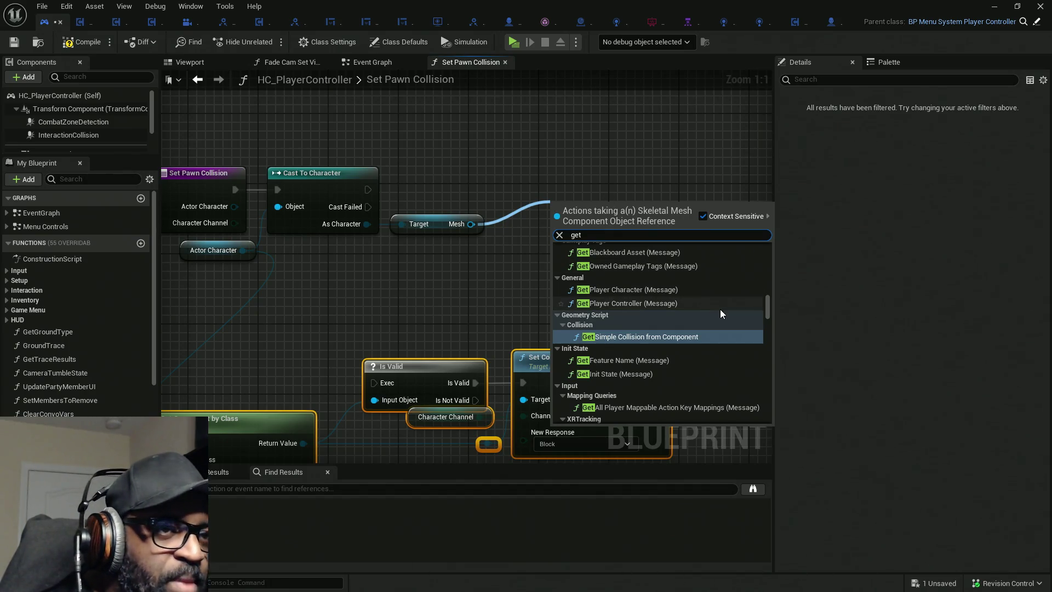
{"action": "type", "text": " compo"}
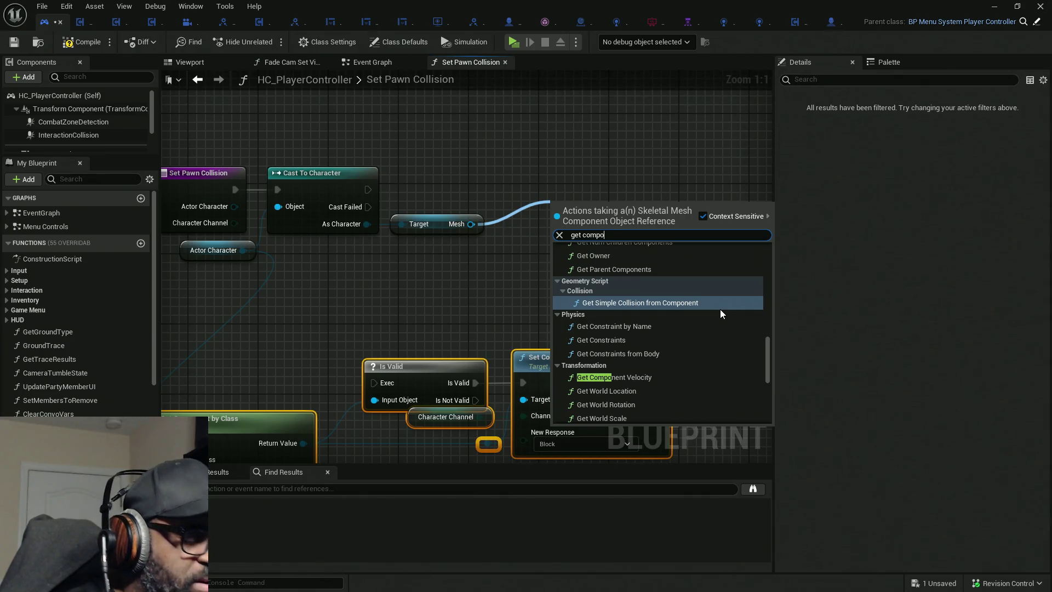
{"action": "type", "text": "nen"}
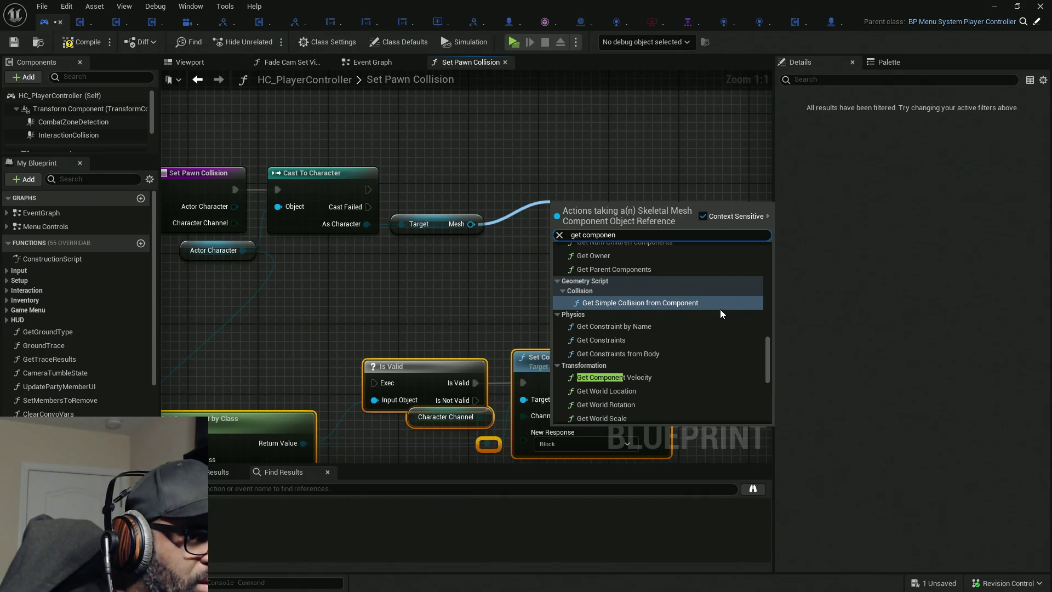
{"action": "type", "text": "ts"}
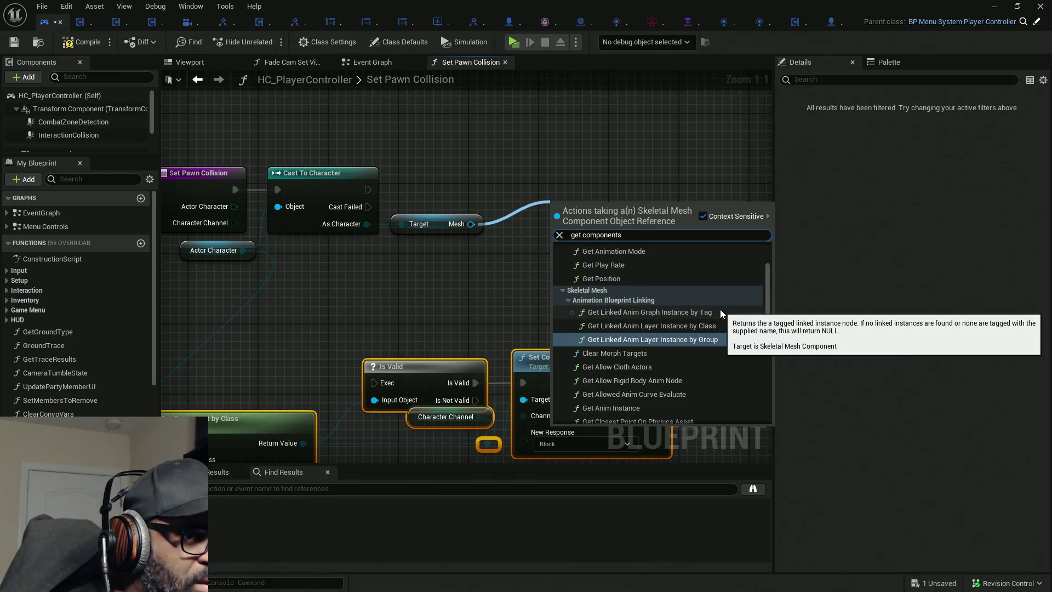
{"action": "scroll", "coordinate": [728, 306], "scroll_direction": "up", "scroll_amount": 3}
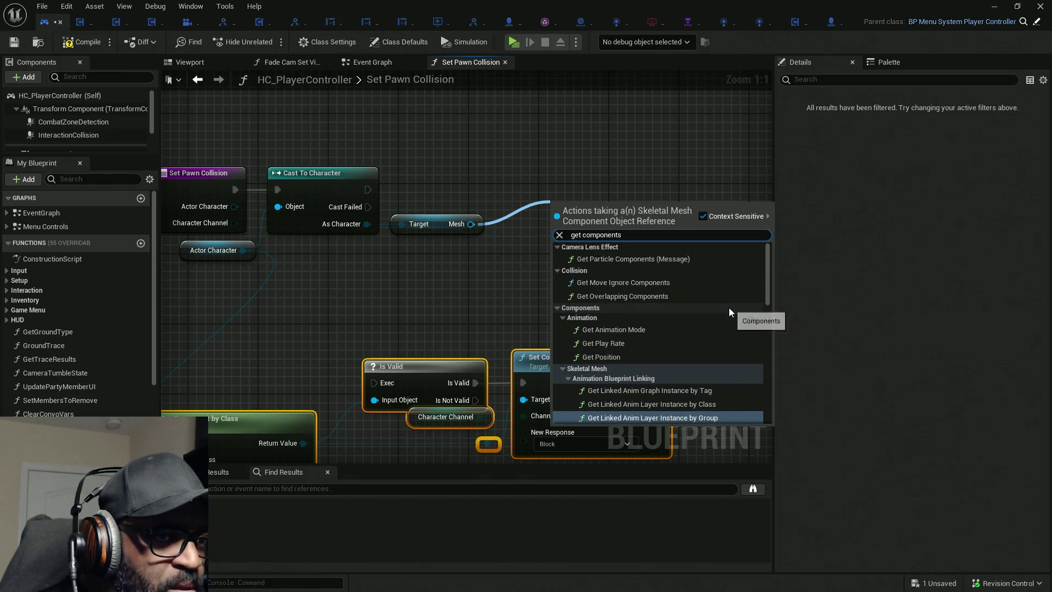
{"action": "scroll", "coordinate": [725, 312], "scroll_direction": "down", "scroll_amount": 10}
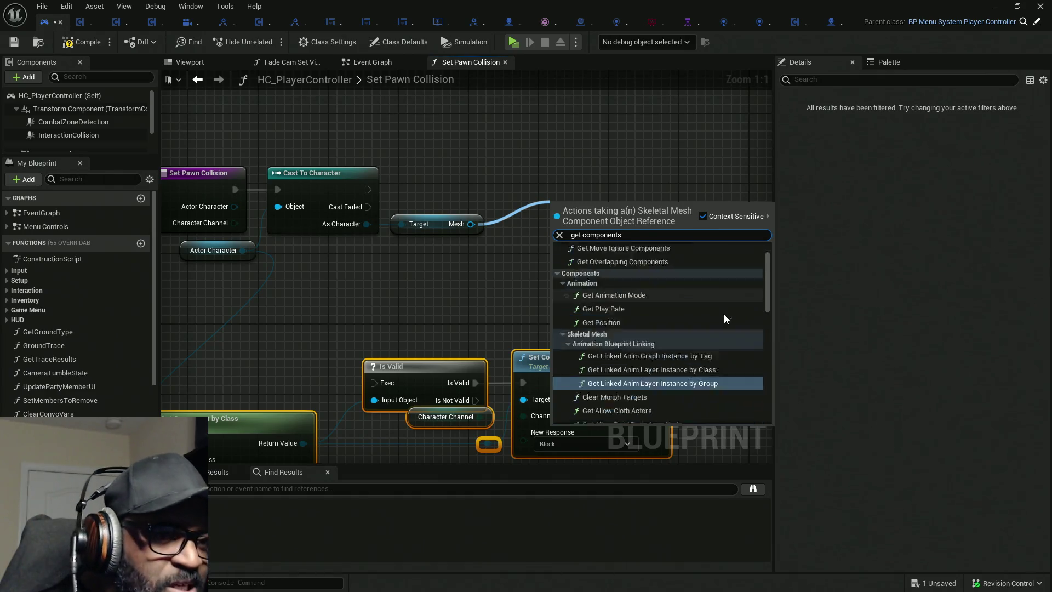
{"action": "scroll", "coordinate": [723, 314], "scroll_direction": "down", "scroll_amount": 6}
{"action": "scroll", "coordinate": [722, 314], "scroll_direction": "down", "scroll_amount": 2}
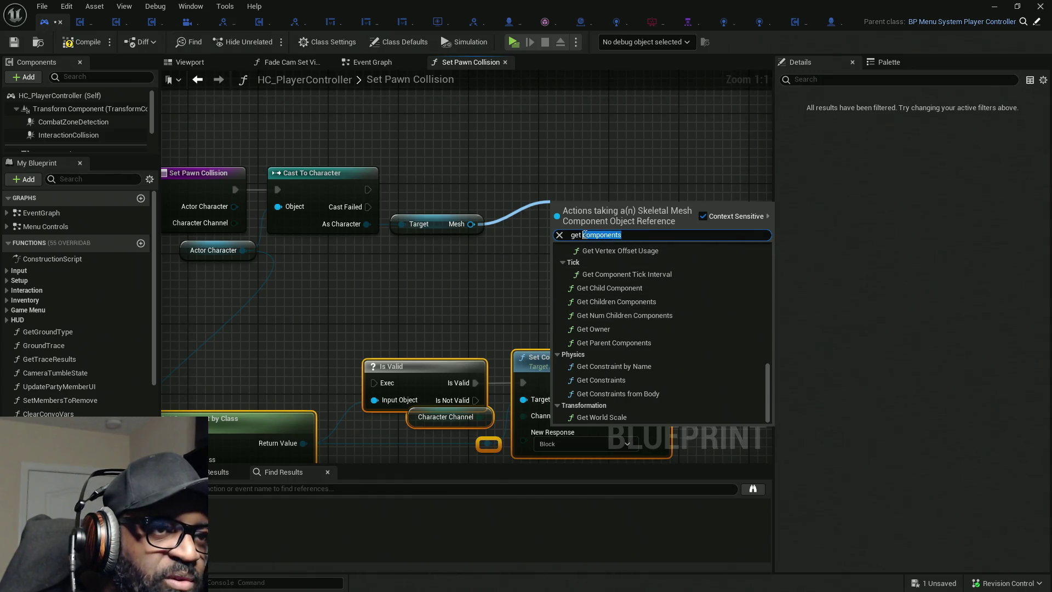
{"action": "type", "text": "chil"}
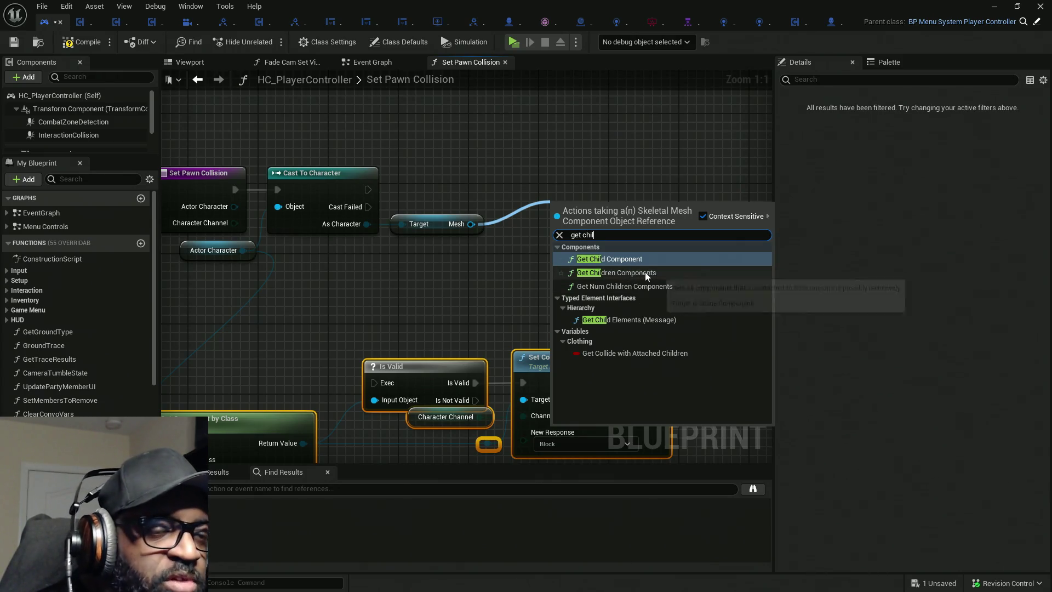
{"action": "left_click", "coordinate": [635, 272]}
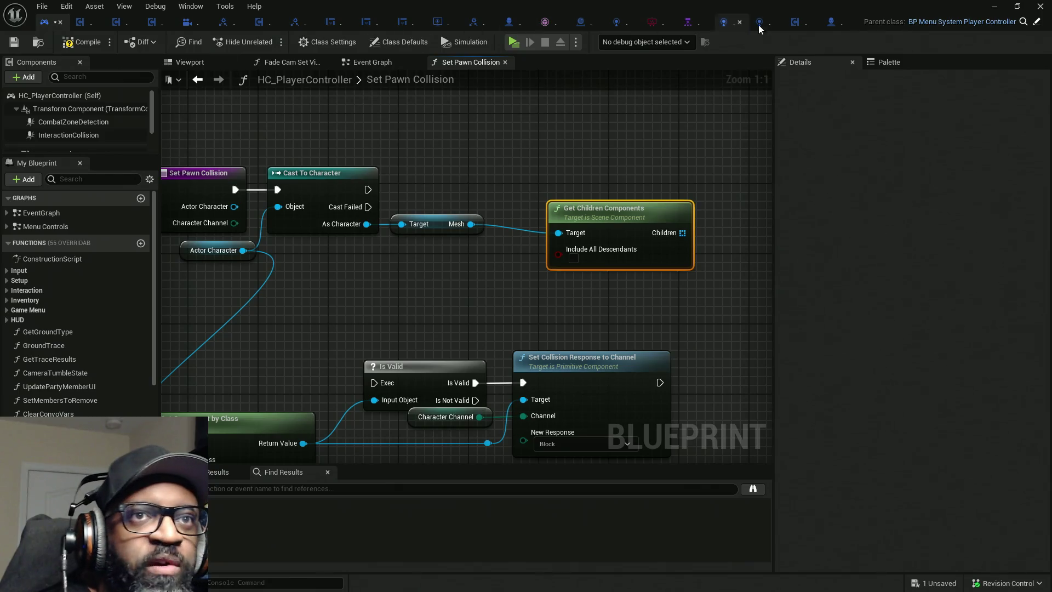
{"action": "left_click", "coordinate": [829, 23]}
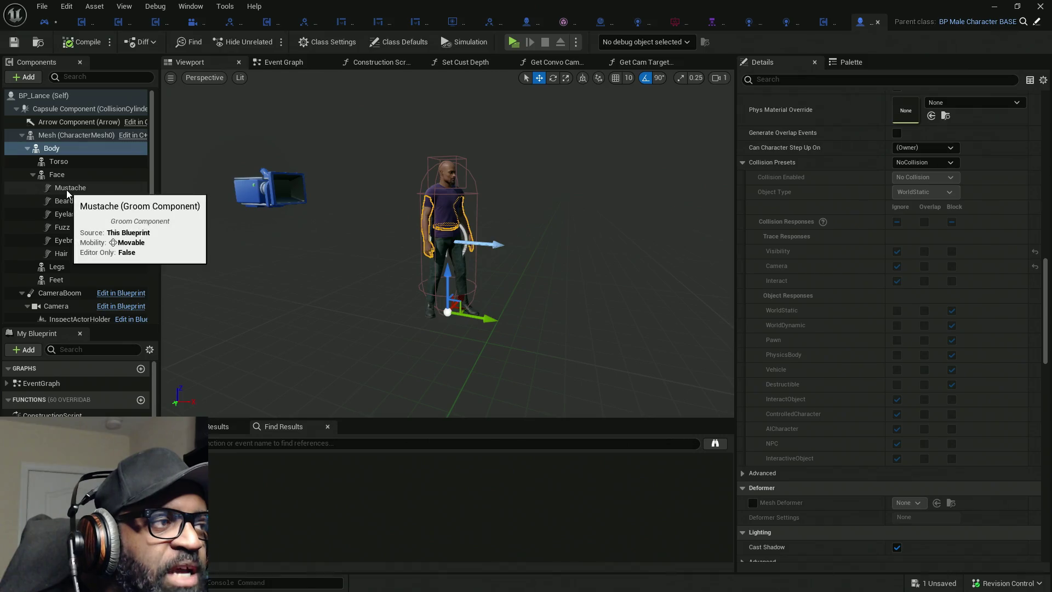
{"action": "left_click", "coordinate": [67, 188]}
{"action": "left_click", "coordinate": [71, 201]}
{"action": "left_click", "coordinate": [70, 214]}
{"action": "left_click", "coordinate": [70, 227]}
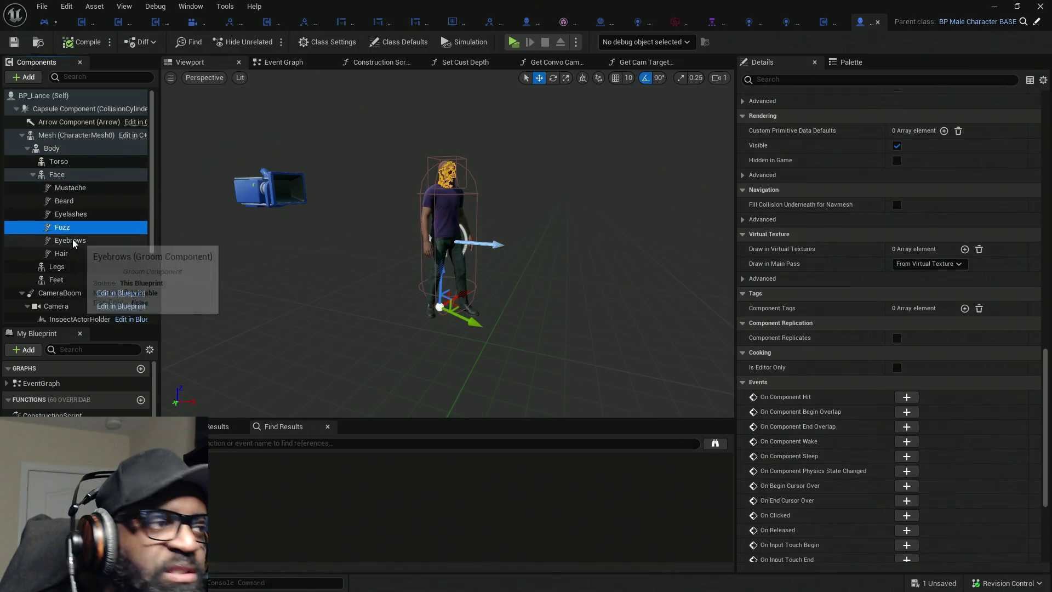
{"action": "left_click", "coordinate": [70, 241]}
{"action": "left_click", "coordinate": [70, 254]}
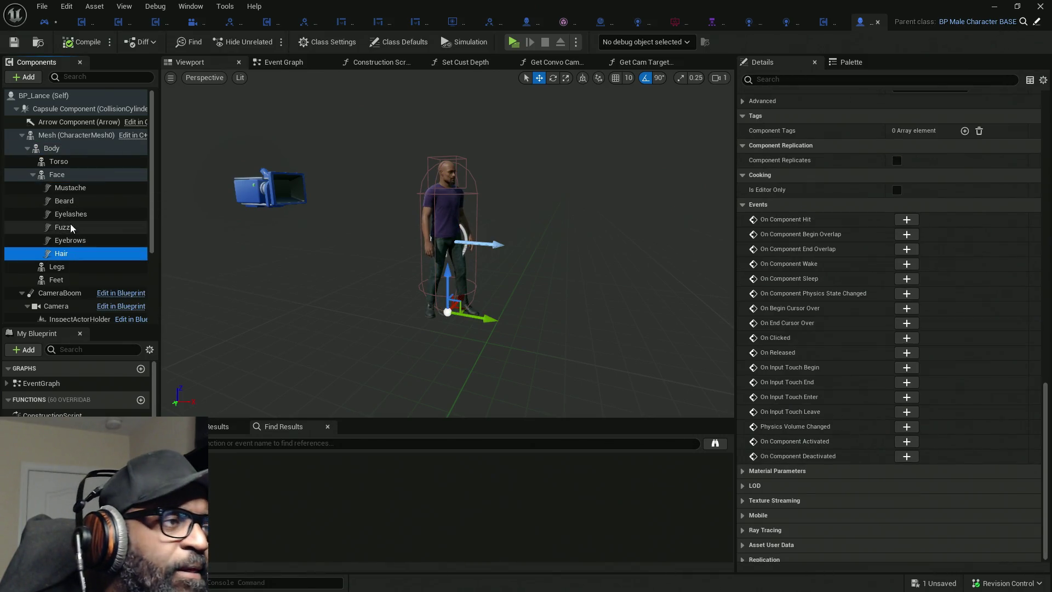
{"action": "left_click", "coordinate": [59, 162]}
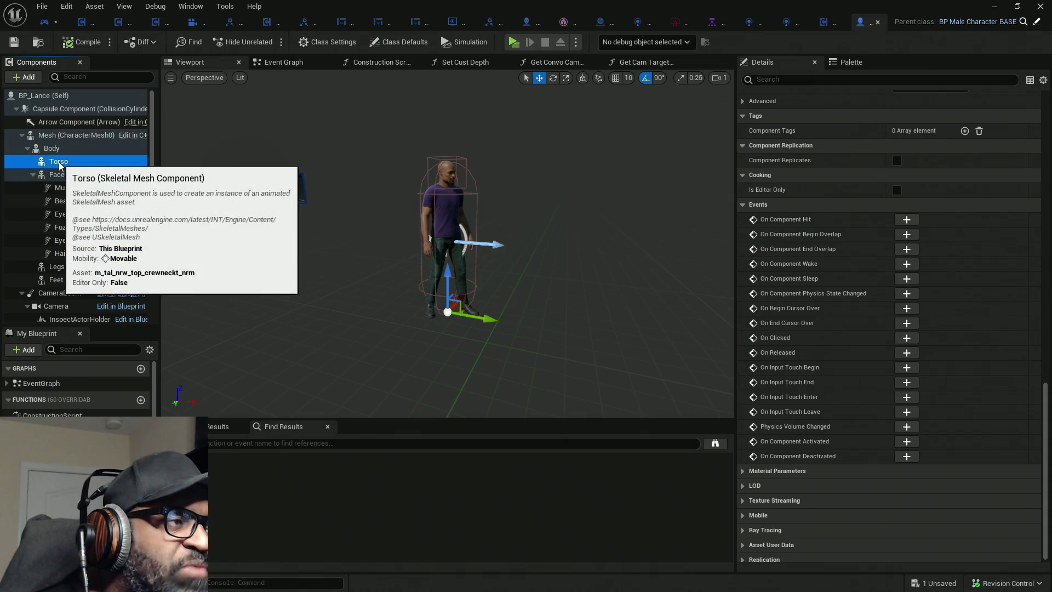
{"action": "left_click", "coordinate": [61, 176]}
{"action": "left_click", "coordinate": [55, 267]}
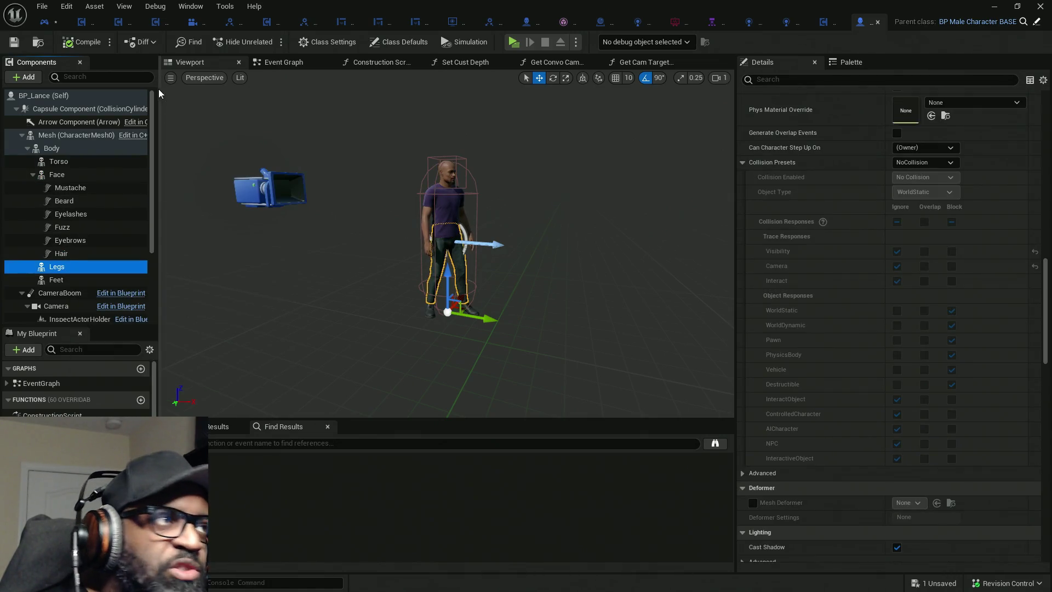
{"action": "left_click", "coordinate": [44, 24]}
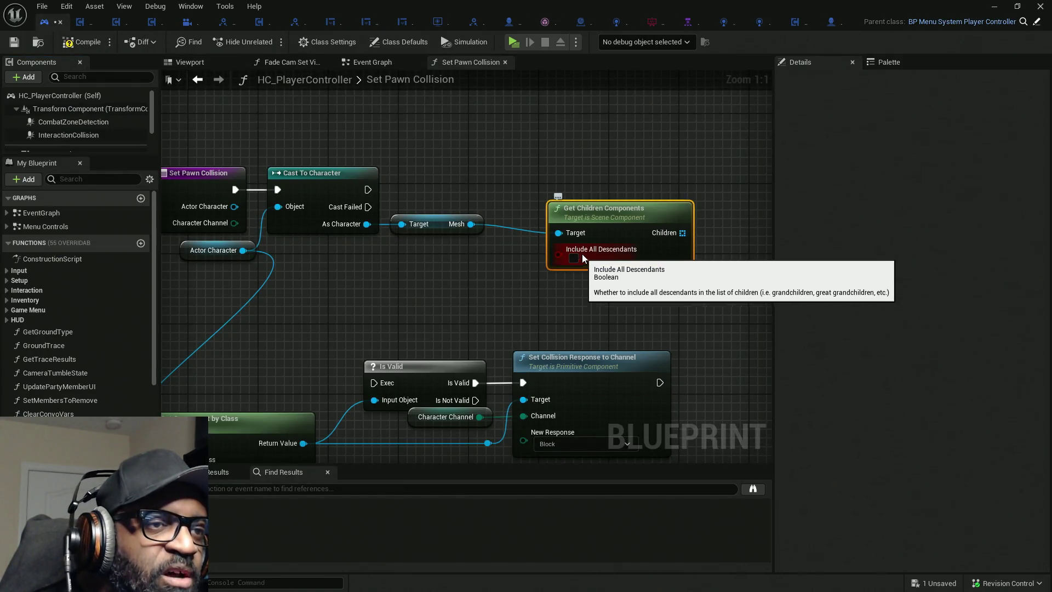
Add an Is Not Empty check on the Children output of Get Children Components.
{"action": "mouse_move", "coordinate": [607, 218]}
{"action": "left_mouse_down"}
{"action": "mouse_move", "coordinate": [556, 211]}
{"action": "mouse_move", "coordinate": [428, 267]}
{"action": "mouse_move", "coordinate": [403, 258]}
{"action": "left_mouse_up"}
{"action": "left_click_drag", "start_coordinate": [472, 277], "coordinate": [571, 217]}
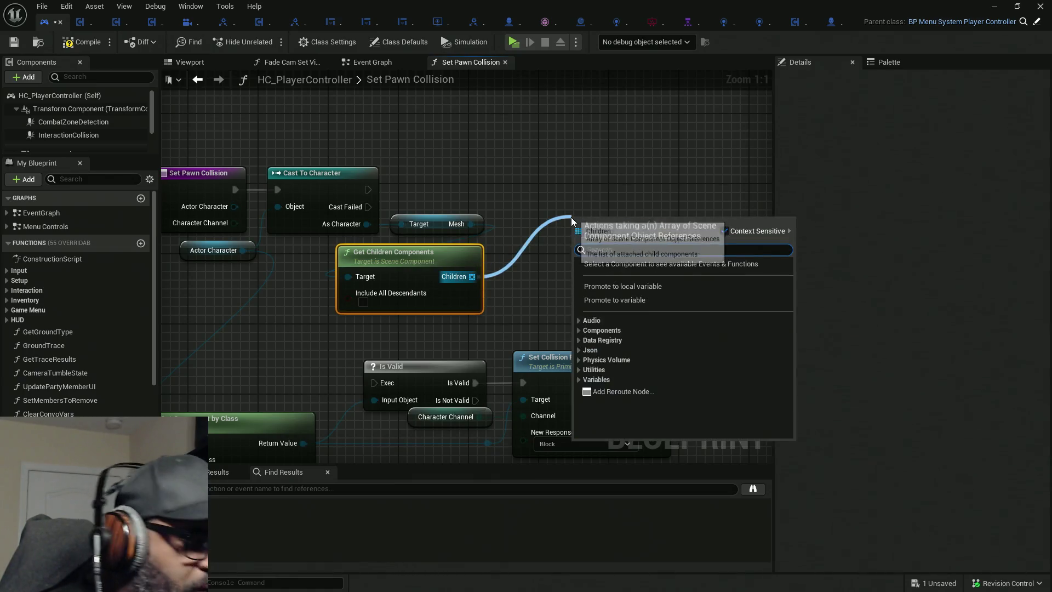
{"action": "type", "text": "not"}
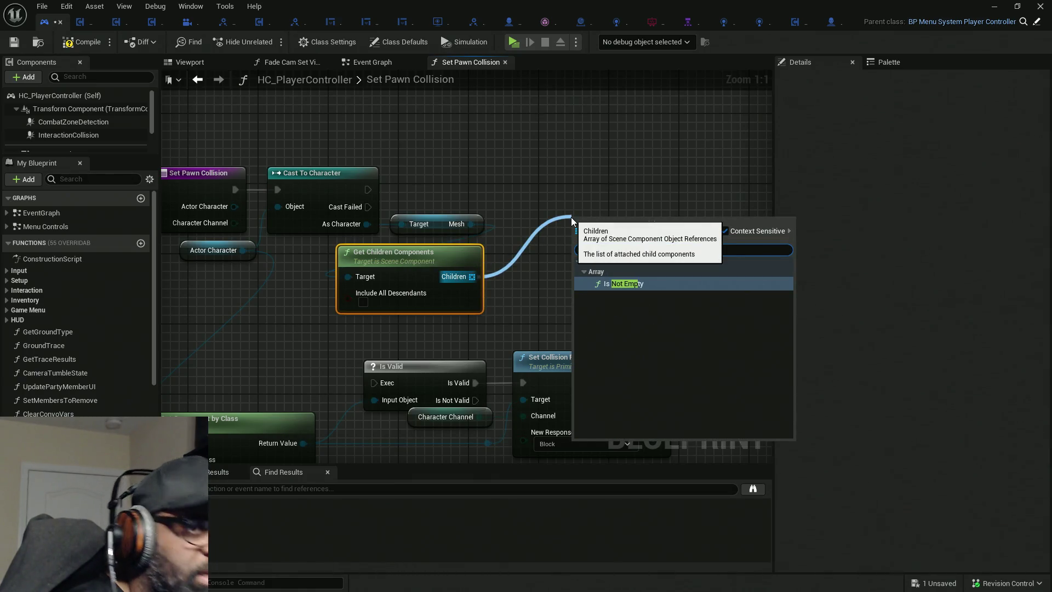
{"action": "key", "text": "Return"}
{"action": "left_click_drag", "start_coordinate": [592, 223], "coordinate": [523, 267]}
{"action": "left_click_drag", "start_coordinate": [405, 274], "coordinate": [406, 272]}
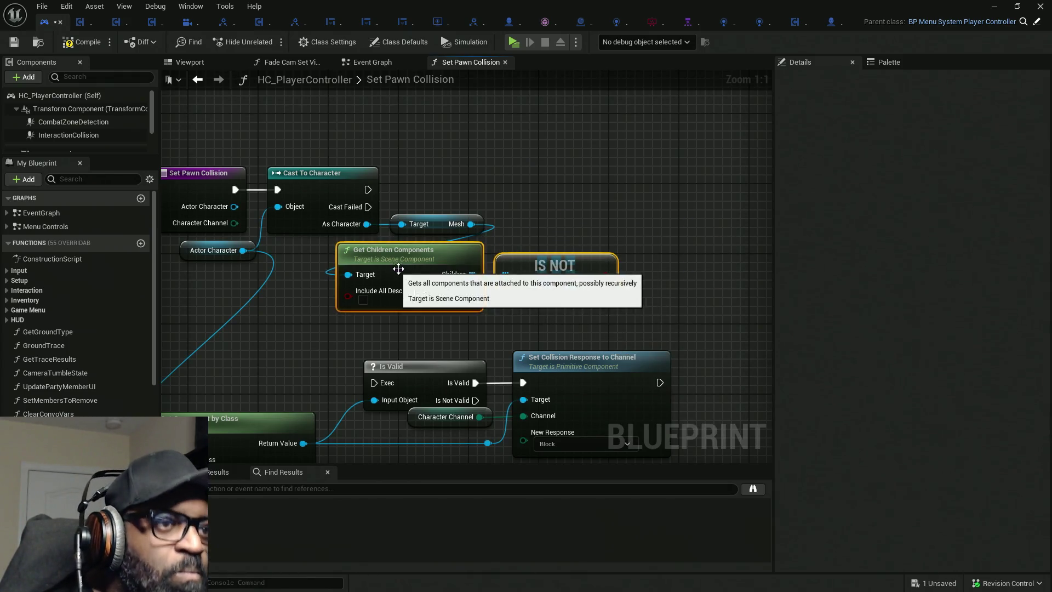
Place a Branch and run it after the successful Cast To Character.
{"action": "key", "text": "b"}
{"action": "left_click", "coordinate": [601, 189]}
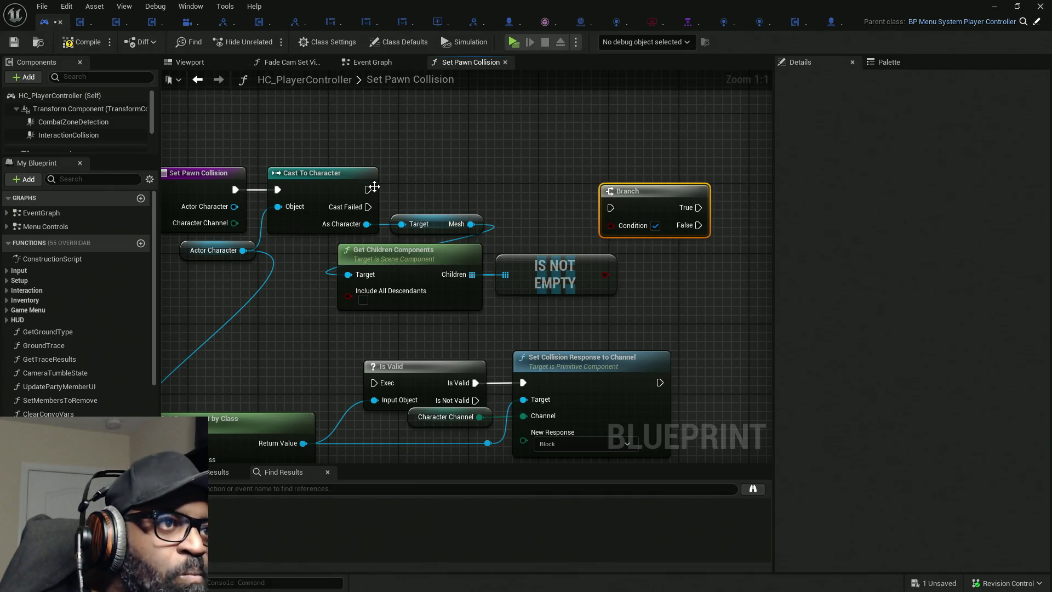
{"action": "left_click_drag", "start_coordinate": [612, 208], "coordinate": [369, 190]}
{"action": "mouse_move", "coordinate": [654, 200]}
{"action": "left_mouse_down"}
{"action": "mouse_move", "coordinate": [679, 183]}
{"action": "mouse_move", "coordinate": [607, 281]}
{"action": "mouse_move", "coordinate": [583, 282]}
{"action": "left_mouse_up"}
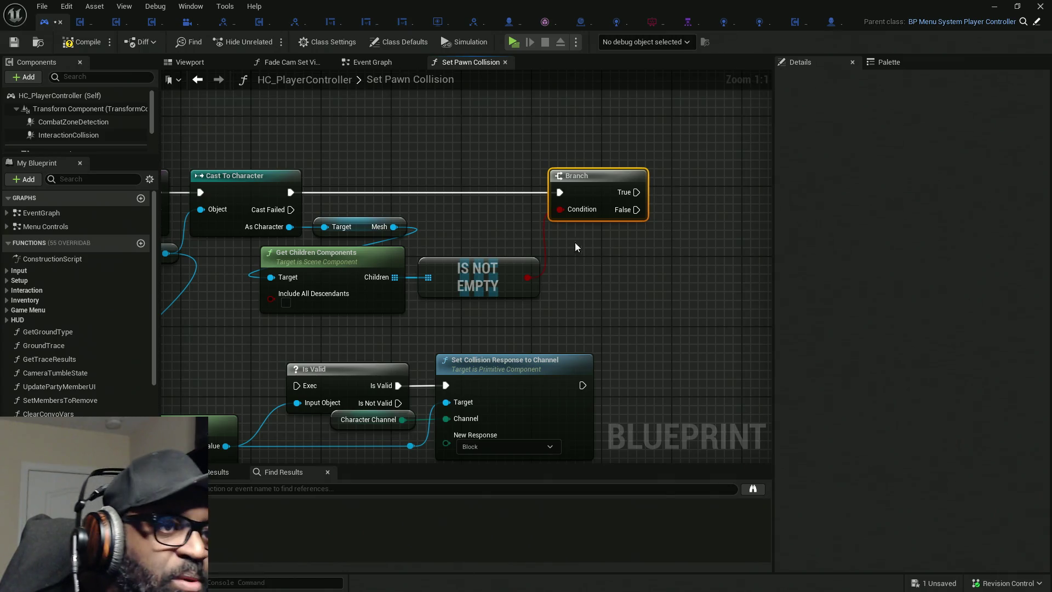
Add a For Each Loop over the mesh's children.
{"action": "left_click_drag", "start_coordinate": [394, 276], "coordinate": [679, 264]}
{"action": "type", "text": "l"}
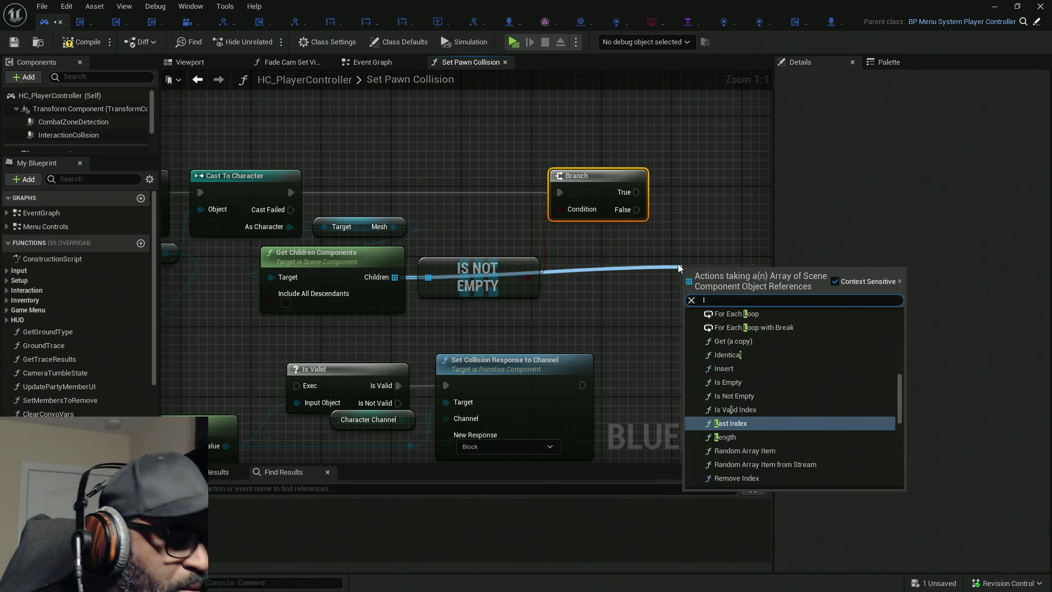
{"action": "type", "text": "oop"}
{"action": "left_click", "coordinate": [759, 333]}
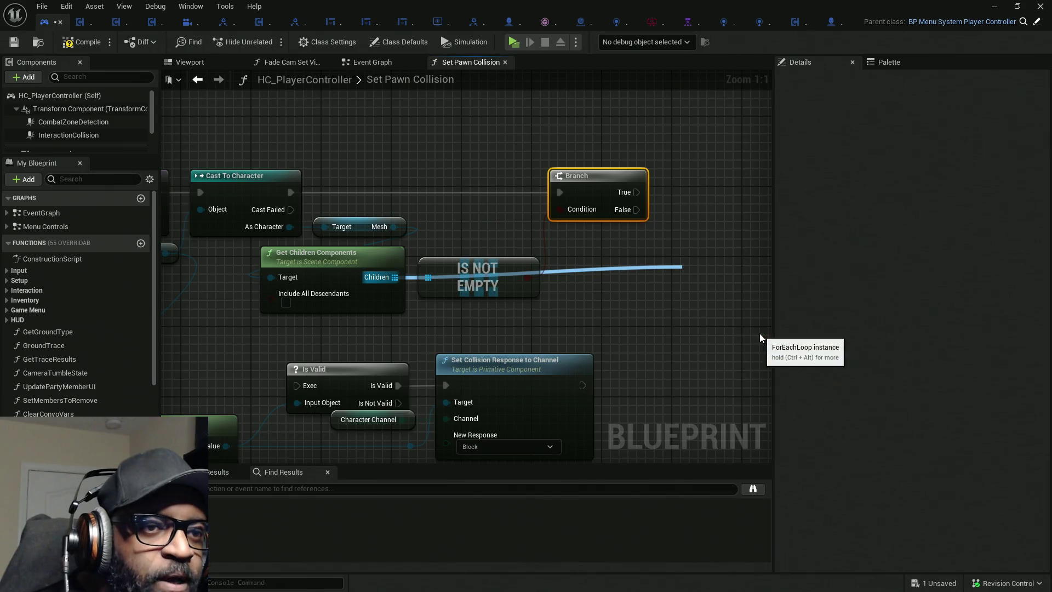
Connect the Branch's True output to the For Each Loop and shift the IS NOT EMPTY node right.
{"action": "left_click_drag", "start_coordinate": [618, 285], "coordinate": [563, 189]}
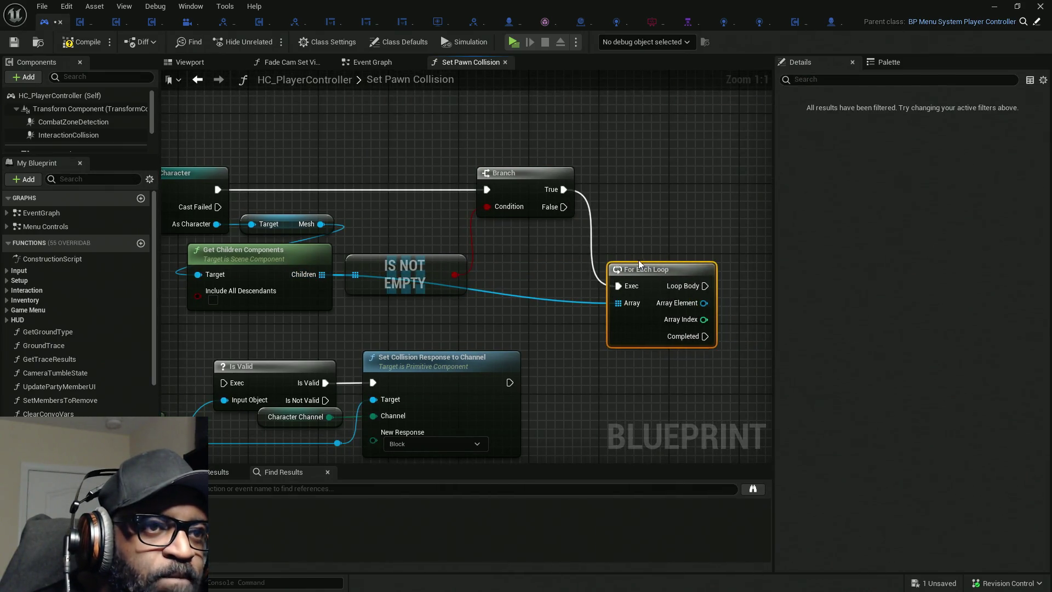
{"action": "mouse_move", "coordinate": [559, 270]}
{"action": "left_mouse_down"}
{"action": "mouse_move", "coordinate": [594, 192]}
{"action": "mouse_move", "coordinate": [578, 192]}
{"action": "left_mouse_up"}
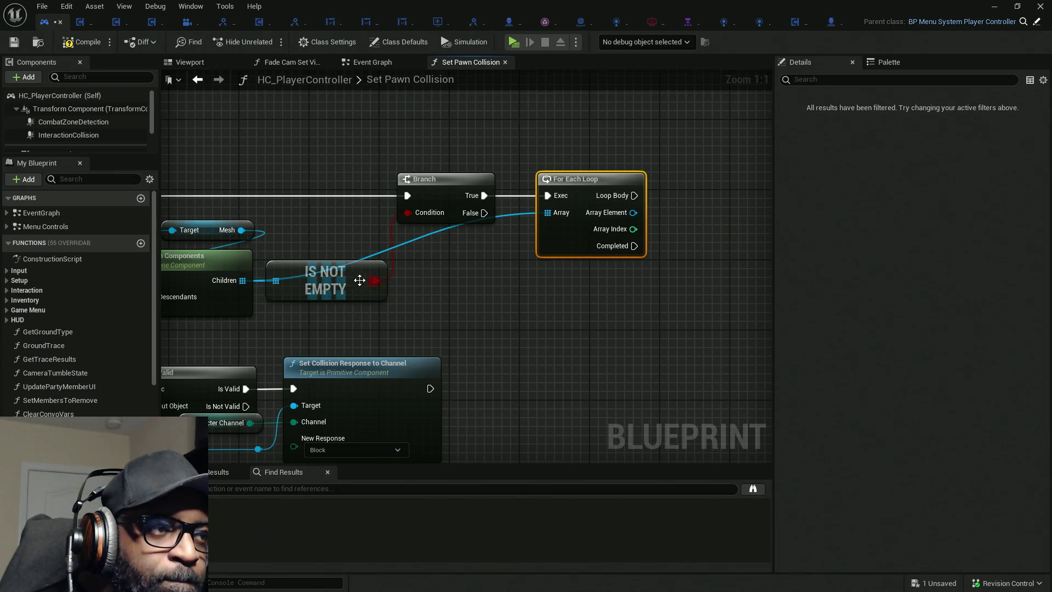
{"action": "left_click_drag", "start_coordinate": [333, 284], "coordinate": [367, 285]}
{"action": "left_click_drag", "start_coordinate": [399, 286], "coordinate": [411, 286]}
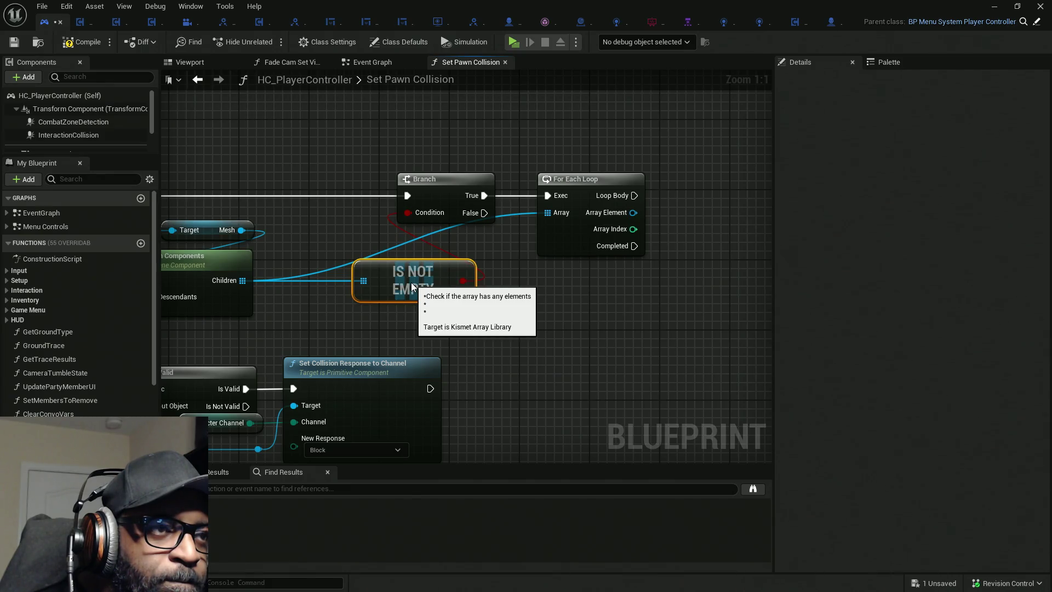
Add two reroute points on the Children wire and shift the Branch, loop and reroutes left.
{"action": "double_click", "coordinate": [330, 268]}
{"action": "mouse_move", "coordinate": [330, 268]}
{"action": "left_mouse_down"}
{"action": "mouse_move", "coordinate": [330, 237]}
{"action": "mouse_move", "coordinate": [505, 243]}
{"action": "left_mouse_up"}
{"action": "double_click", "coordinate": [389, 228]}
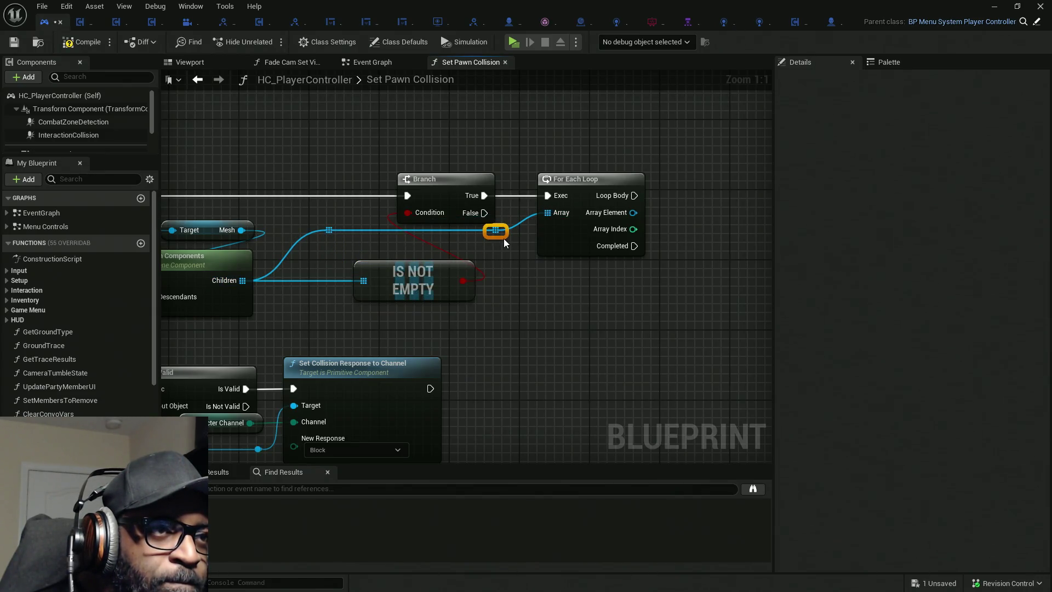
{"action": "left_click_drag", "start_coordinate": [333, 240], "coordinate": [416, 240]}
{"action": "left_click_drag", "start_coordinate": [316, 149], "coordinate": [520, 260]}
{"action": "left_click_drag", "start_coordinate": [574, 237], "coordinate": [505, 238]}
{"action": "mouse_move", "coordinate": [354, 123]}
{"action": "left_mouse_down"}
{"action": "mouse_move", "coordinate": [517, 228]}
{"action": "mouse_move", "coordinate": [449, 236]}
{"action": "mouse_move", "coordinate": [497, 237]}
{"action": "left_mouse_up"}
{"action": "left_click_drag", "start_coordinate": [588, 138], "coordinate": [297, 254]}
{"action": "left_click_drag", "start_coordinate": [518, 248], "coordinate": [472, 250]}
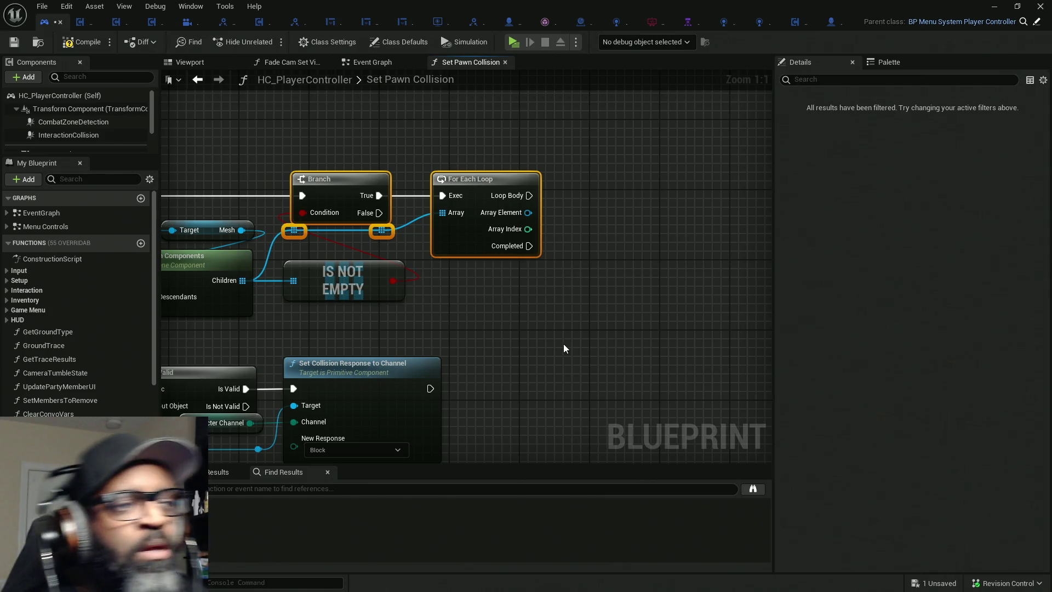
{"action": "left_click", "coordinate": [502, 292]}
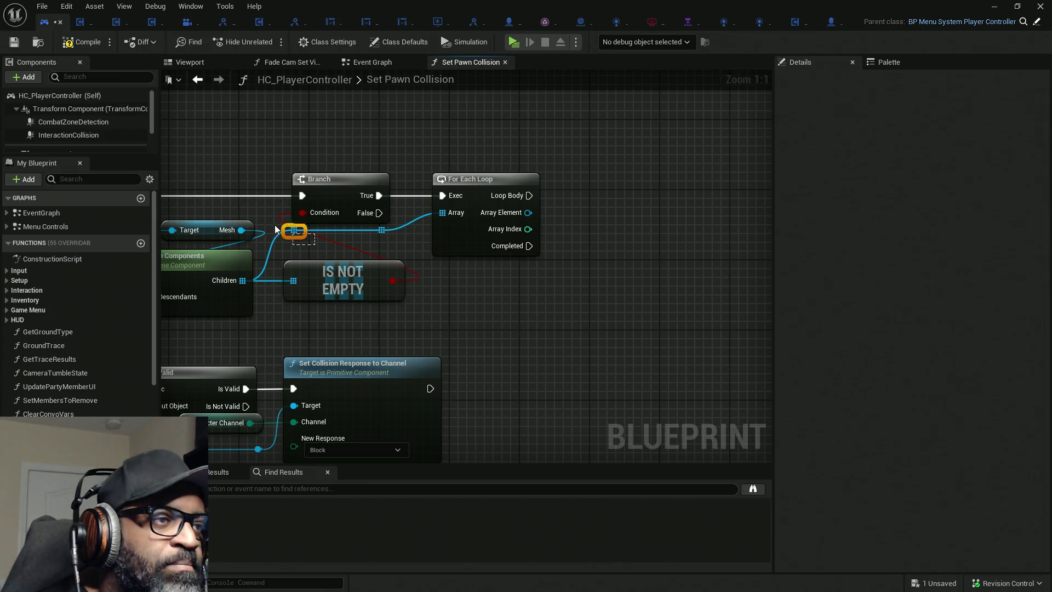
Align the reroute points with the Branch, then compile and save the controller blueprint.
{"action": "left_click_drag", "start_coordinate": [294, 230], "coordinate": [311, 230]}
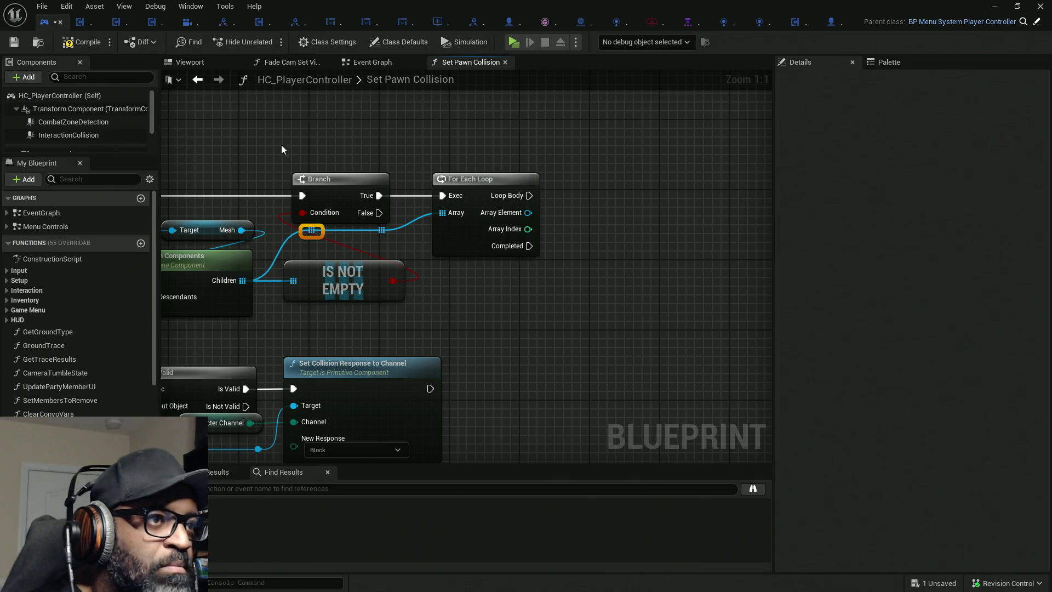
{"action": "left_click_drag", "start_coordinate": [277, 137], "coordinate": [328, 241]}
{"action": "key", "text": "shift+a"}
{"action": "left_click", "coordinate": [392, 247]}
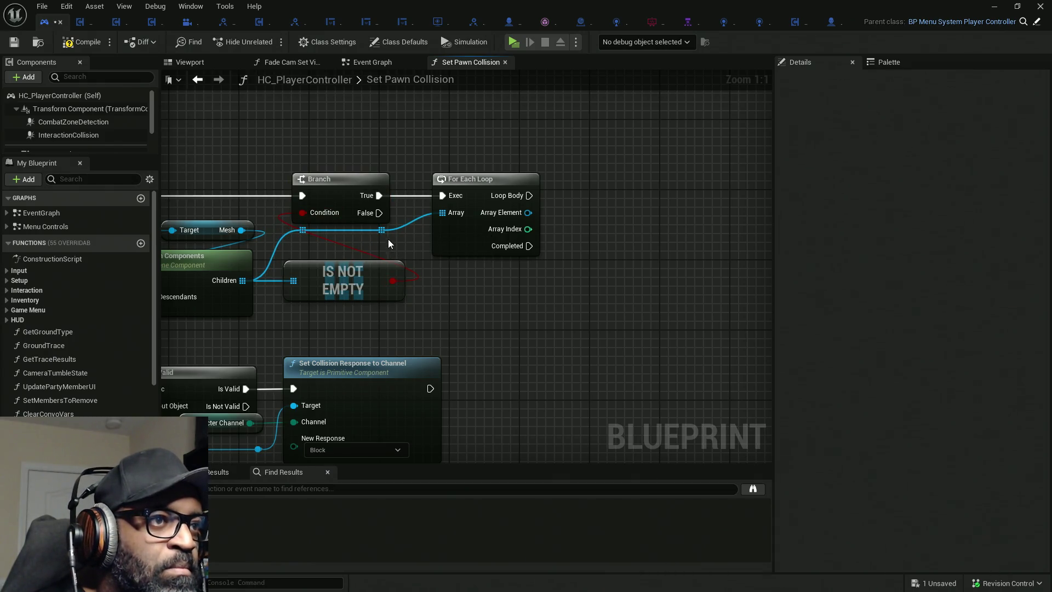
{"action": "left_click_drag", "start_coordinate": [380, 232], "coordinate": [363, 232]}
{"action": "left_click", "coordinate": [373, 217], "text": "ctrl"}
{"action": "key", "text": "shift+d"}
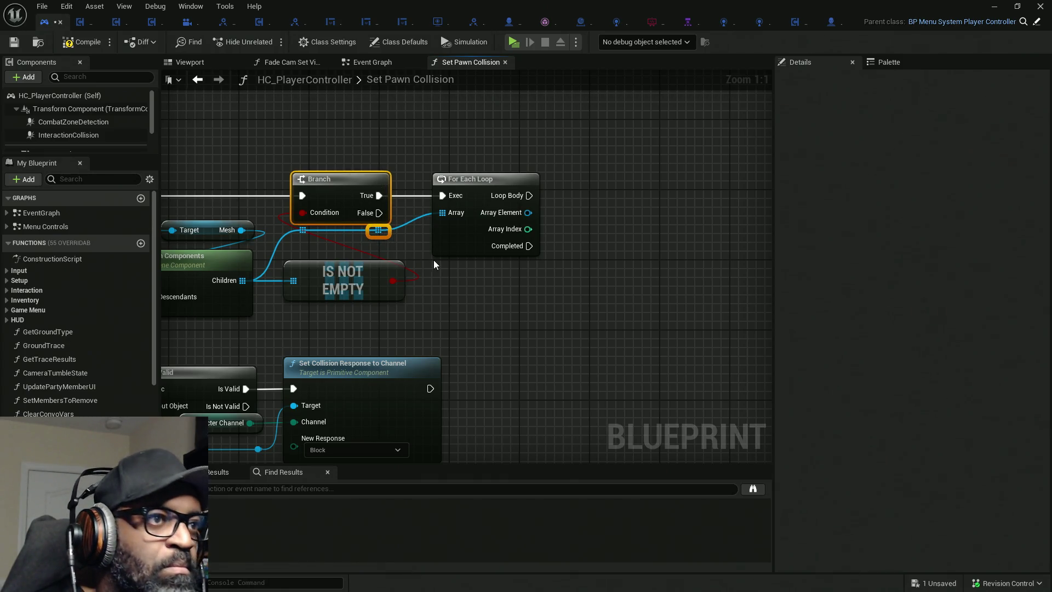
{"action": "left_click", "coordinate": [495, 303]}
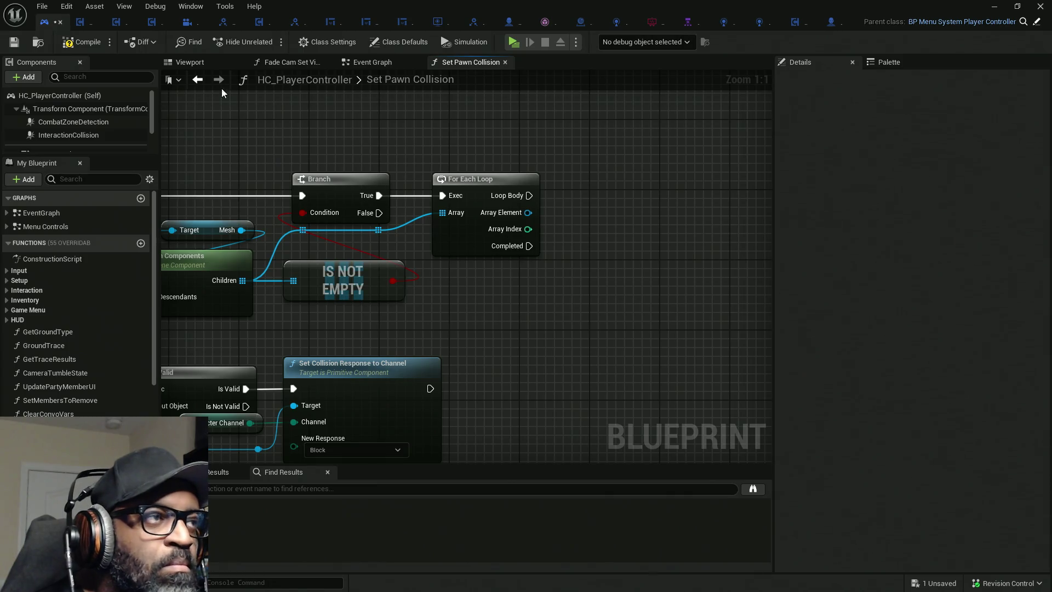
{"action": "left_click", "coordinate": [66, 45]}
{"action": "key", "text": "ctrl+s"}
Break the collision node's Target wire and move Set Collision Response and Character Channel beside the loop.
{"action": "mouse_move", "coordinate": [510, 320]}
{"action": "left_mouse_down"}
{"action": "mouse_move", "coordinate": [501, 289]}
{"action": "mouse_move", "coordinate": [573, 273]}
{"action": "mouse_move", "coordinate": [633, 225]}
{"action": "mouse_move", "coordinate": [751, 209]}
{"action": "mouse_move", "coordinate": [685, 215]}
{"action": "mouse_move", "coordinate": [645, 235]}
{"action": "left_mouse_up"}
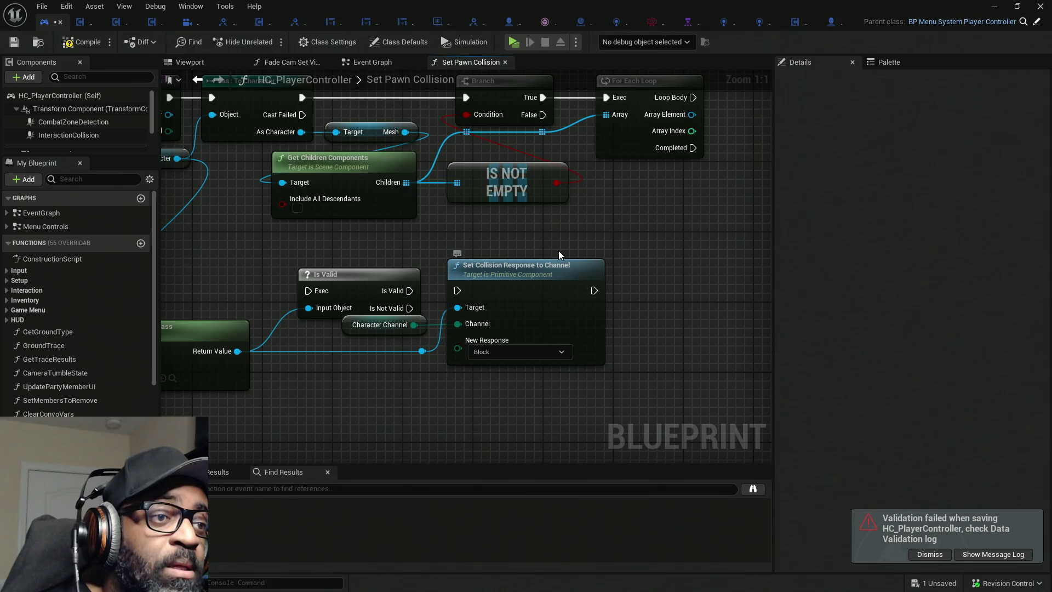
{"action": "left_click_drag", "start_coordinate": [557, 251], "coordinate": [434, 258]}
{"action": "left_click_drag", "start_coordinate": [347, 383], "coordinate": [403, 386]}
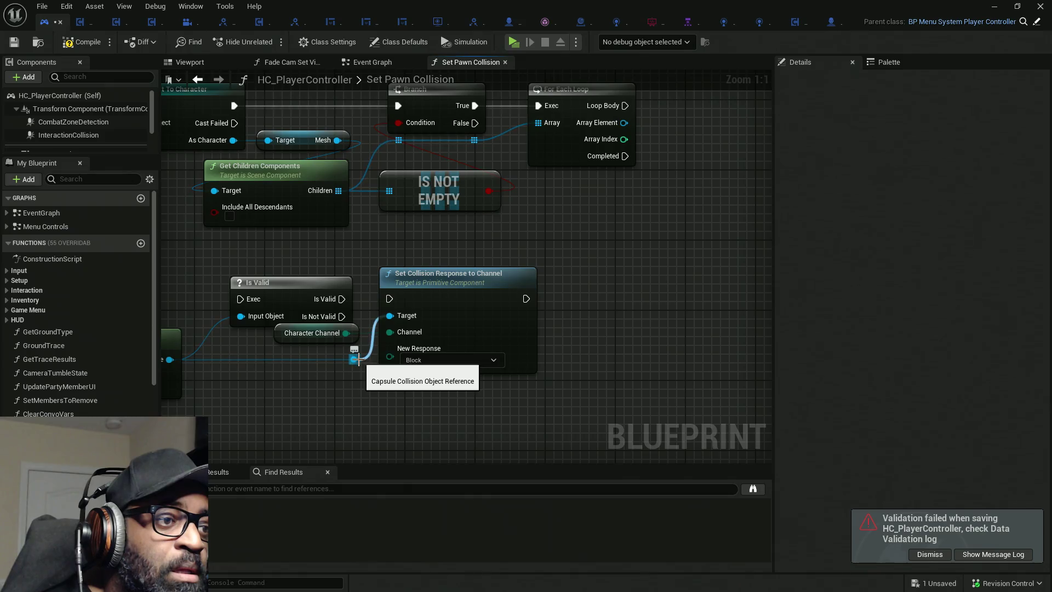
{"action": "left_click", "coordinate": [389, 316], "text": "alt"}
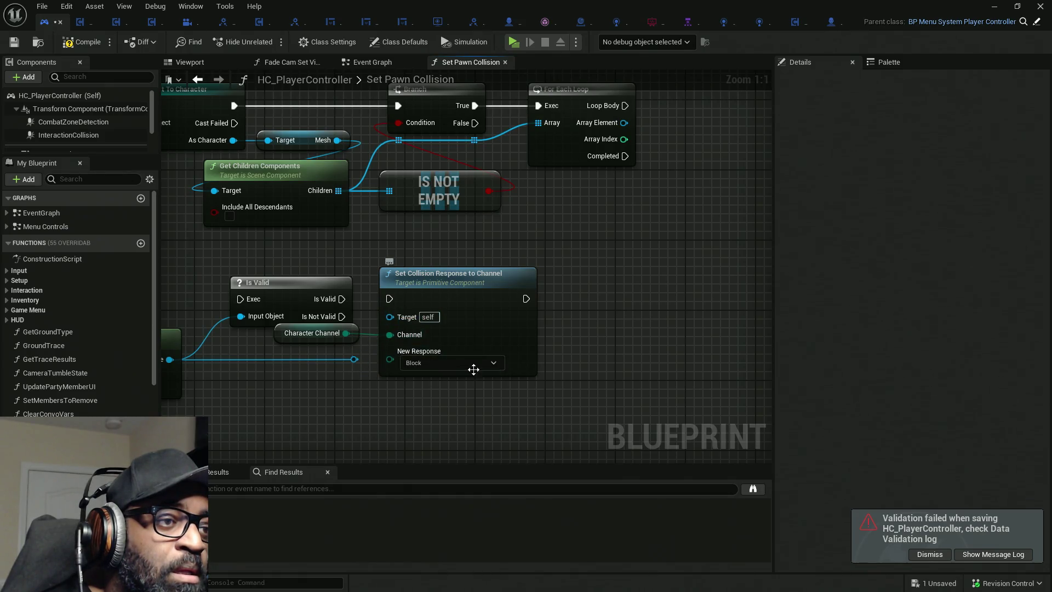
{"action": "mouse_move", "coordinate": [572, 330]}
{"action": "left_mouse_down"}
{"action": "mouse_move", "coordinate": [447, 333]}
{"action": "mouse_move", "coordinate": [350, 315]}
{"action": "left_mouse_up"}
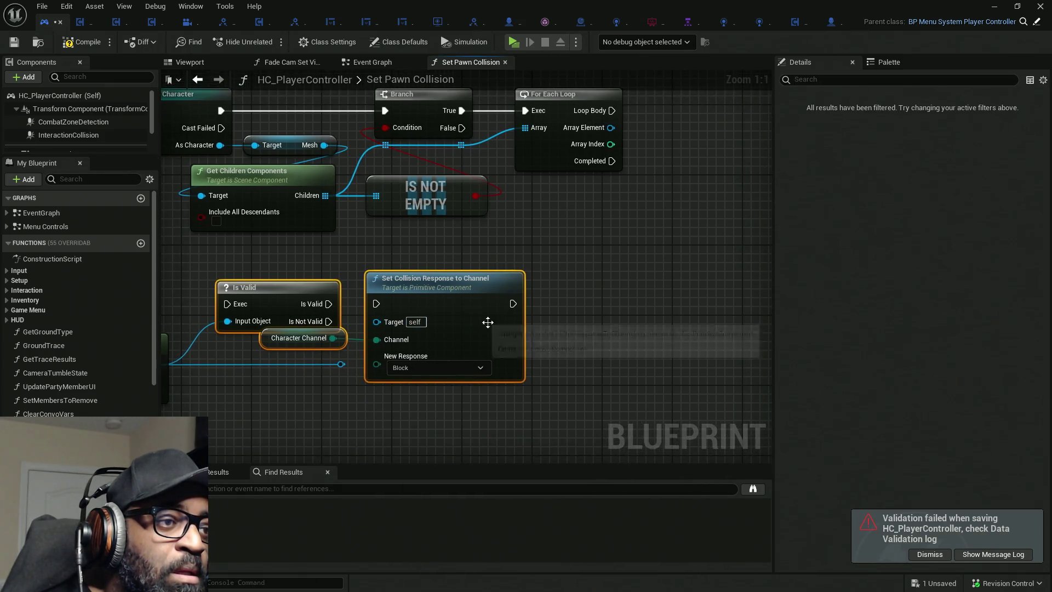
{"action": "left_click", "coordinate": [519, 348]}
{"action": "left_click", "coordinate": [306, 338], "text": "ctrl"}
{"action": "mouse_move", "coordinate": [293, 319]}
{"action": "left_mouse_down"}
{"action": "mouse_move", "coordinate": [616, 201]}
{"action": "mouse_move", "coordinate": [642, 141]}
{"action": "left_mouse_up"}
Try linking Array Element to the collision target, searching 'set coll', and reposition the collision nodes.
{"action": "left_click_drag", "start_coordinate": [472, 192], "coordinate": [349, 173]}
{"action": "left_click_drag", "start_coordinate": [593, 196], "coordinate": [610, 186]}
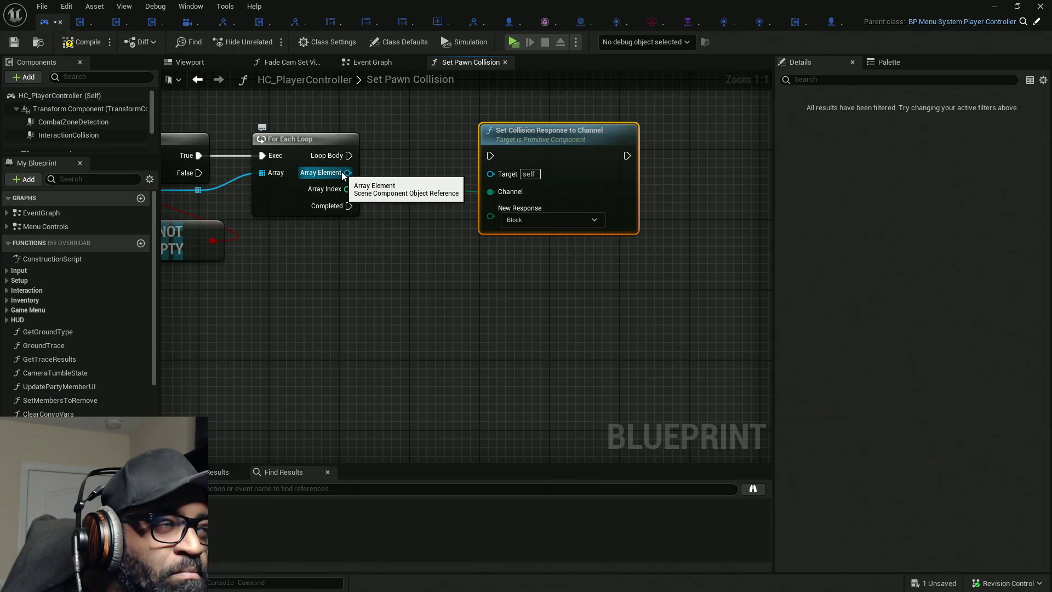
{"action": "mouse_move", "coordinate": [340, 173]}
{"action": "left_mouse_down"}
{"action": "mouse_move", "coordinate": [412, 264]}
{"action": "mouse_move", "coordinate": [398, 263]}
{"action": "left_mouse_up"}
{"action": "type", "text": "set collis"}
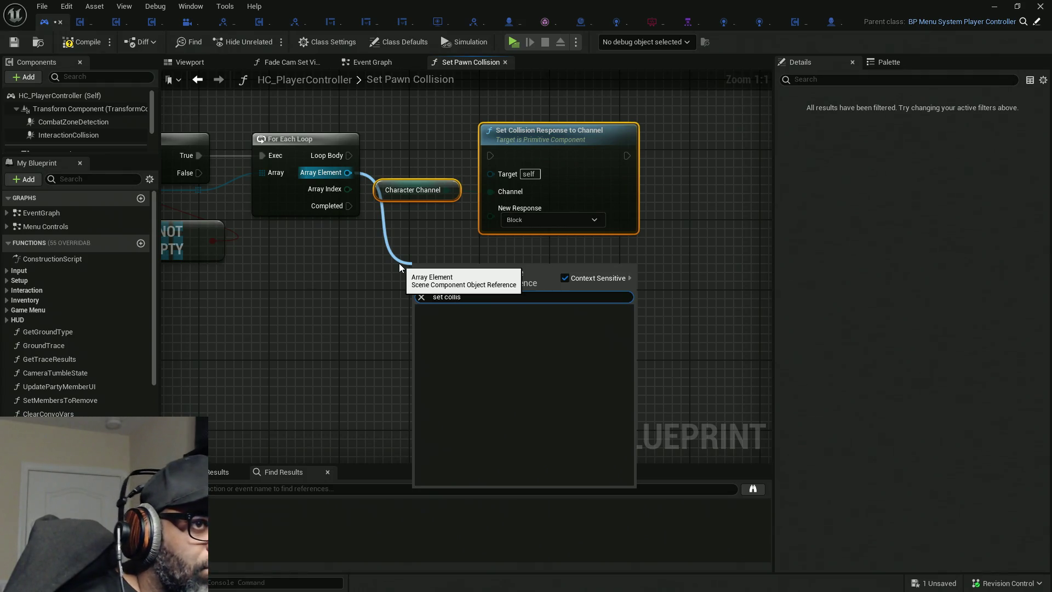
{"action": "left_click", "coordinate": [340, 271]}
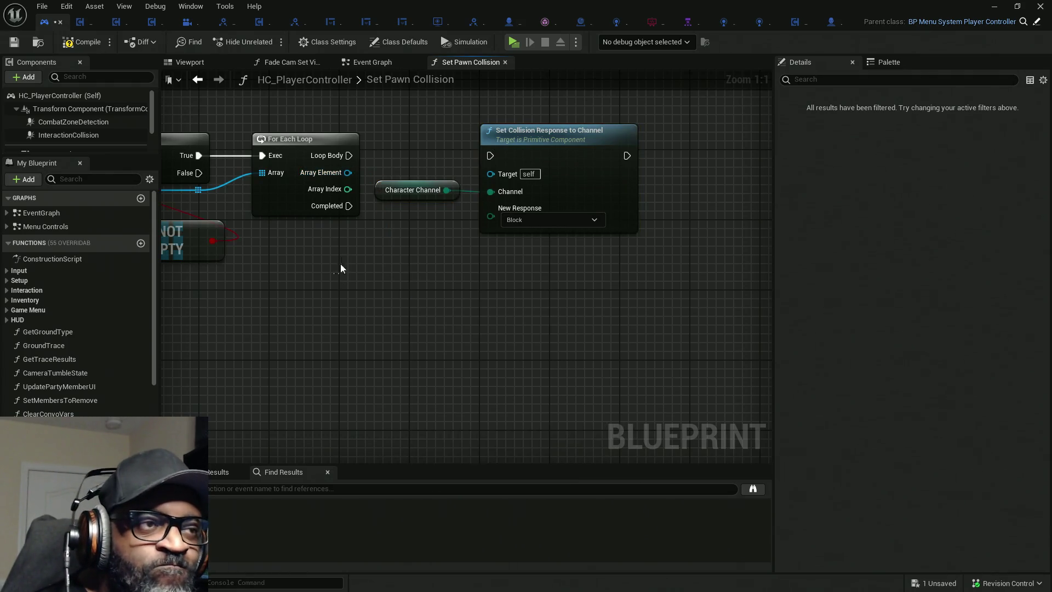
{"action": "left_click_drag", "start_coordinate": [385, 148], "coordinate": [597, 269]}
{"action": "left_click_drag", "start_coordinate": [437, 202], "coordinate": [585, 284]}
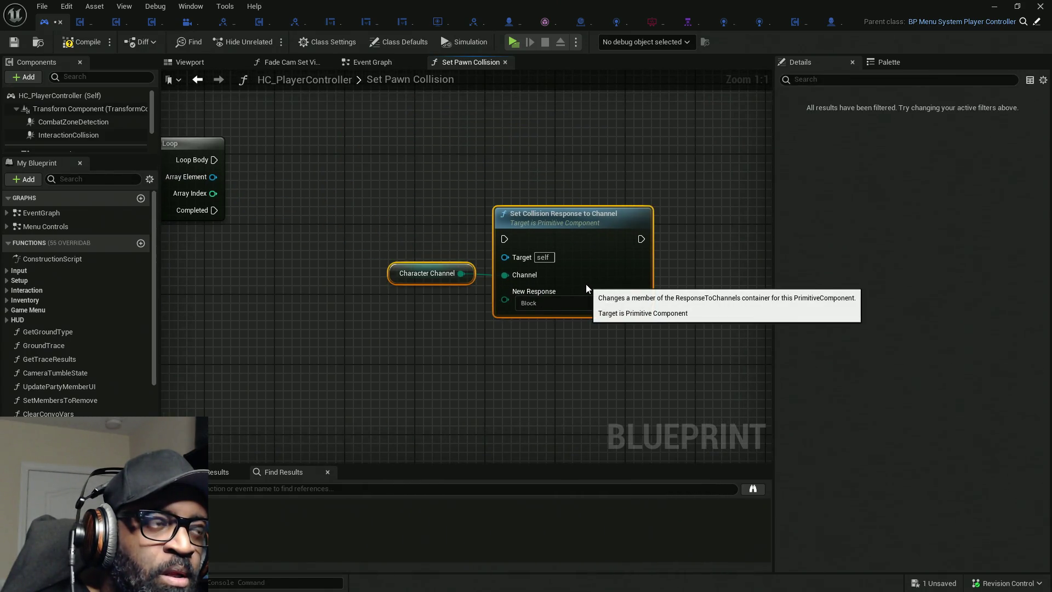
{"action": "left_click_drag", "start_coordinate": [288, 178], "coordinate": [363, 178]}
{"action": "left_click", "coordinate": [293, 178]}
{"action": "left_click", "coordinate": [373, 151]}
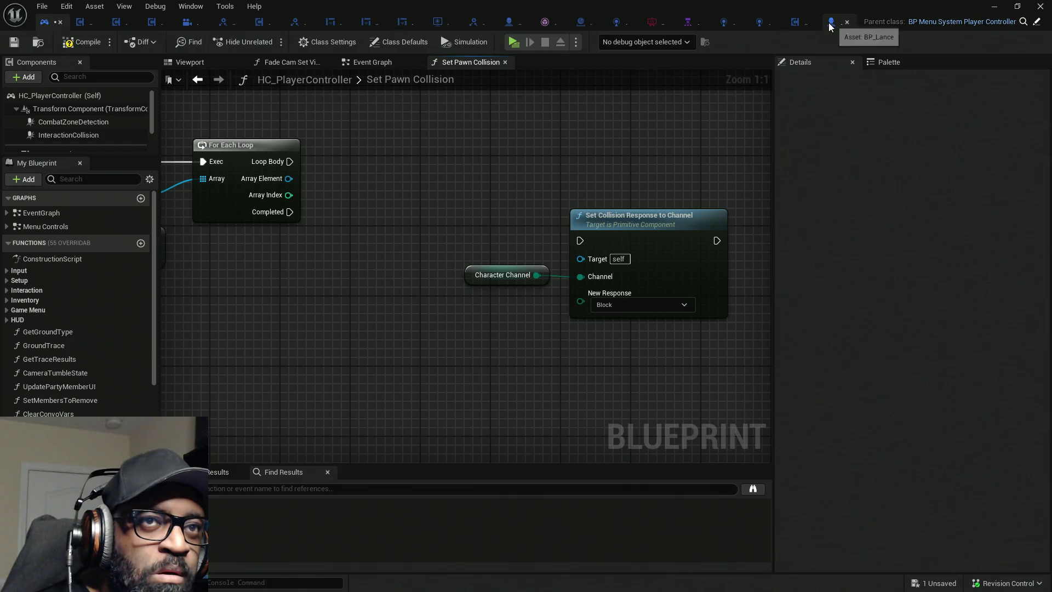
{"action": "left_click", "coordinate": [830, 24]}
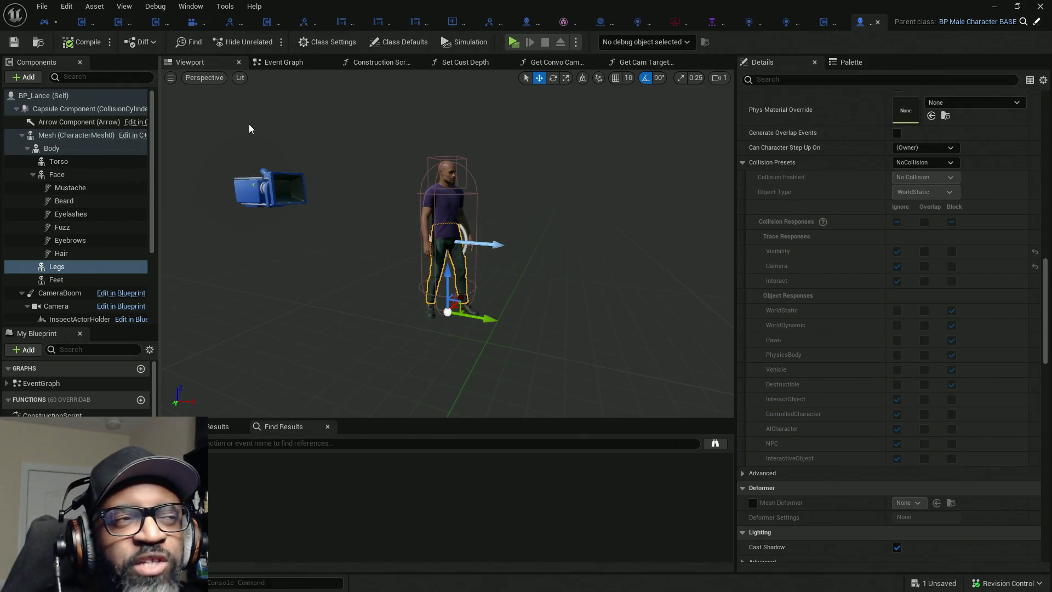
{"action": "left_click", "coordinate": [44, 22]}
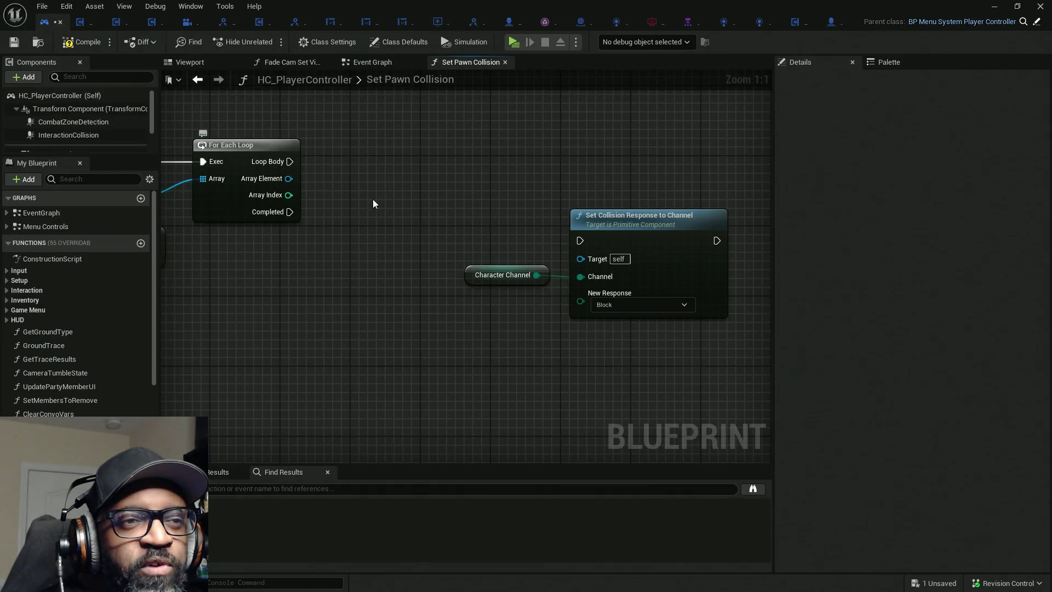
Cast Array Element to PrimitiveComponent on Loop Body, feed Set Collision Response to Channel, and save.
{"action": "mouse_move", "coordinate": [511, 163]}
{"action": "left_mouse_down"}
{"action": "mouse_move", "coordinate": [661, 228]}
{"action": "mouse_move", "coordinate": [675, 250]}
{"action": "left_mouse_up"}
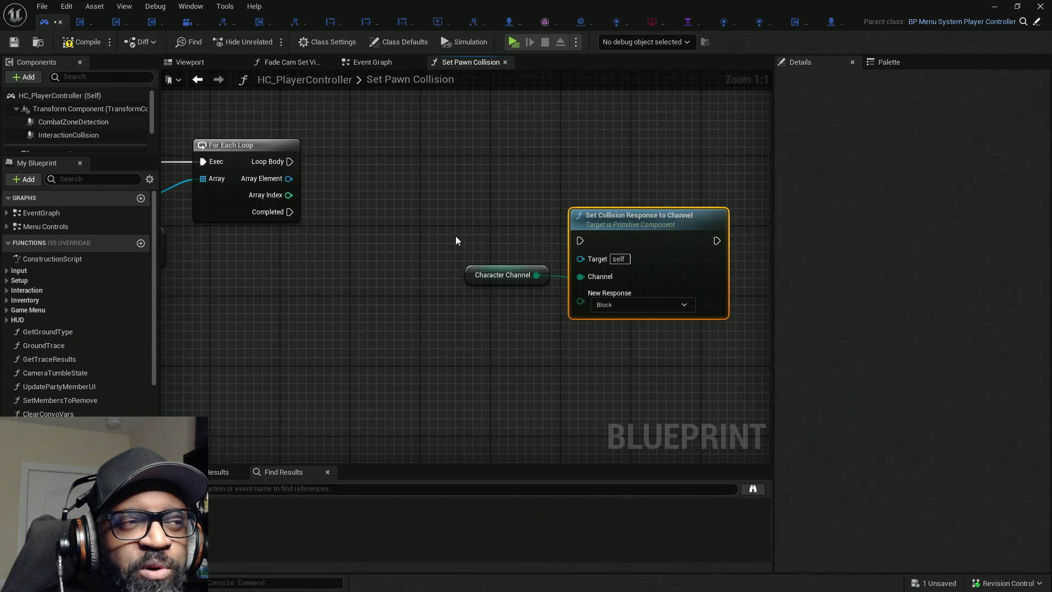
{"action": "left_click_drag", "start_coordinate": [289, 179], "coordinate": [342, 174]}
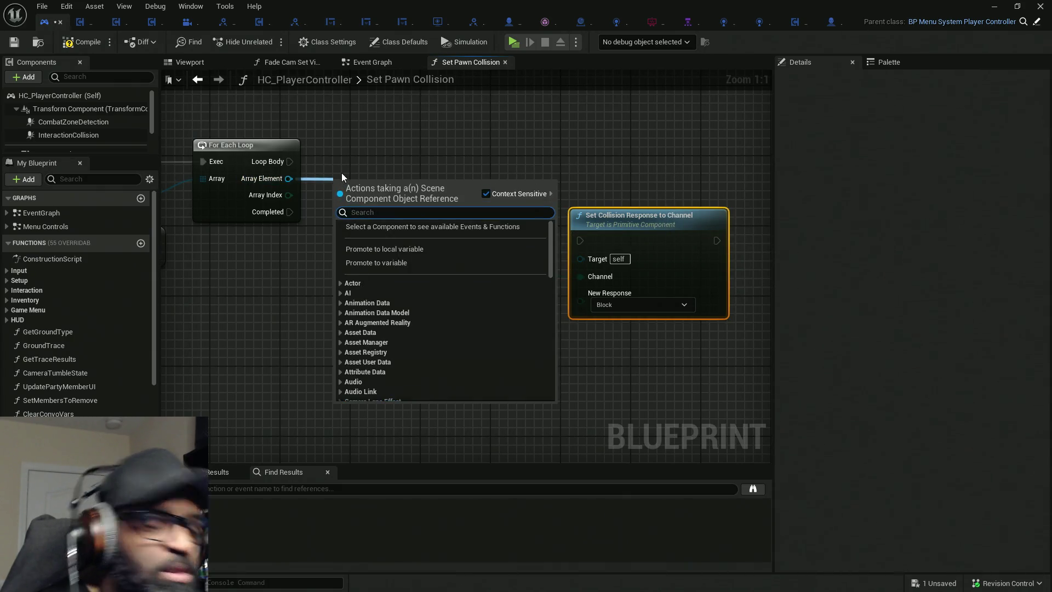
{"action": "type", "text": "castt"}
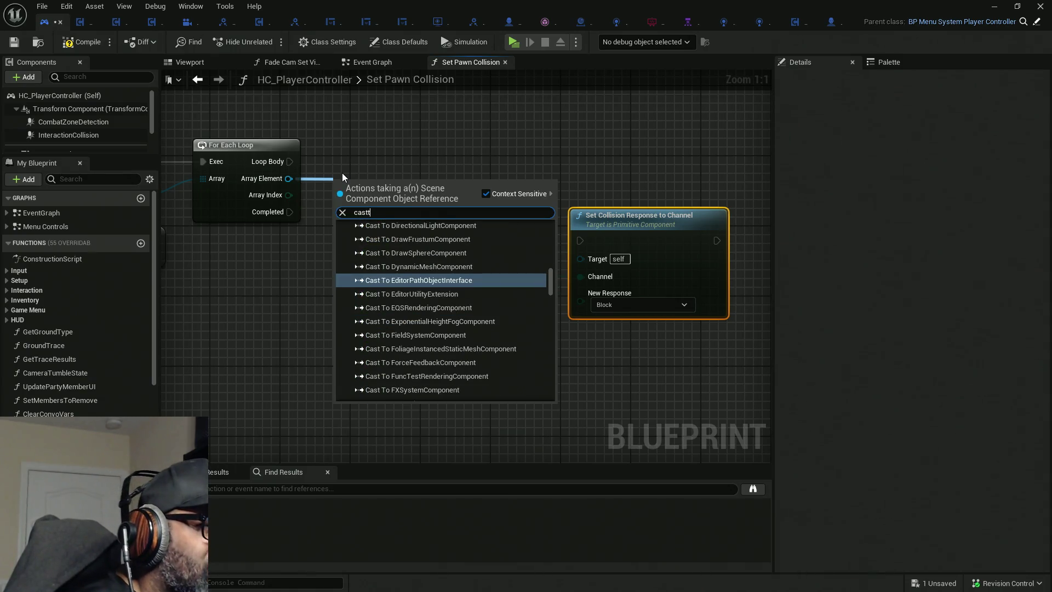
{"action": "type", "text": "o pri"}
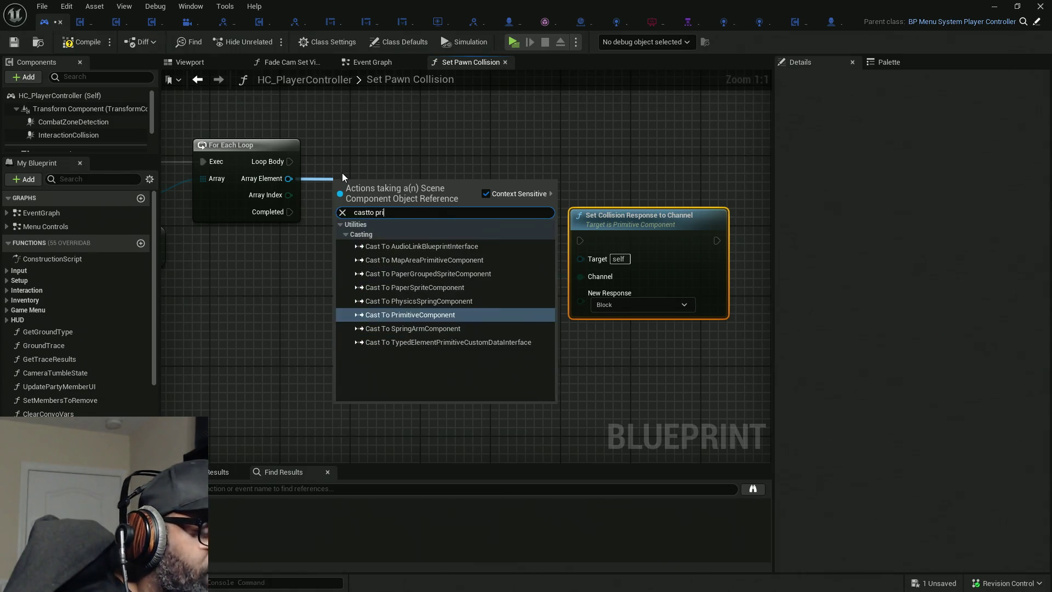
{"action": "type", "text": "mi"}
{"action": "key", "text": "Return"}
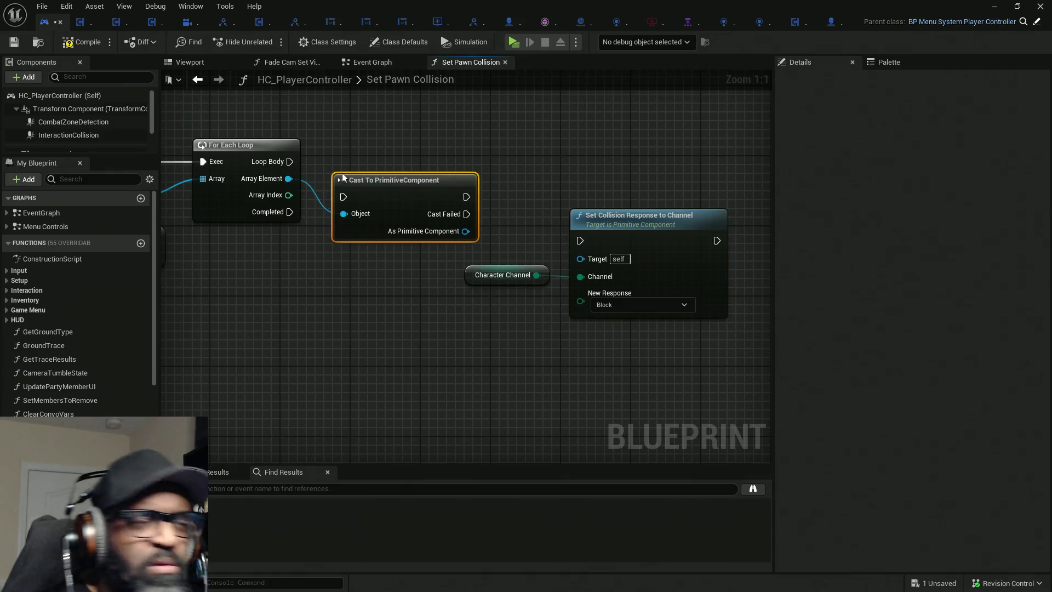
{"action": "left_click_drag", "start_coordinate": [289, 161], "coordinate": [344, 196]}
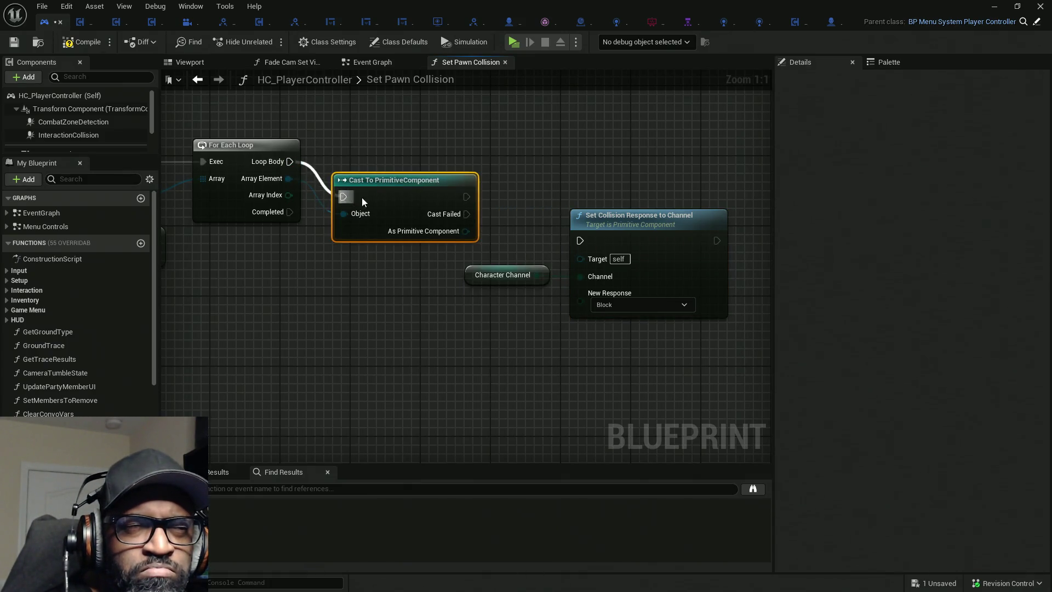
{"action": "key", "text": "q"}
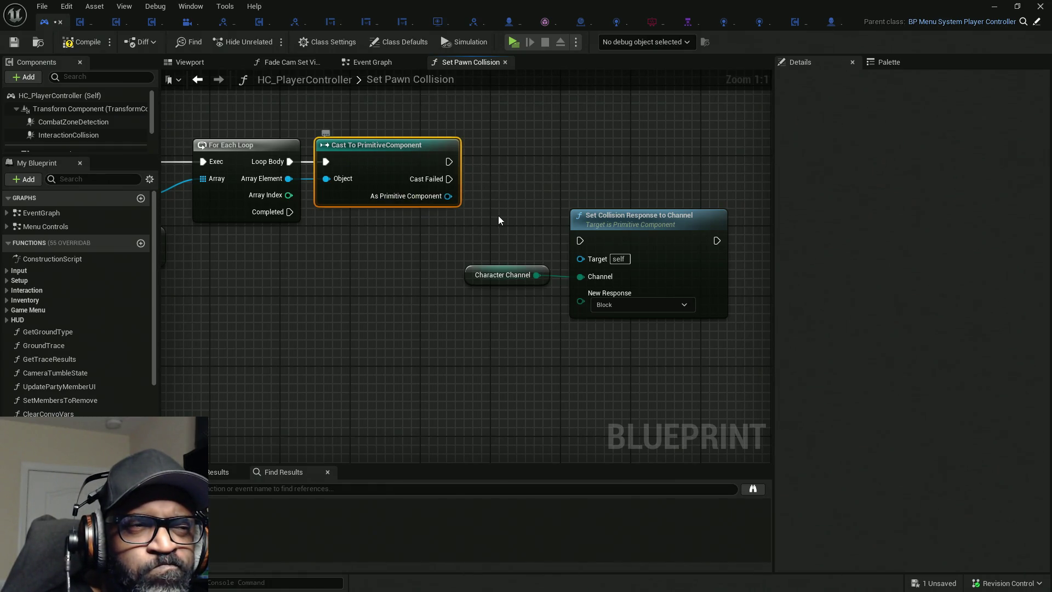
{"action": "mouse_move", "coordinate": [580, 240]}
{"action": "left_mouse_down"}
{"action": "mouse_move", "coordinate": [448, 161]}
{"action": "mouse_move", "coordinate": [550, 242]}
{"action": "left_mouse_up"}
{"action": "key", "text": "ctrl+s"}
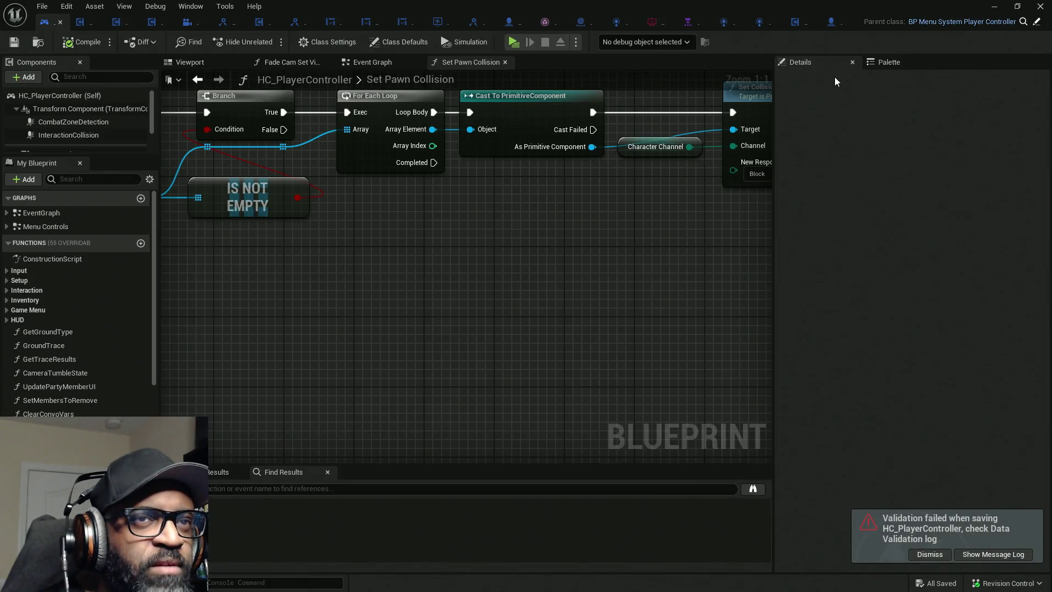
{"action": "mouse_move", "coordinate": [577, 188]}
{"action": "left_mouse_down"}
{"action": "mouse_move", "coordinate": [455, 242]}
{"action": "mouse_move", "coordinate": [721, 205]}
{"action": "left_mouse_up"}
{"action": "left_click", "coordinate": [501, 174]}
{"action": "left_click", "coordinate": [436, 192], "text": "shift"}
{"action": "left_click", "coordinate": [314, 153], "text": "shift"}
{"action": "scroll", "coordinate": [523, 240], "scroll_direction": "down", "scroll_amount": 5}
{"action": "scroll", "coordinate": [453, 187], "scroll_direction": "up", "scroll_amount": 4}
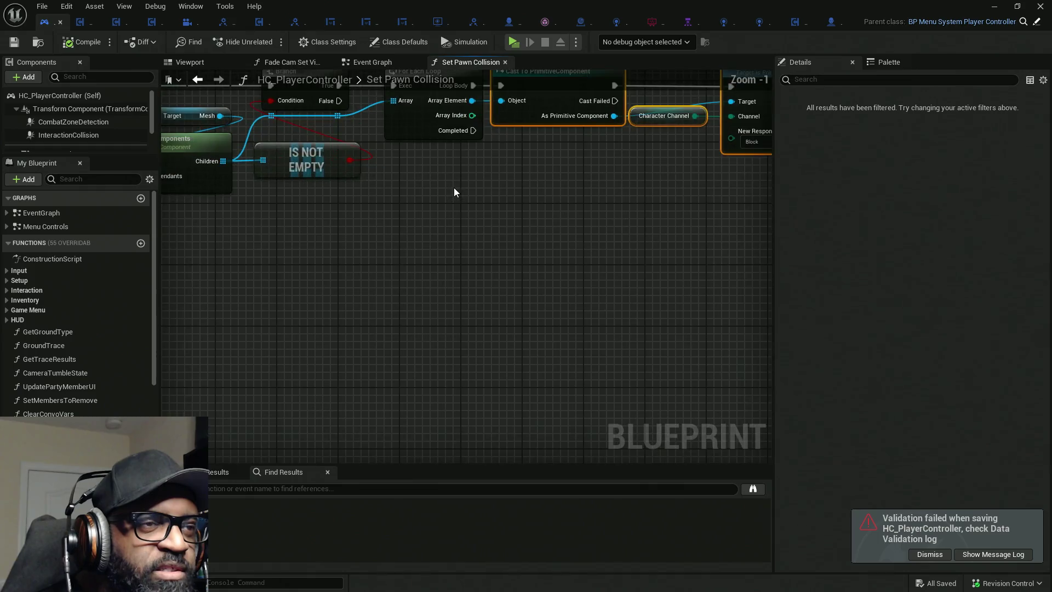
{"action": "mouse_move", "coordinate": [455, 190]}
{"action": "left_mouse_down"}
{"action": "mouse_move", "coordinate": [531, 199]}
{"action": "mouse_move", "coordinate": [497, 215]}
{"action": "left_mouse_up"}
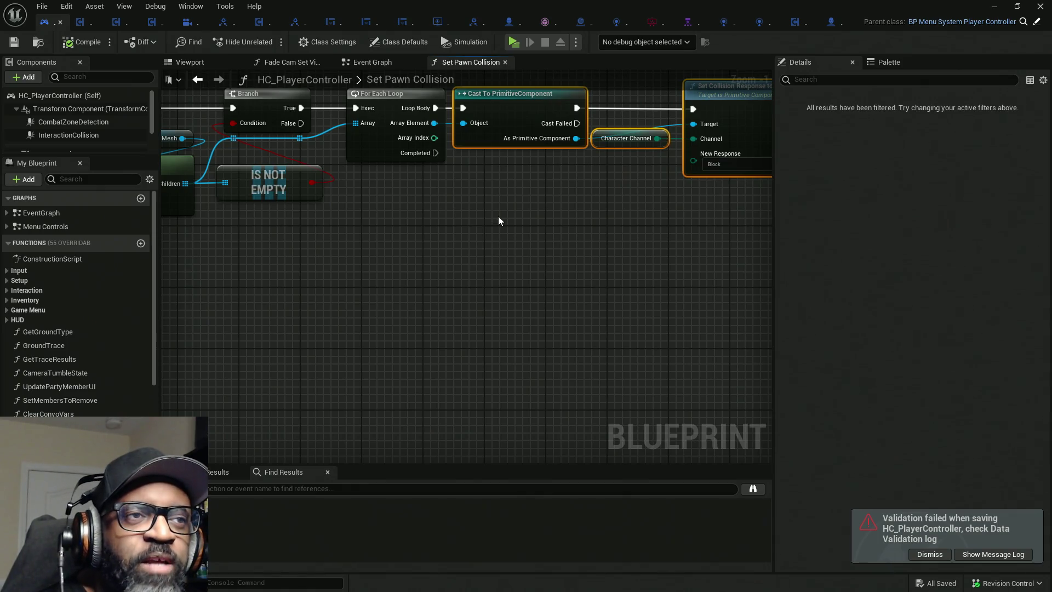
{"action": "scroll", "coordinate": [505, 227], "scroll_direction": "down", "scroll_amount": 3}
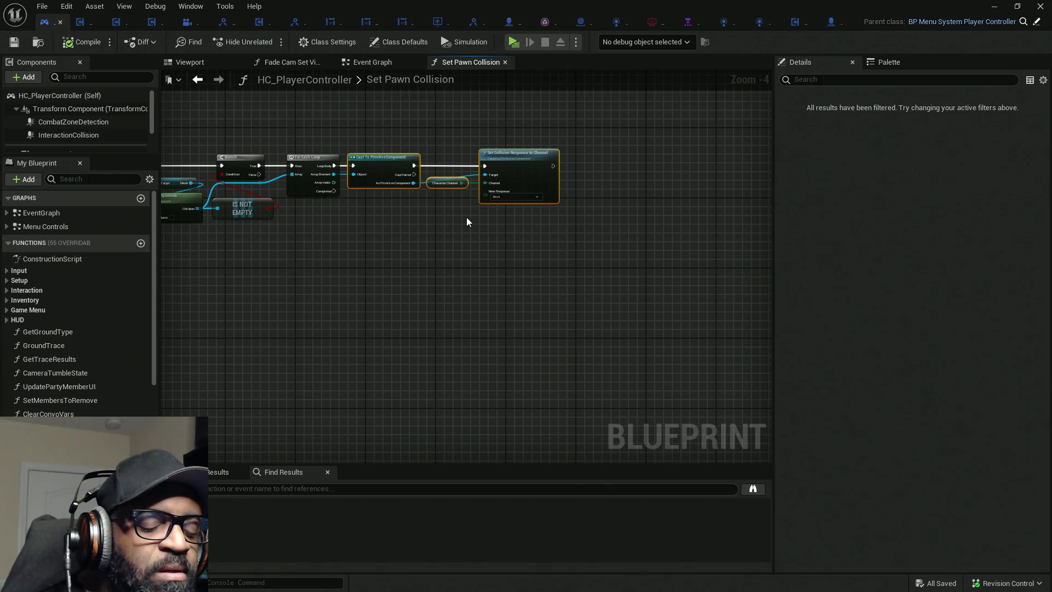
{"action": "mouse_move", "coordinate": [521, 6]}
{"action": "left_mouse_down"}
{"action": "mouse_move", "coordinate": [435, 75]}
{"action": "mouse_move", "coordinate": [641, 1]}
{"action": "left_mouse_up"}
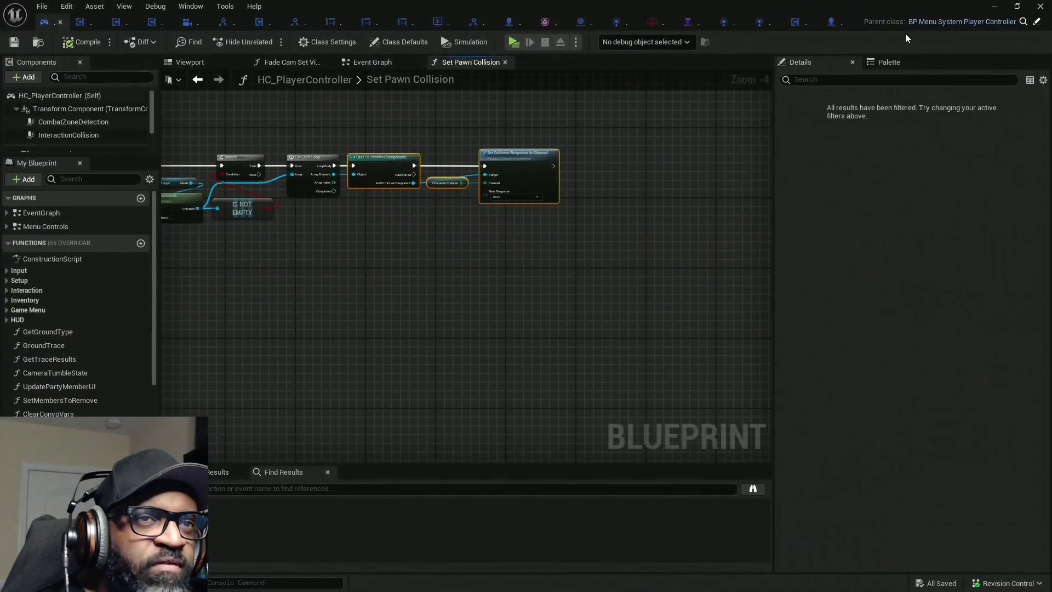
{"action": "left_click", "coordinate": [831, 26]}
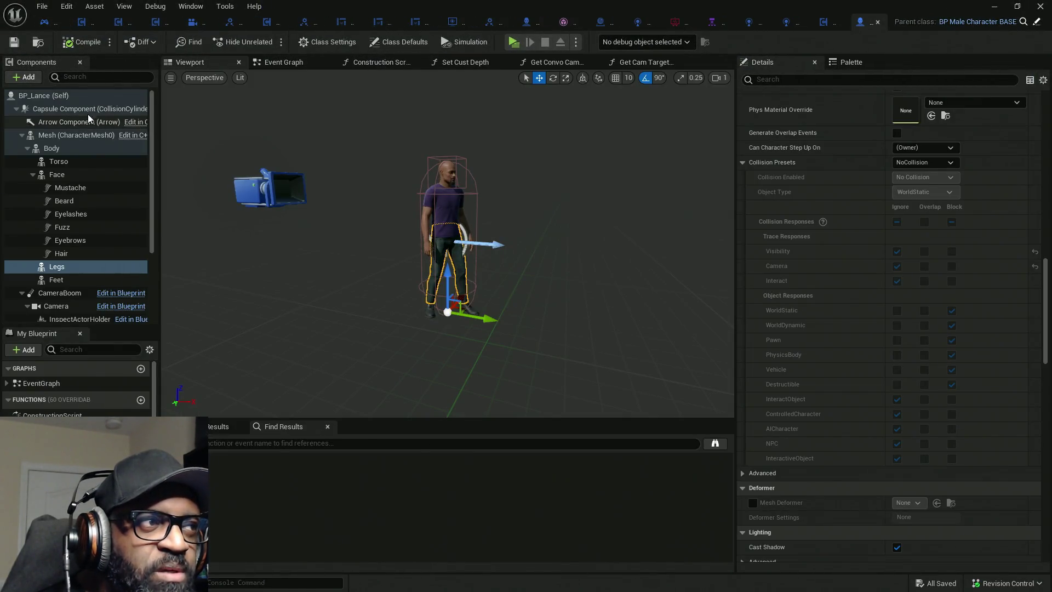
Select the capsule component and inspect its collision preset list, resetting it to default.
{"action": "left_click", "coordinate": [119, 111]}
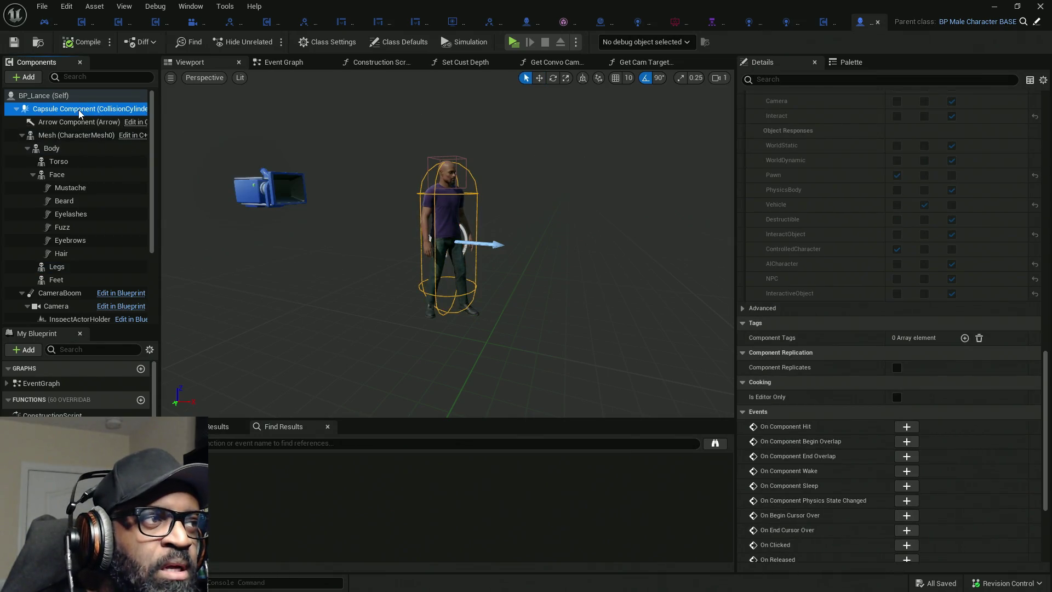
{"action": "scroll", "coordinate": [894, 207], "scroll_direction": "up", "scroll_amount": 4}
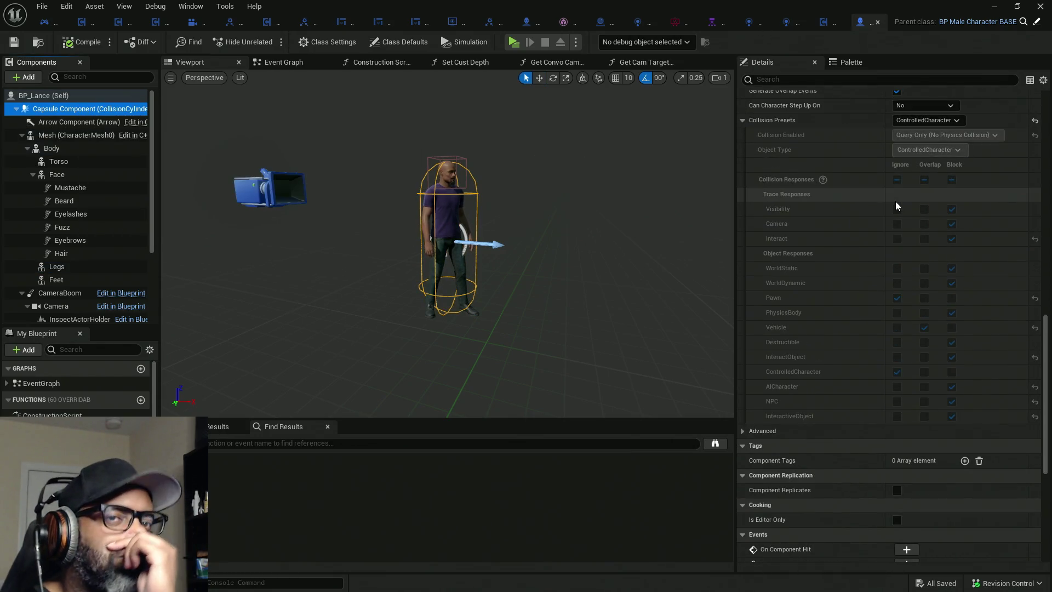
{"action": "scroll", "coordinate": [953, 117], "scroll_direction": "up", "scroll_amount": 2}
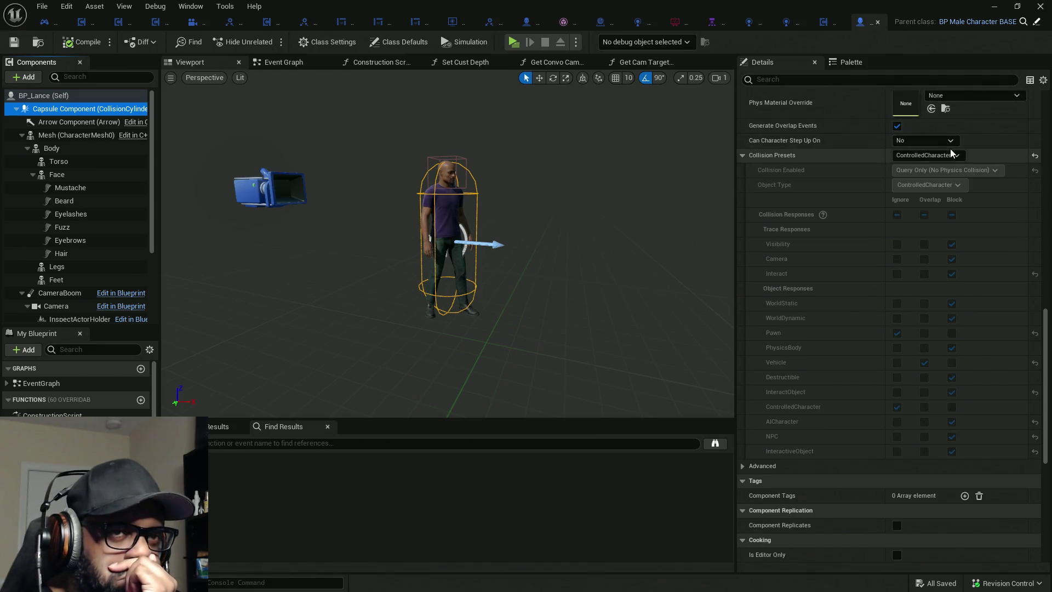
{"action": "scroll", "coordinate": [951, 154], "scroll_direction": "up", "scroll_amount": 3}
{"action": "left_click", "coordinate": [954, 245]}
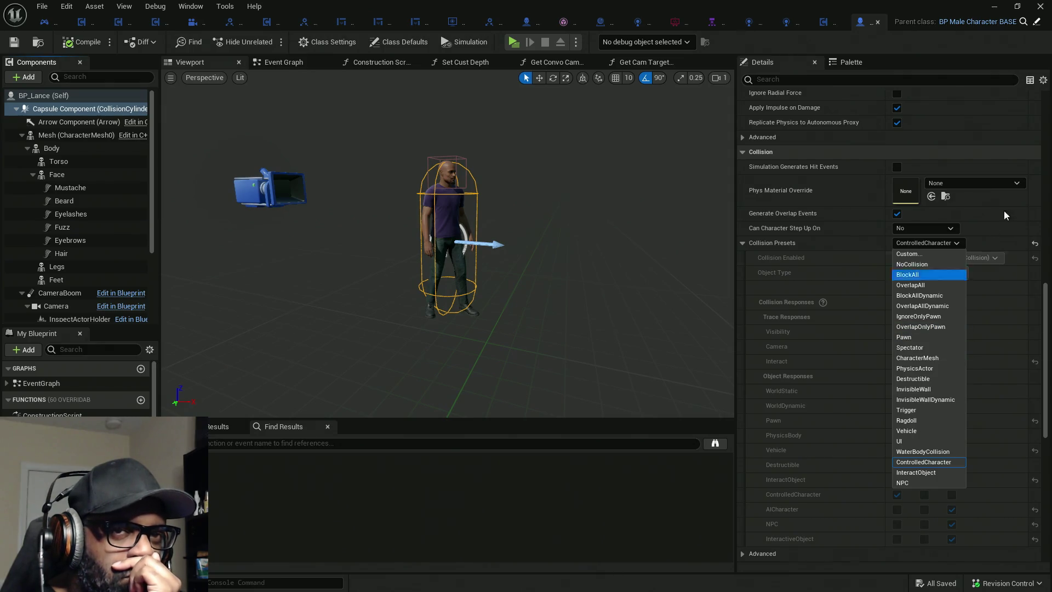
{"action": "left_click", "coordinate": [1035, 246]}
{"action": "left_click", "coordinate": [1035, 246]}
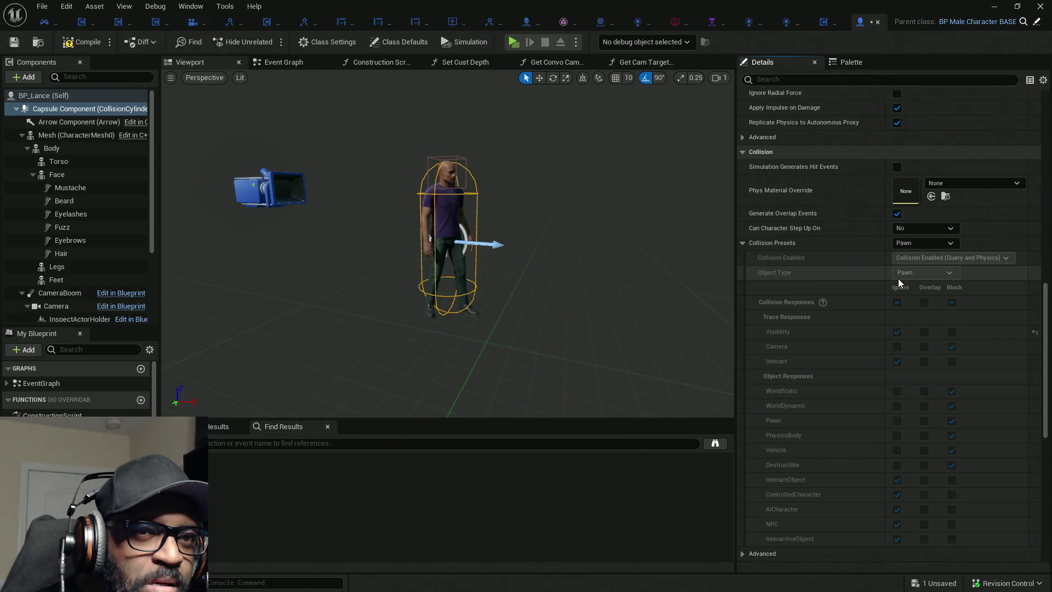
Set the capsule's collision preset to Custom, blocking ControlledCharacter, AICharacter and NPC, then compile.
{"action": "left_click", "coordinate": [925, 229]}
{"action": "left_click", "coordinate": [925, 239]}
{"action": "left_click", "coordinate": [933, 244]}
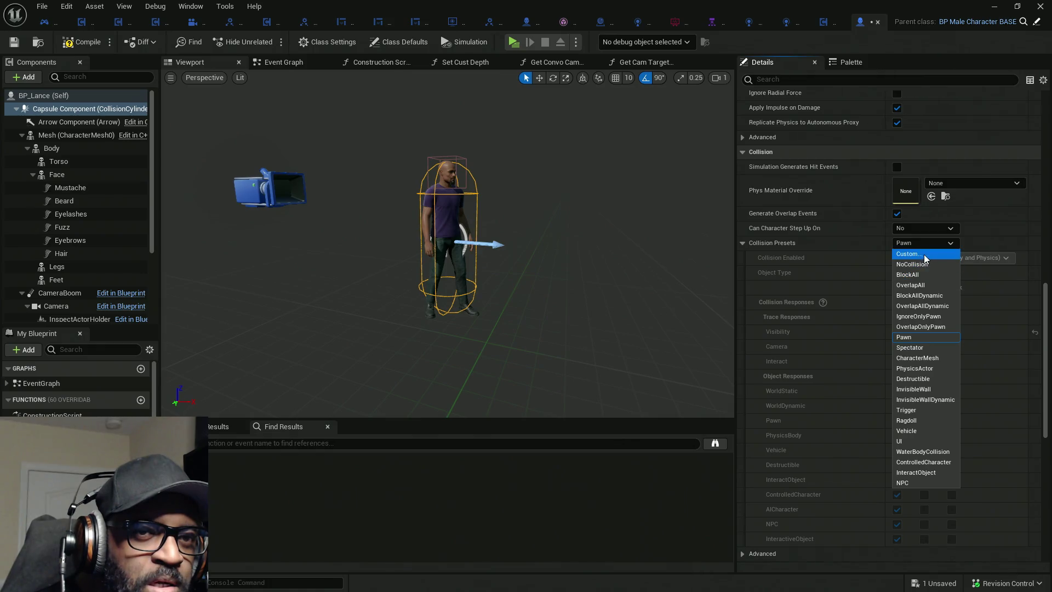
{"action": "left_click", "coordinate": [924, 254]}
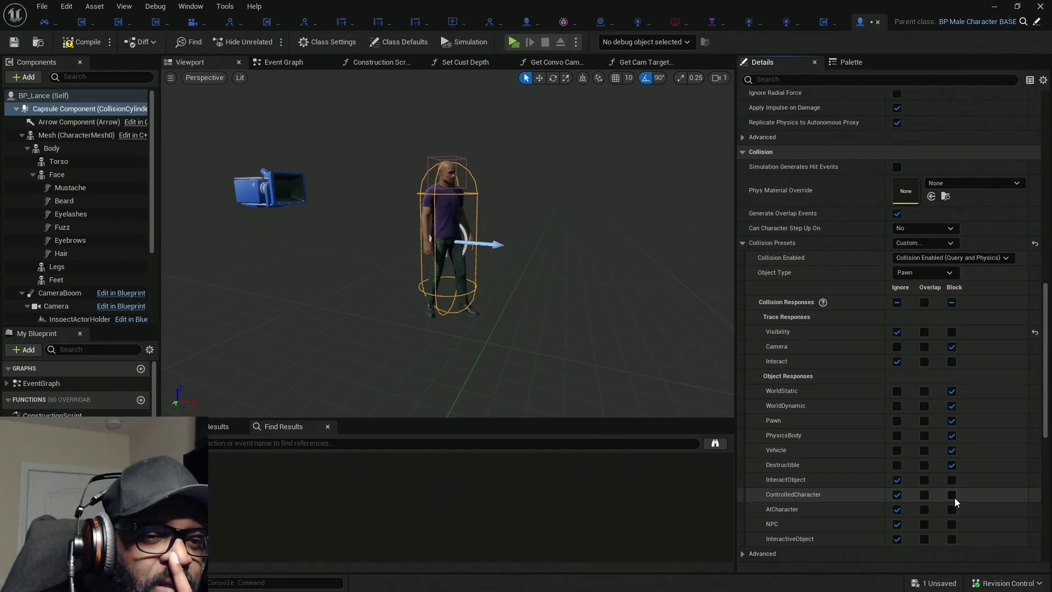
{"action": "left_click", "coordinate": [951, 494]}
{"action": "left_click", "coordinate": [952, 524]}
{"action": "left_click", "coordinate": [951, 510]}
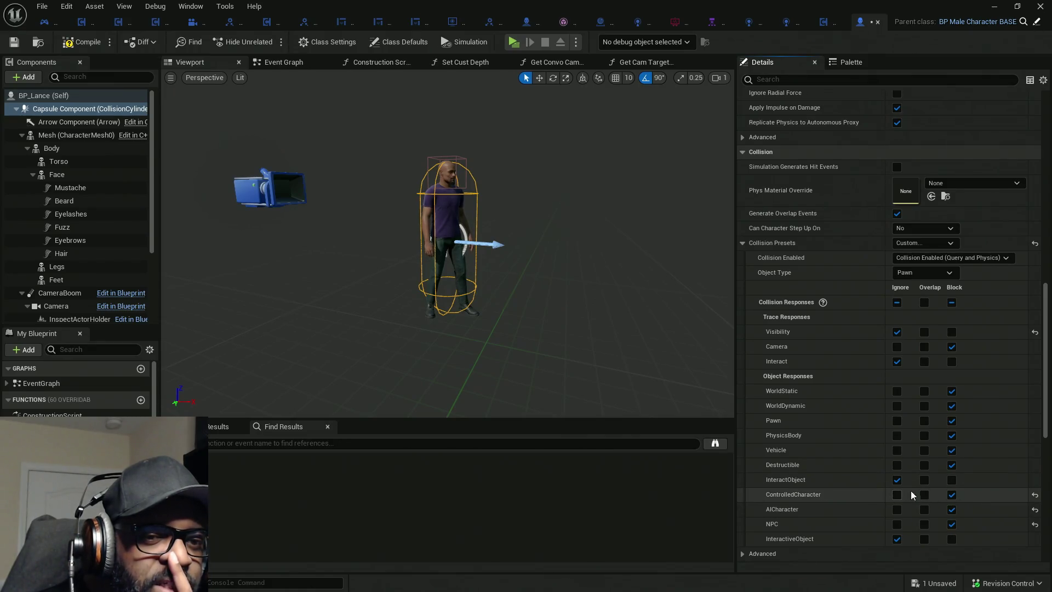
{"action": "left_click", "coordinate": [82, 42]}
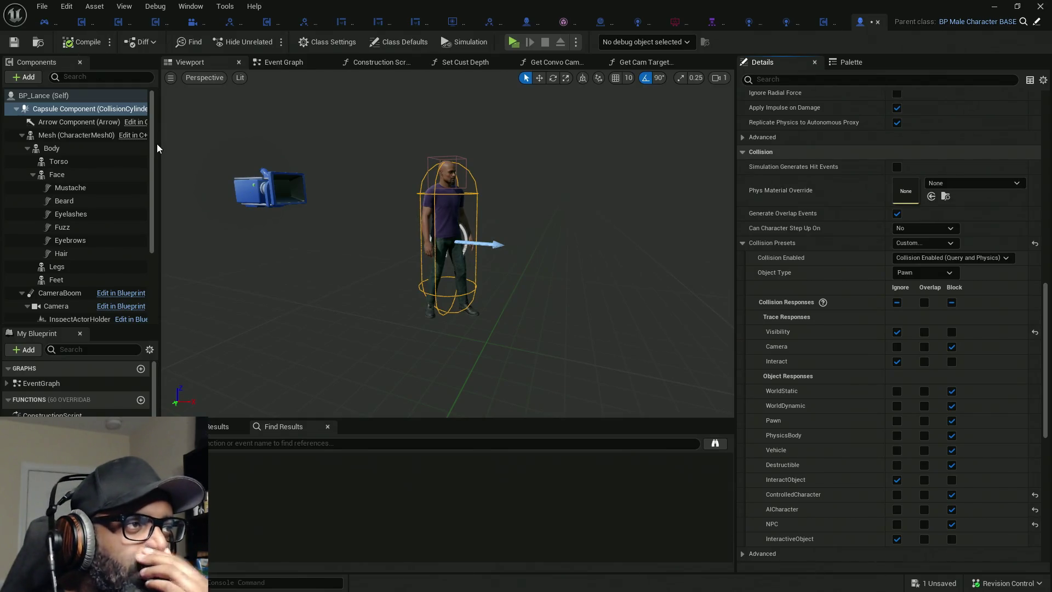
Show the character Mesh's collision settings and move the Blueprint editor aside to reveal the level.
{"action": "left_click", "coordinate": [74, 137]}
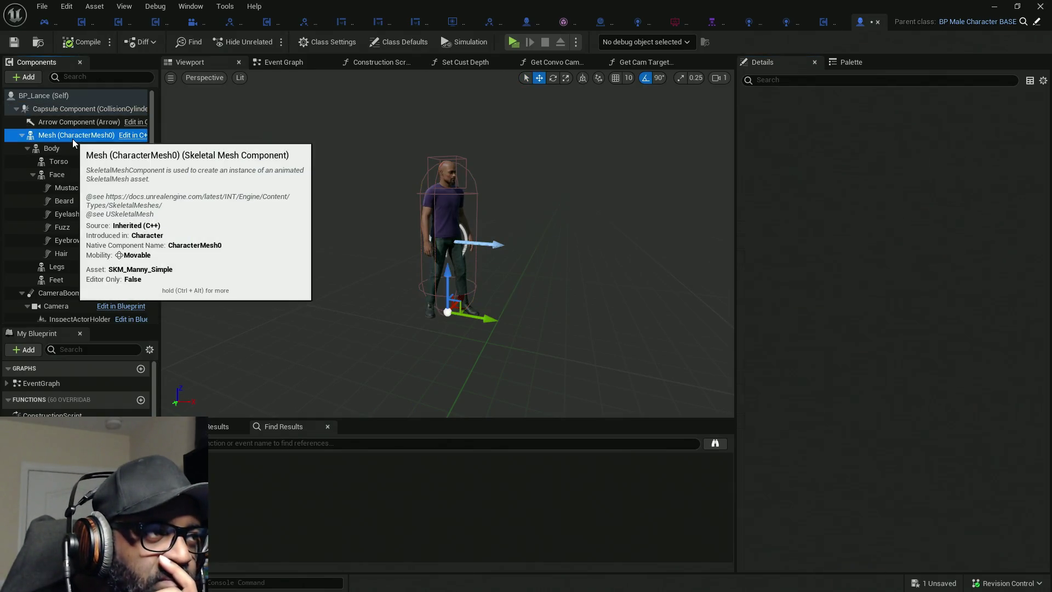
{"action": "scroll", "coordinate": [974, 433], "scroll_direction": "down", "scroll_amount": 5}
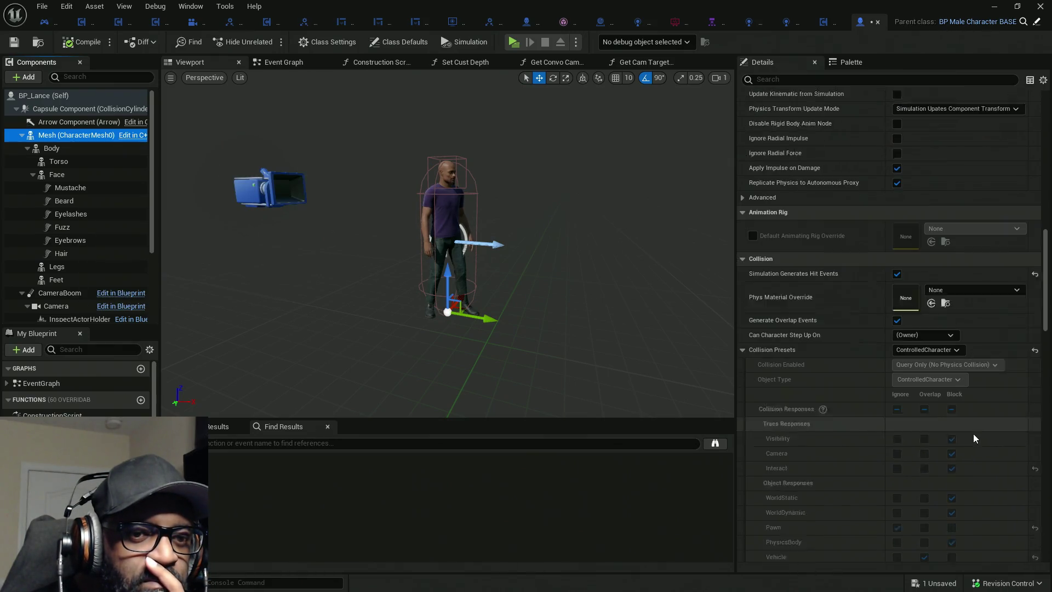
{"action": "scroll", "coordinate": [973, 425], "scroll_direction": "up", "scroll_amount": 3}
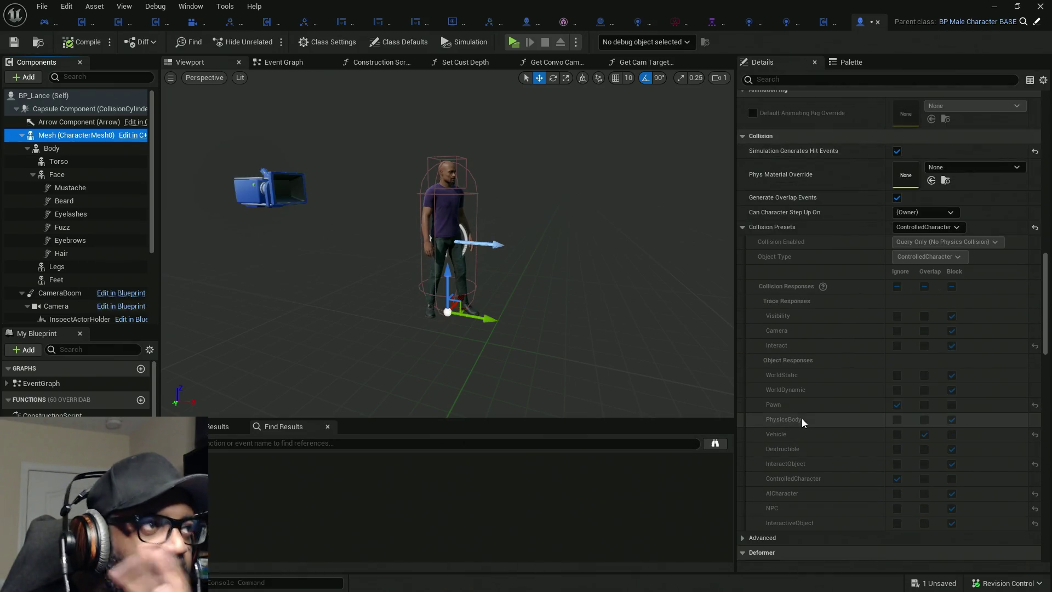
{"action": "double_click", "coordinate": [683, 8]}
{"action": "left_click_drag", "start_coordinate": [640, 14], "coordinate": [0, 144]}
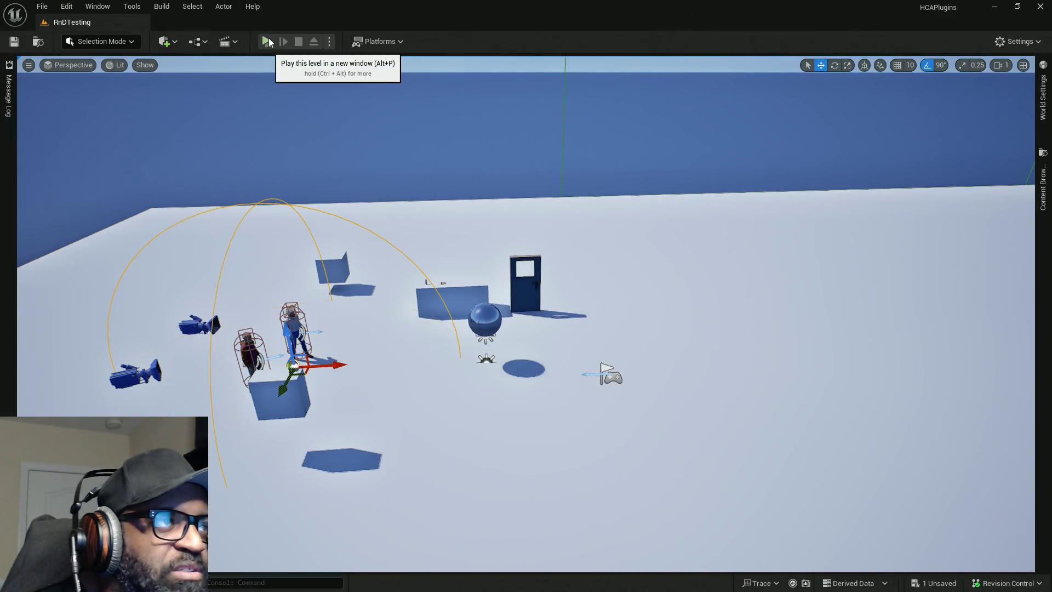
{"action": "key", "text": "alt+p"}
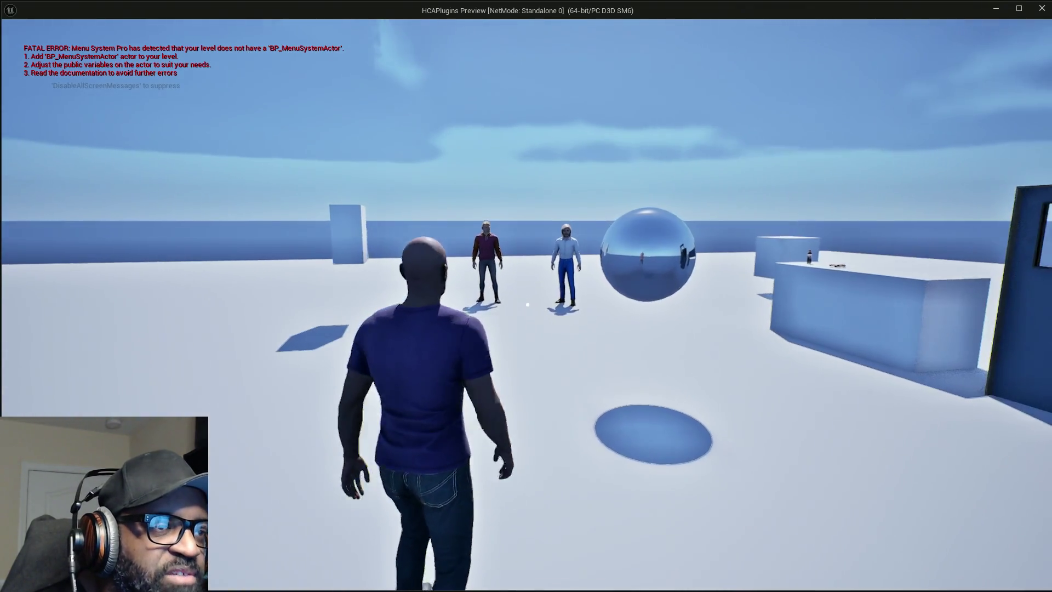
{"action": "key", "text": "s"}
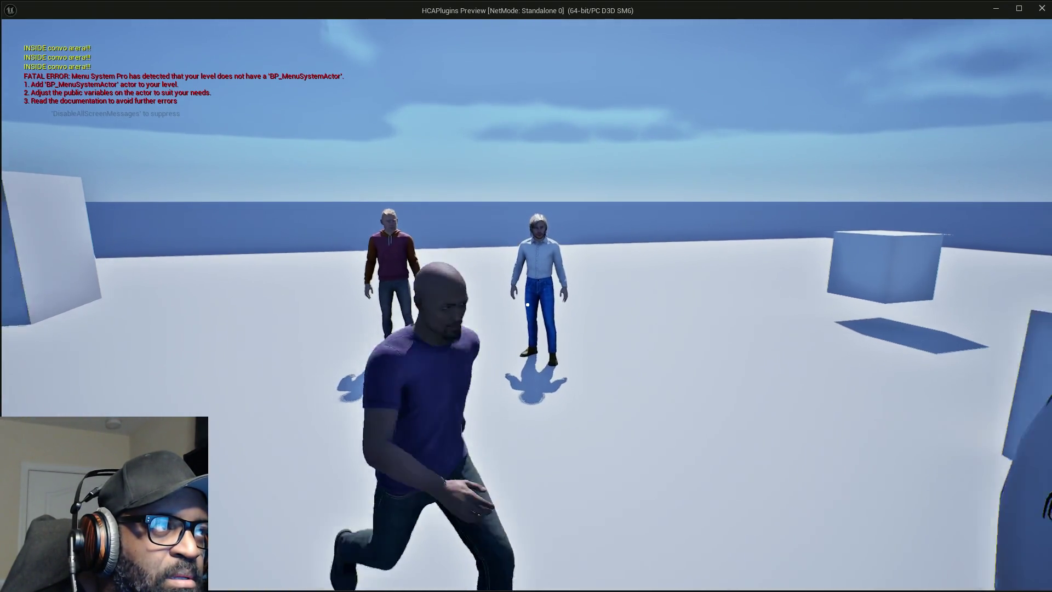
{"action": "key", "text": "a"}
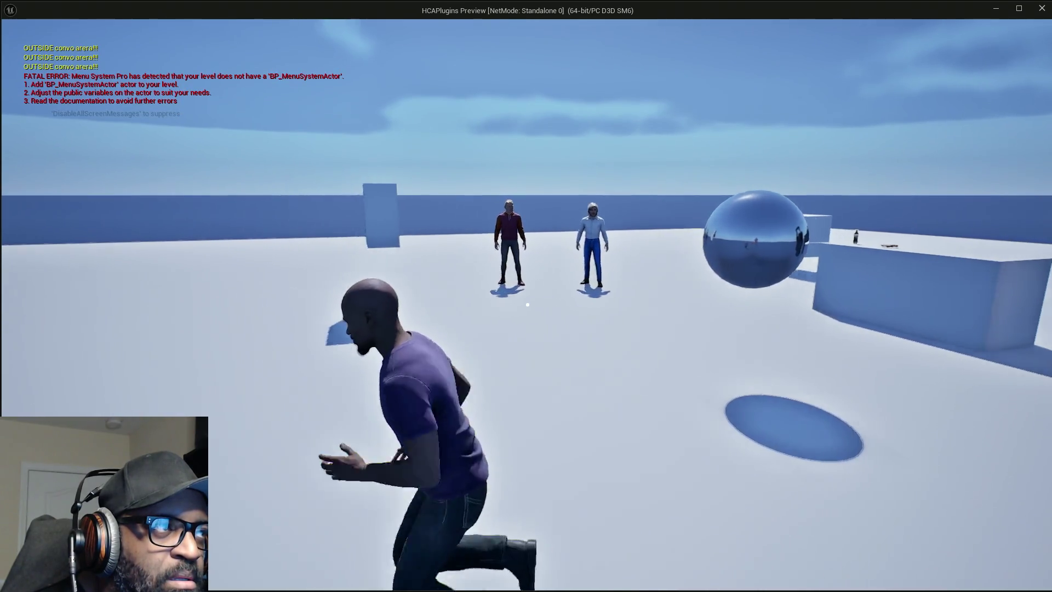
{"action": "key", "text": "w"}
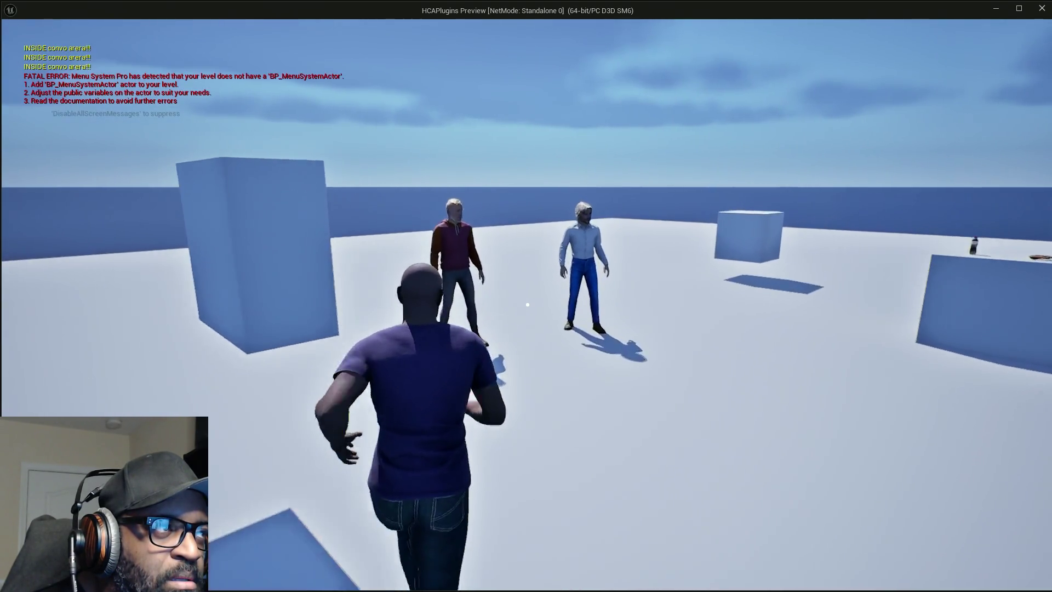
{"action": "key", "text": "s"}
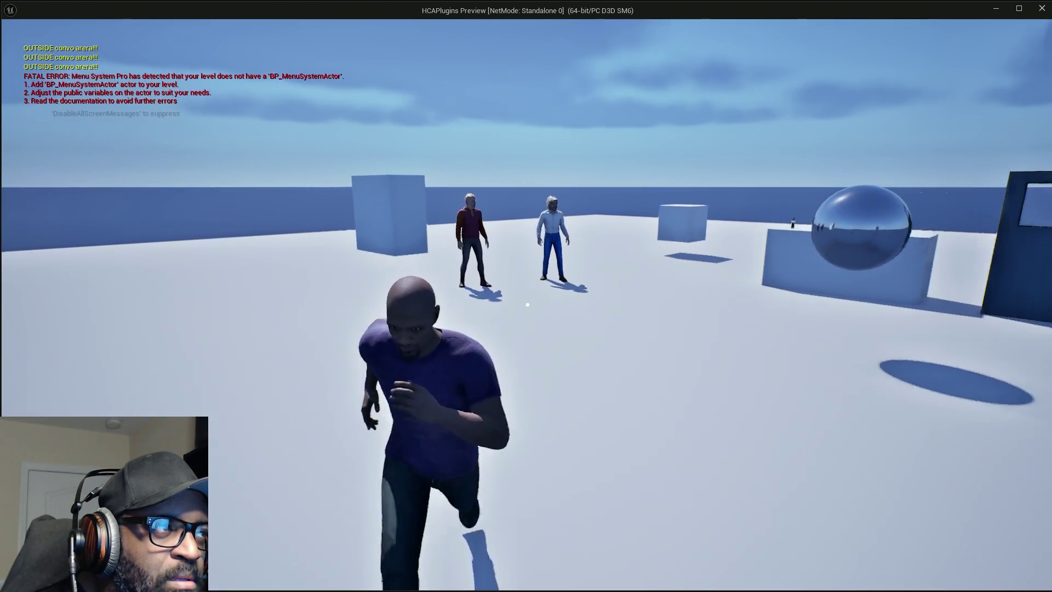
{"action": "key", "text": "w"}
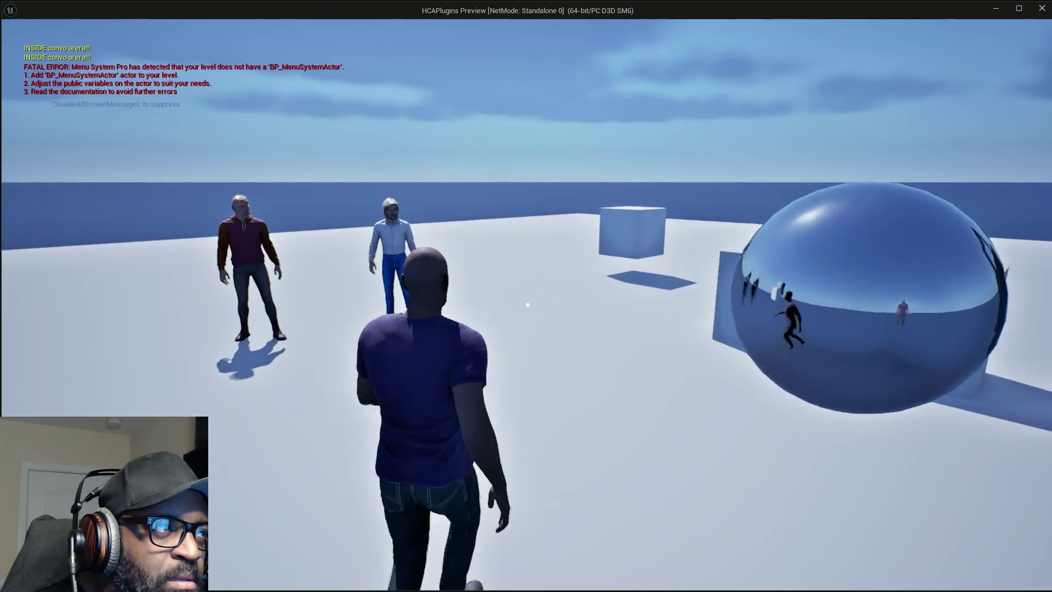
{"action": "key", "text": "Escape"}
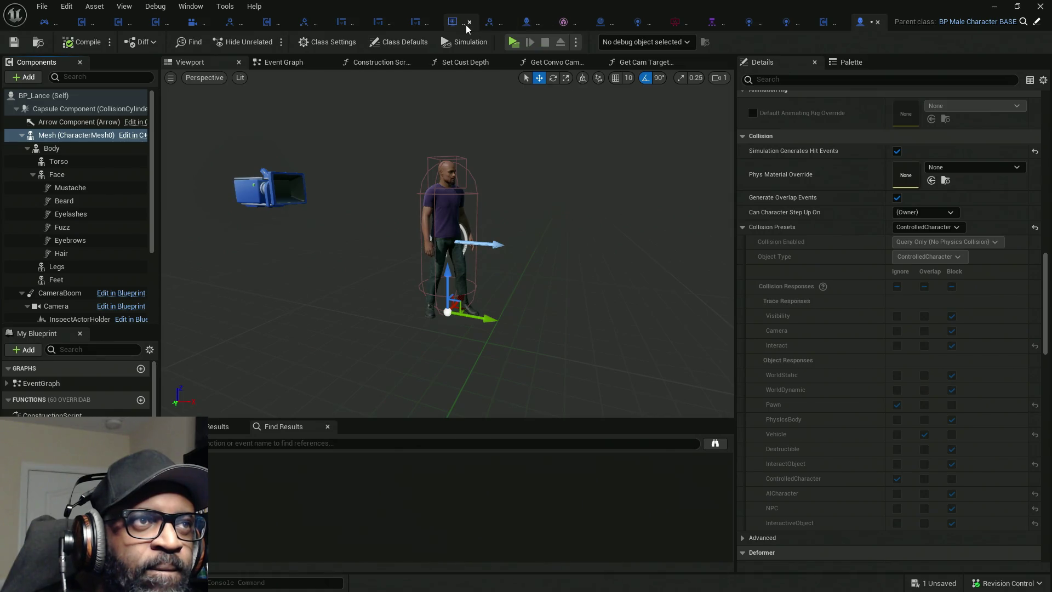
{"action": "double_click", "coordinate": [511, 5]}
In BP_ConvoManager's graph, move the Print String nodes right and place a Format Text node.
{"action": "double_click", "coordinate": [494, 14]}
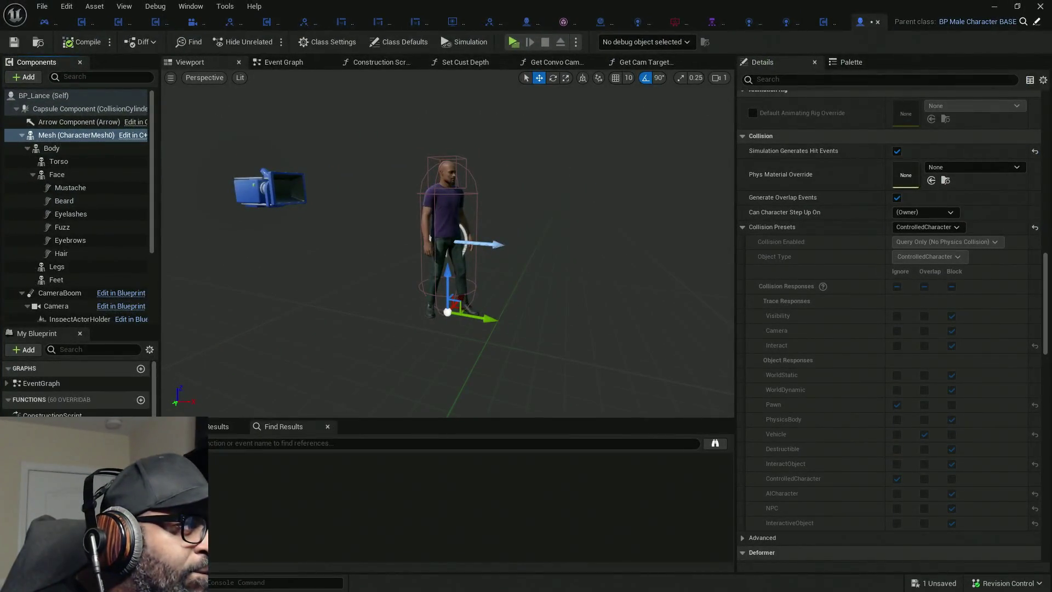
{"action": "left_click", "coordinate": [602, 22]}
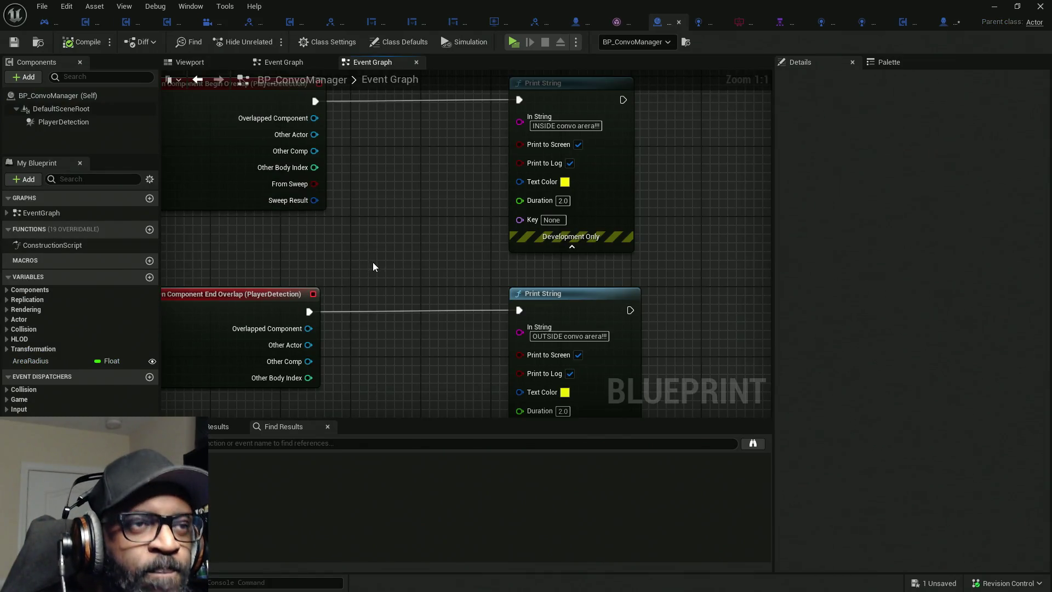
{"action": "mouse_move", "coordinate": [425, 269]}
{"action": "left_mouse_down"}
{"action": "mouse_move", "coordinate": [457, 166]}
{"action": "mouse_move", "coordinate": [508, 284]}
{"action": "mouse_move", "coordinate": [605, 281]}
{"action": "left_mouse_up"}
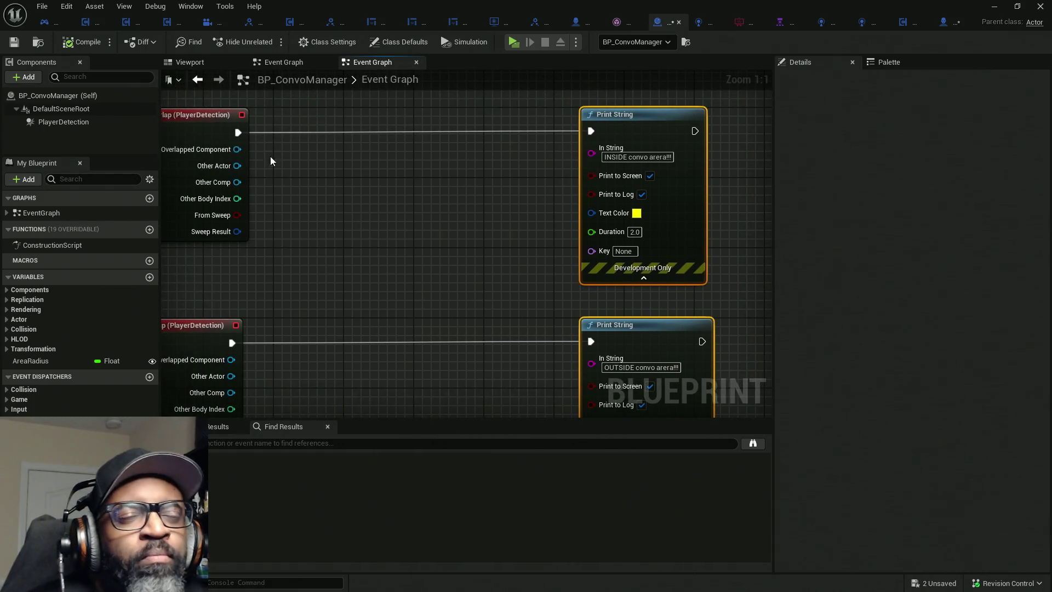
{"action": "right_click", "coordinate": [419, 204]}
{"action": "type", "text": "for"}
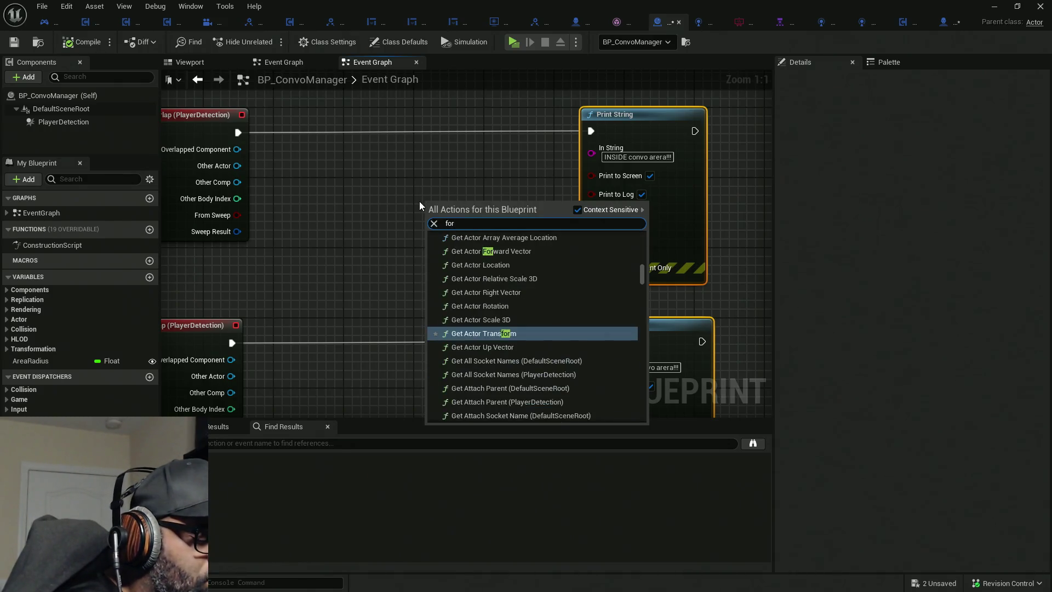
{"action": "type", "text": "mat text"}
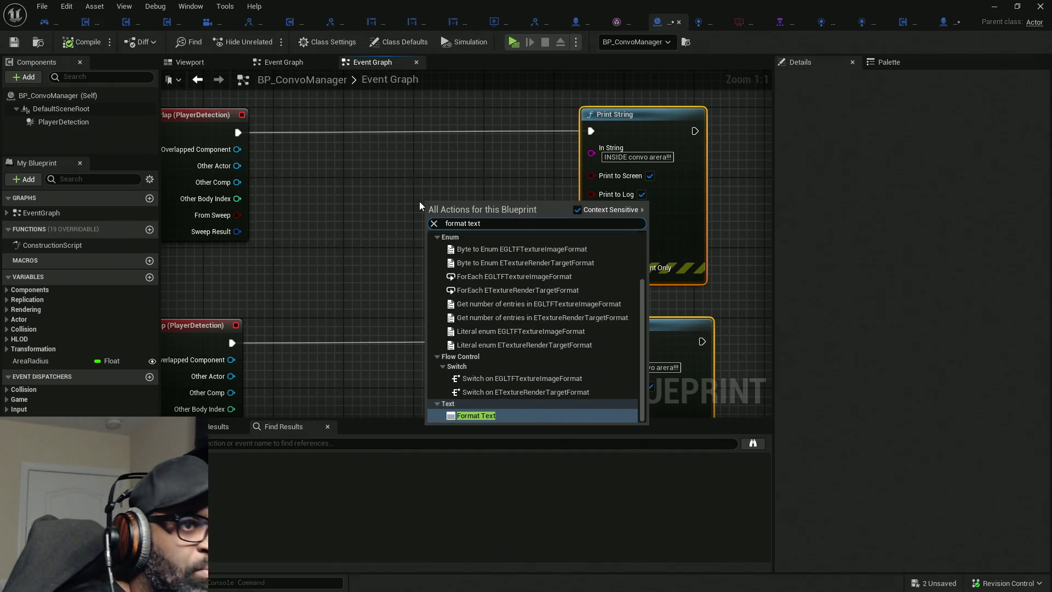
{"action": "key", "text": "Return"}
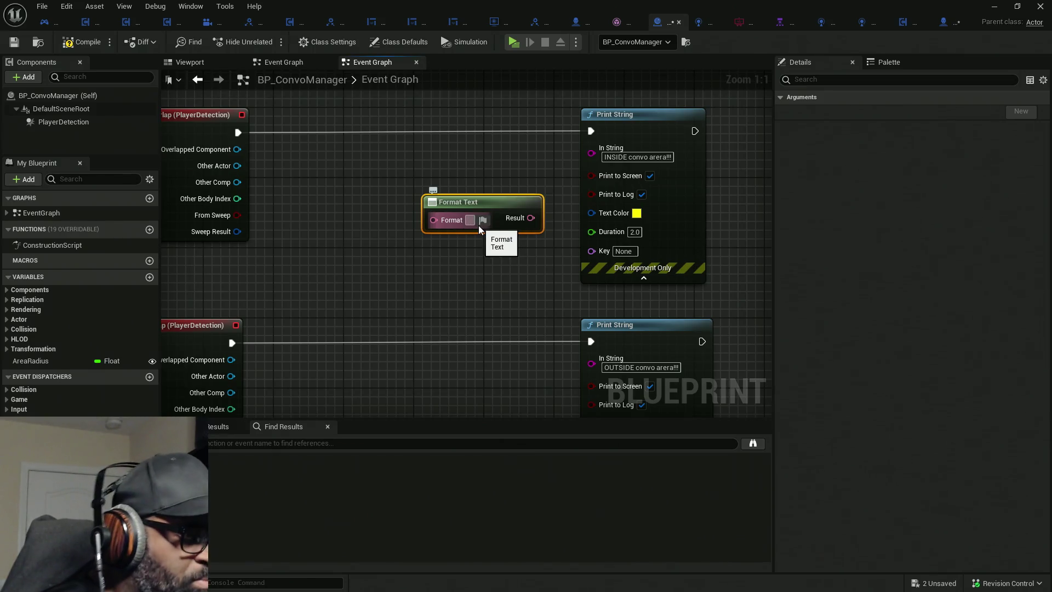
Enter 'Component {comp} from {actor}' as the Format Text's format.
{"action": "type", "text": "COmpo"}
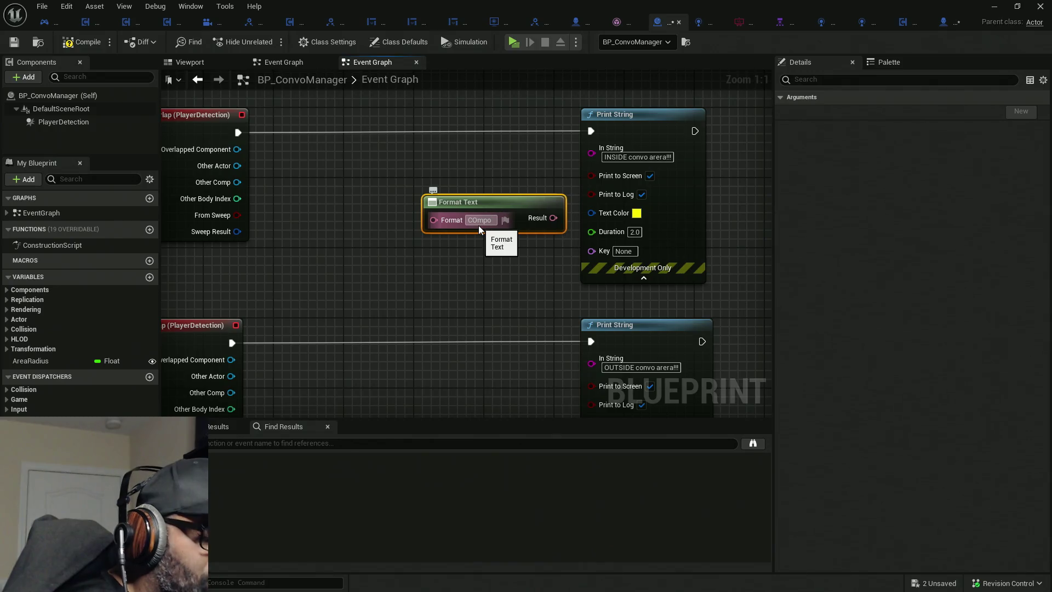
{"action": "key", "text": "BackSpace"}
{"action": "key", "text": "BackSpace"}
{"action": "key", "text": "BackSpace"}
{"action": "type", "text": "ompone"}
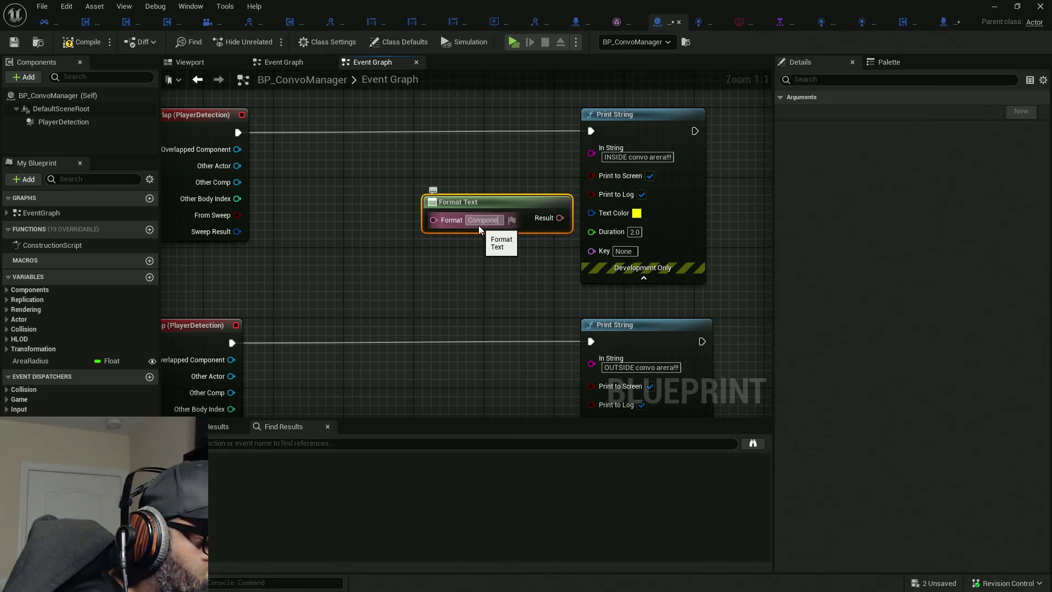
{"action": "type", "text": "nt"}
{"action": "key", "text": "Return"}
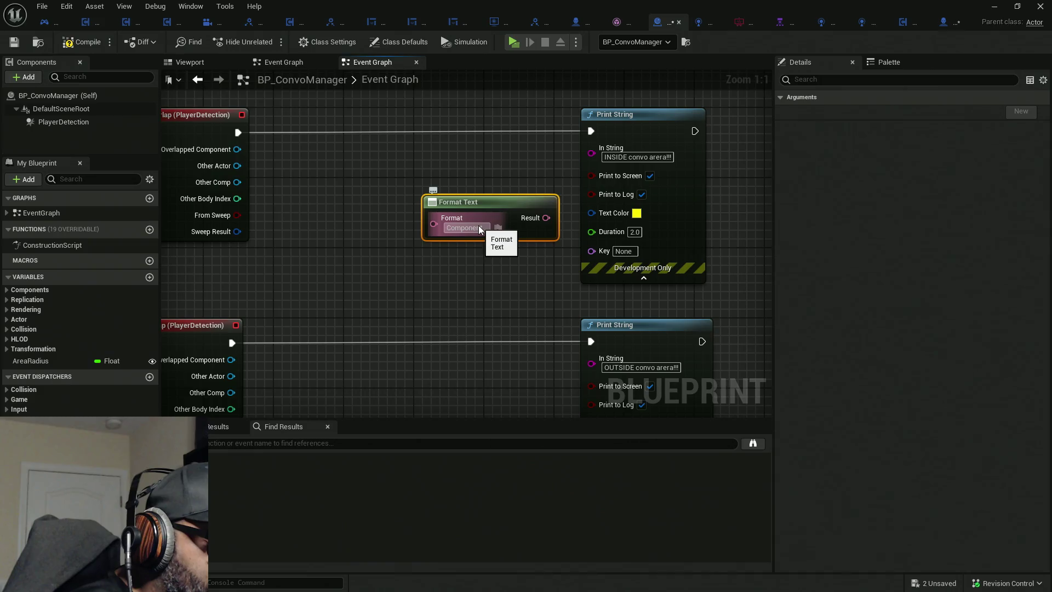
{"action": "type", "text": "{"}
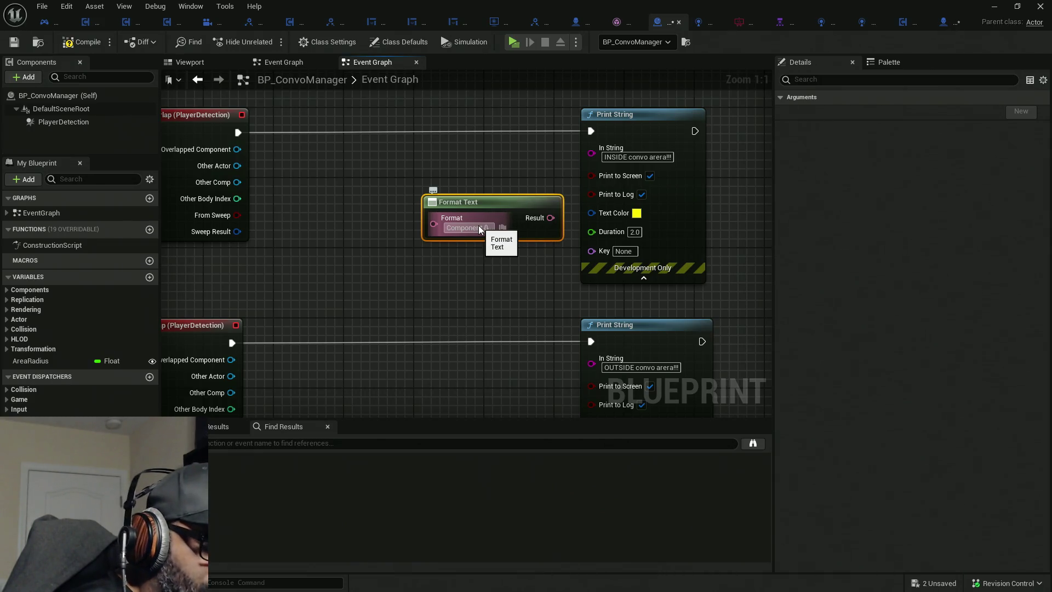
{"action": "type", "text": "comp}"}
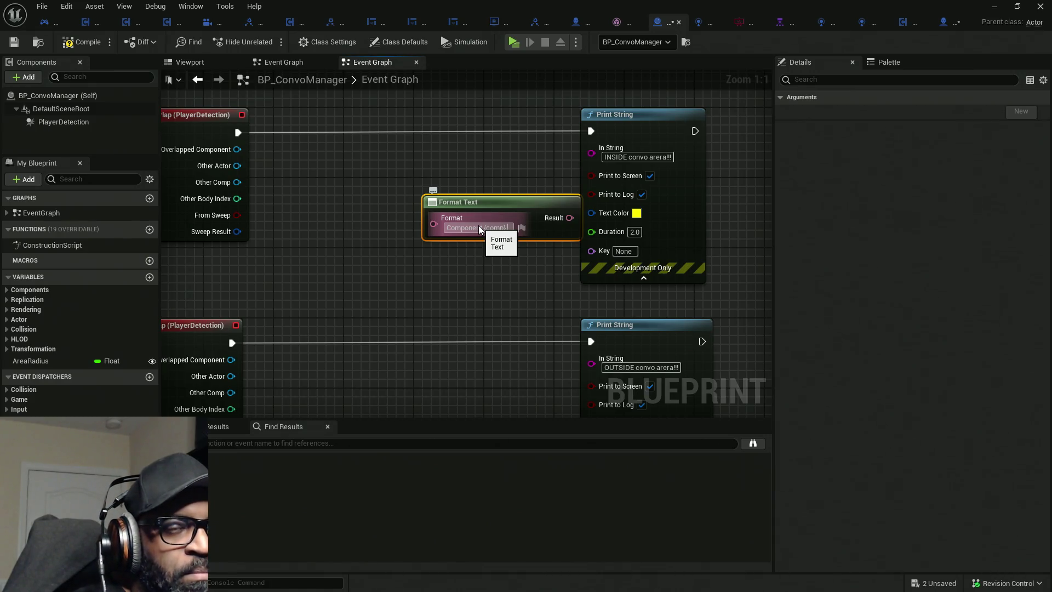
{"action": "type", "text": "f"}
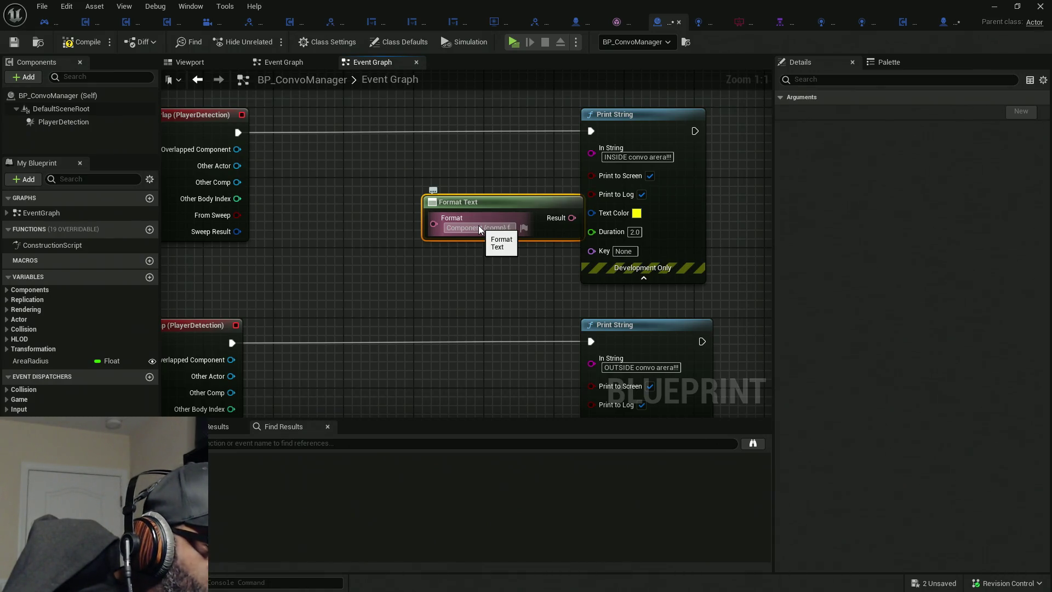
{"action": "type", "text": "rom {}"}
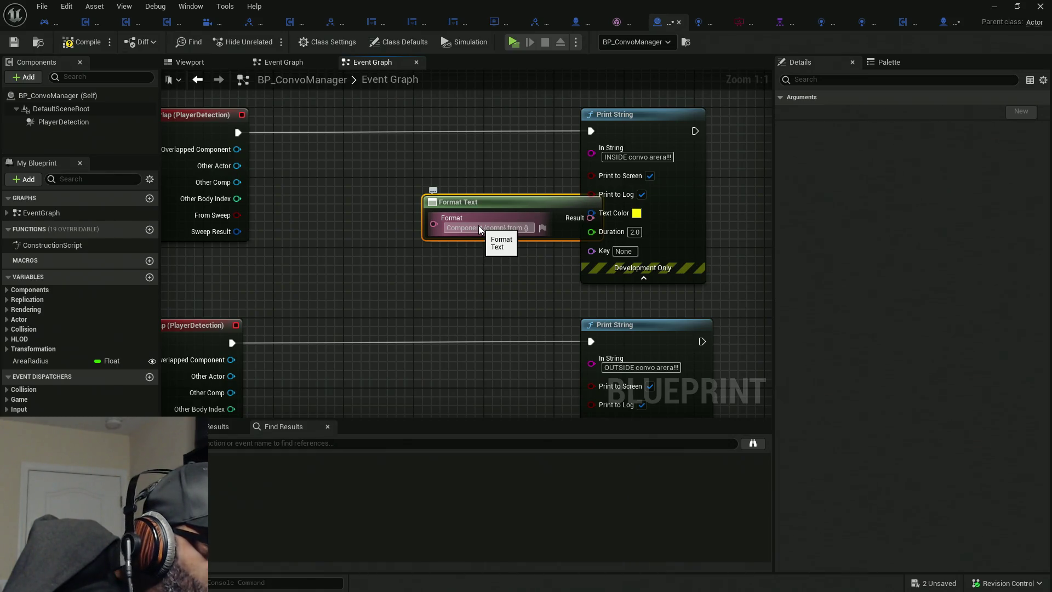
{"action": "type", "text": "actor"}
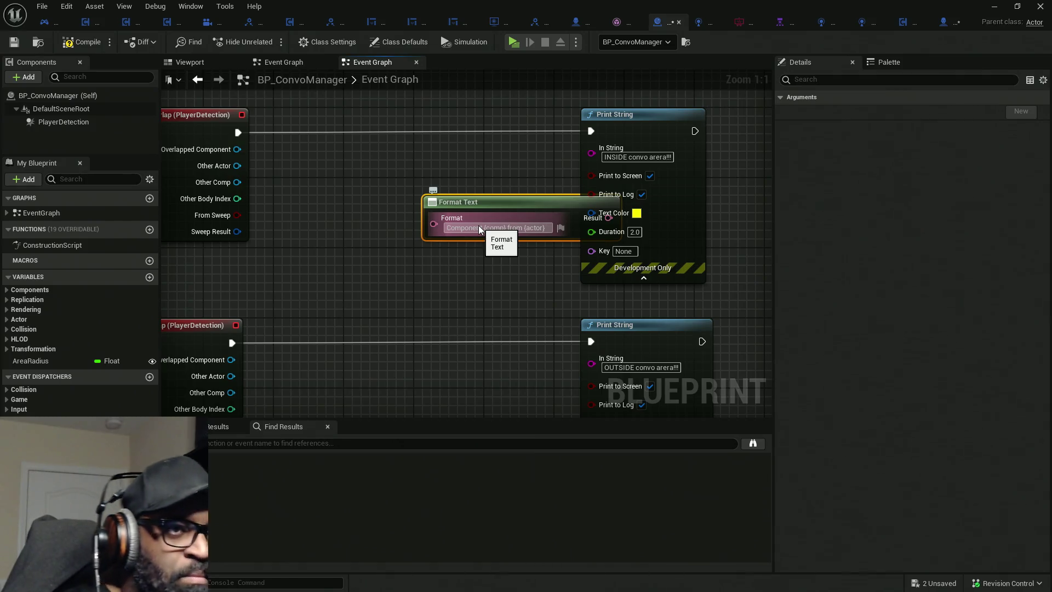
{"action": "key", "text": "Return"}
Extend the format with 'is INSIDE convo arera!!!' and wire its Result into the begin-overlap Print String.
{"action": "left_click_drag", "start_coordinate": [541, 203], "coordinate": [456, 198]}
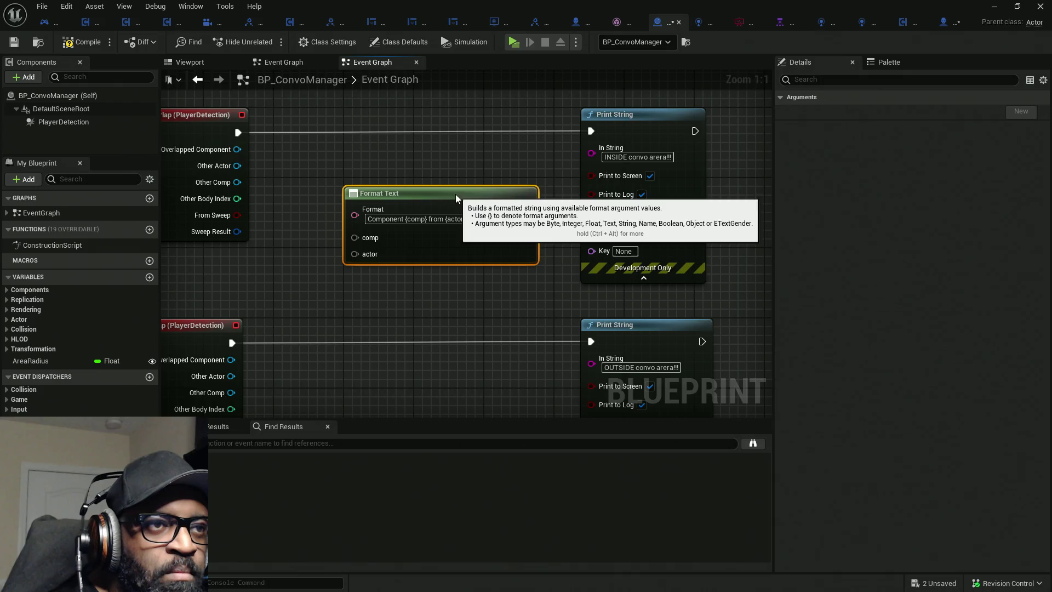
{"action": "left_click", "coordinate": [636, 158]}
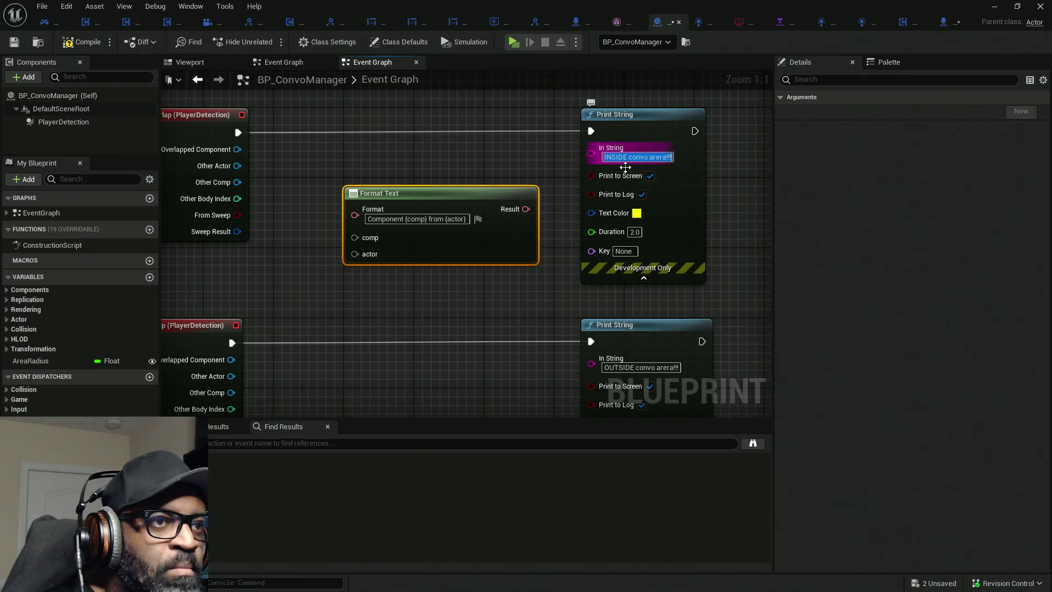
{"action": "left_click", "coordinate": [470, 222]}
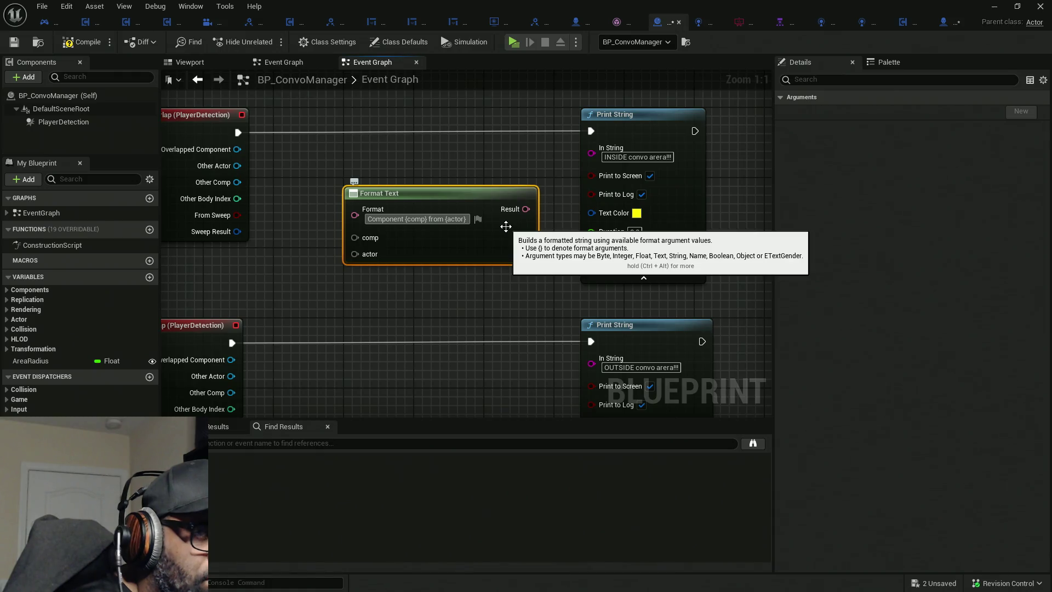
{"action": "type", "text": " is"}
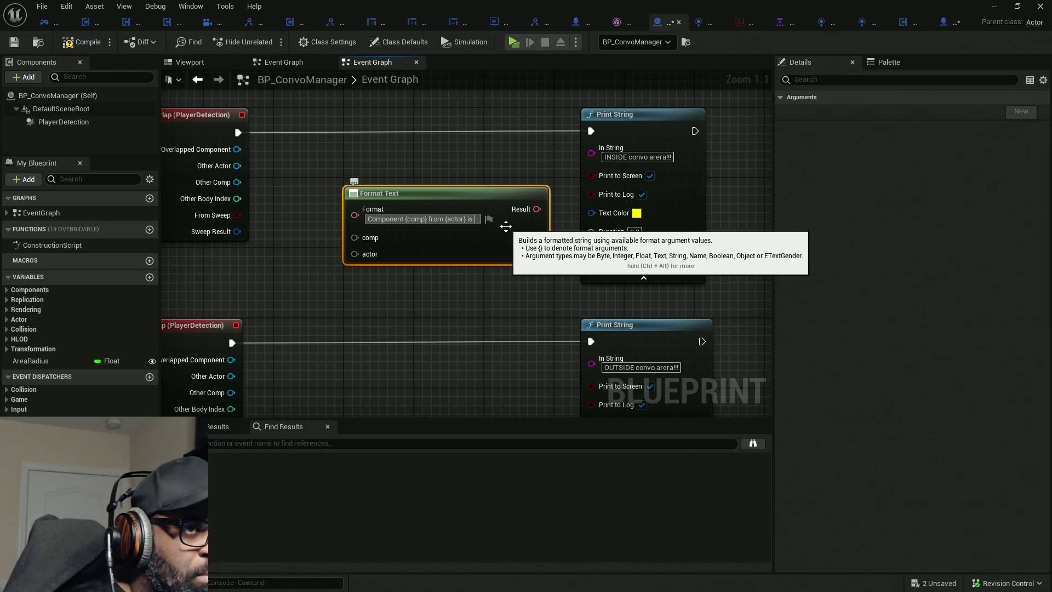
{"action": "type", "text": "INSIDE convo arera!!!"}
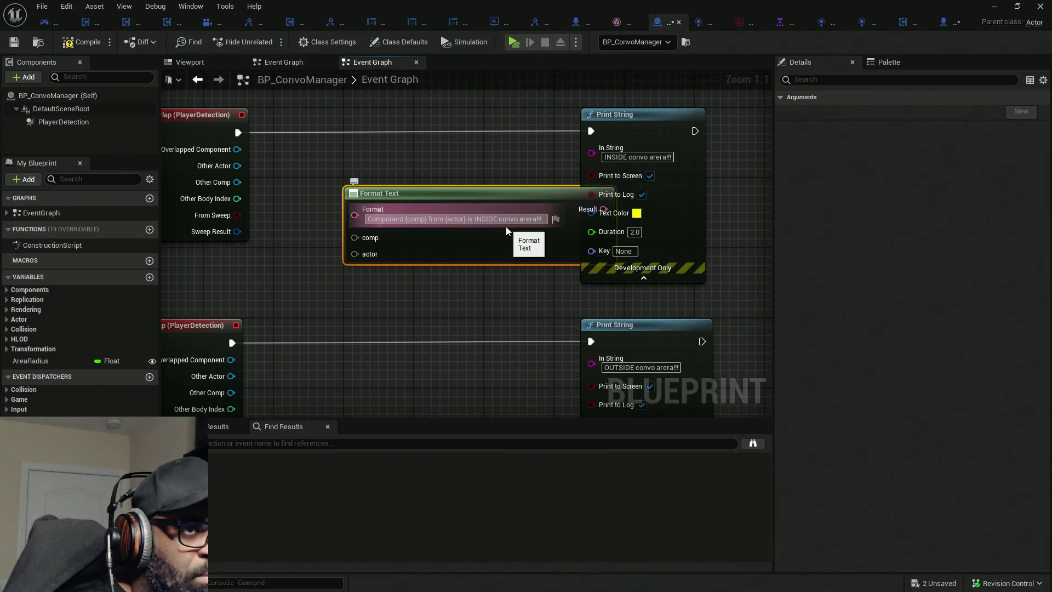
{"action": "left_click_drag", "start_coordinate": [491, 235], "coordinate": [439, 245]}
{"action": "left_click_drag", "start_coordinate": [538, 209], "coordinate": [591, 148]}
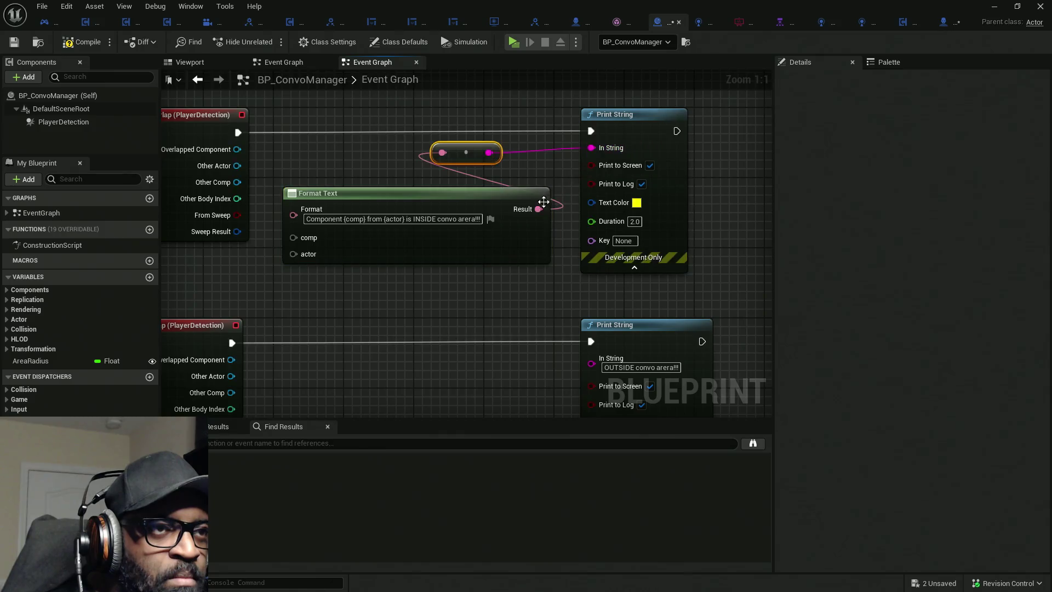
Duplicate the Format Text node and place the copy below the original.
{"action": "left_click", "coordinate": [433, 255]}
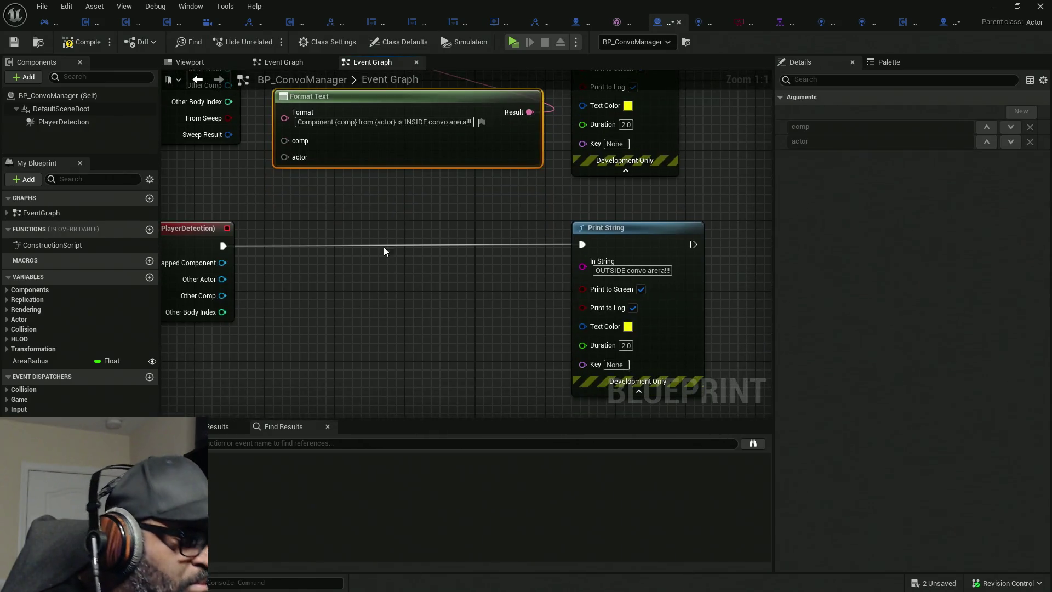
{"action": "key", "text": "ctrl+c"}
{"action": "key", "text": "ctrl+v"}
{"action": "left_click_drag", "start_coordinate": [495, 332], "coordinate": [398, 337]}
Reword the duplicate to 'OUTSIDE convo arera!!!' and wire it through a reroute to the end-overlap Print String.
{"action": "left_click", "coordinate": [631, 270]}
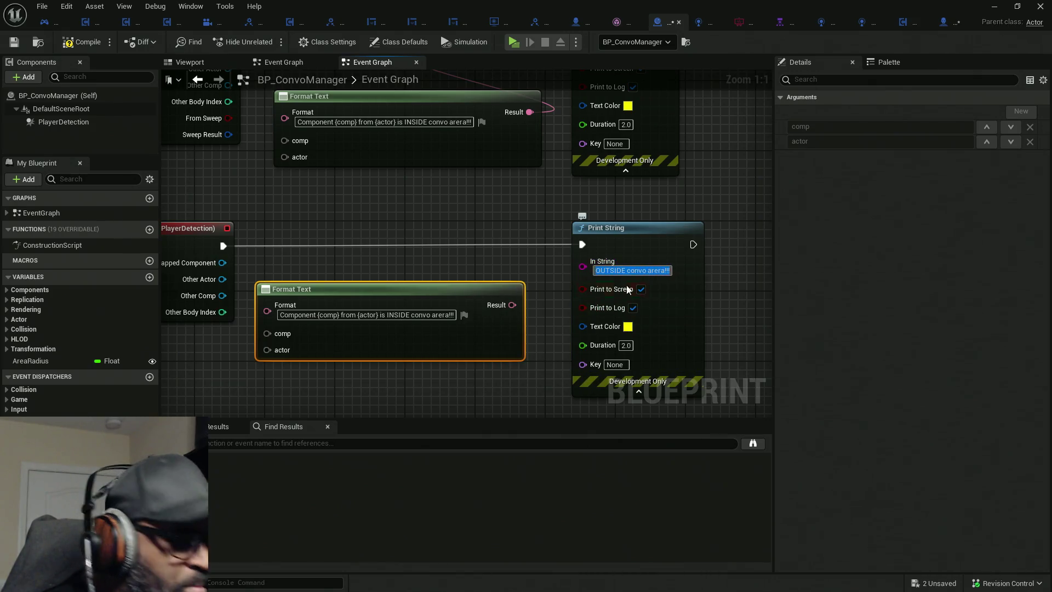
{"action": "left_click", "coordinate": [387, 315]}
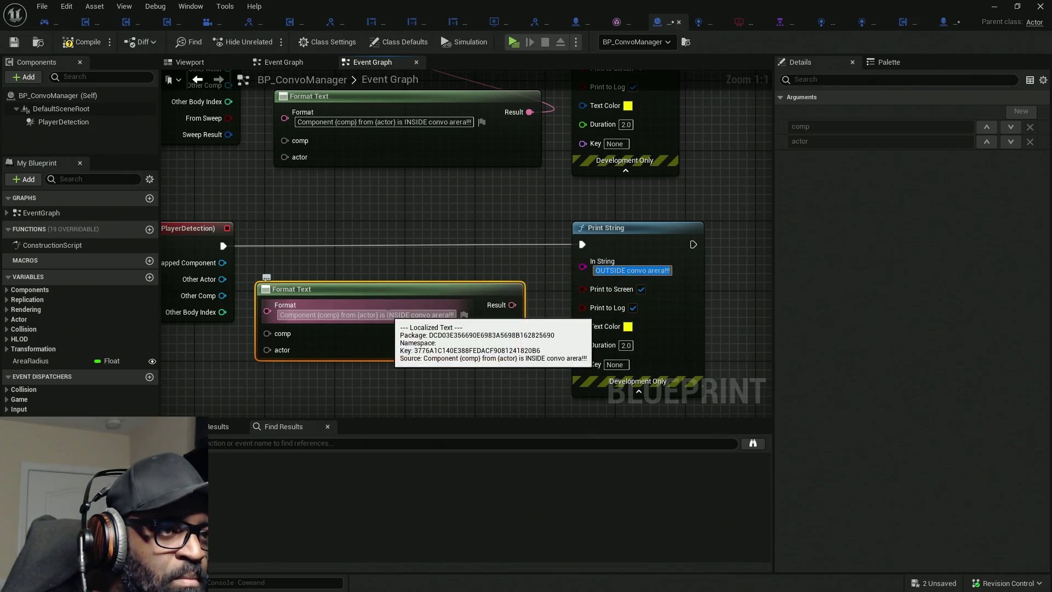
{"action": "key", "text": "shift+End"}
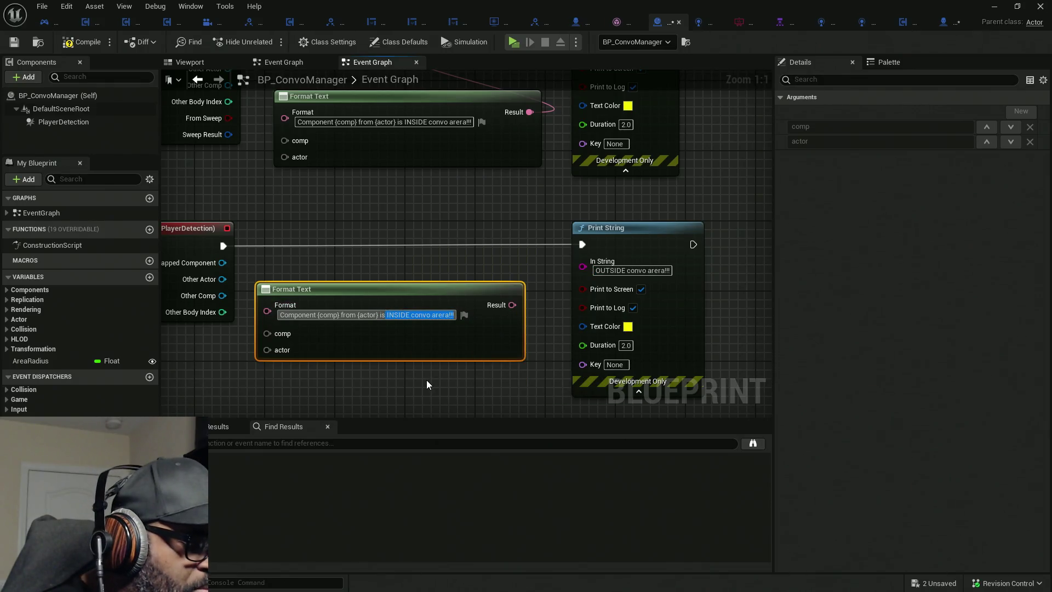
{"action": "key", "text": "ctrl+v"}
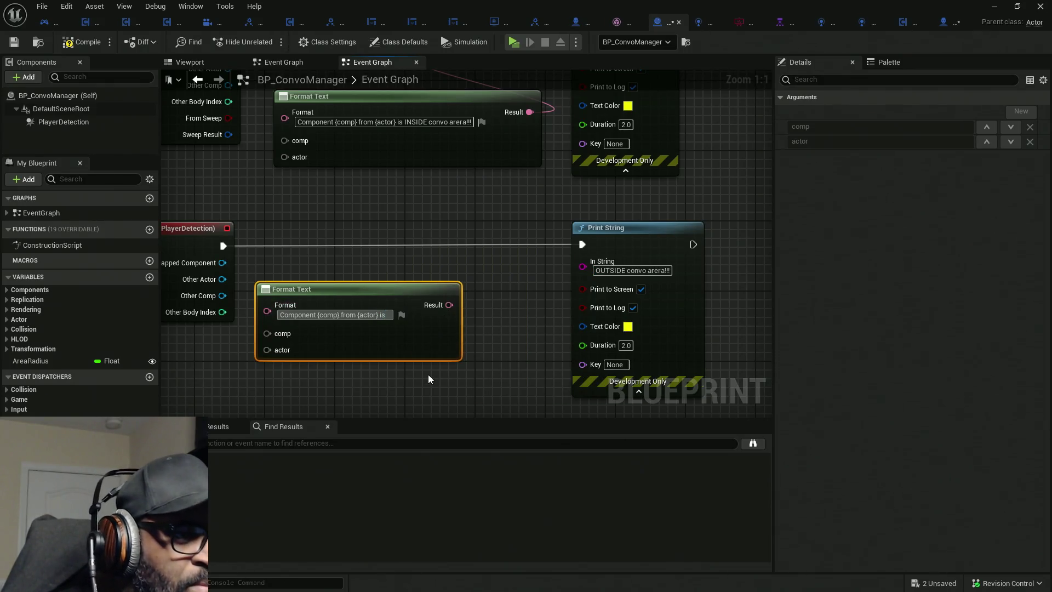
{"action": "key", "text": "Return"}
{"action": "left_click_drag", "start_coordinate": [523, 305], "coordinate": [583, 267]}
{"action": "double_click", "coordinate": [553, 285]}
{"action": "left_click_drag", "start_coordinate": [553, 285], "coordinate": [468, 266]}
{"action": "mouse_move", "coordinate": [348, 194]}
{"action": "left_mouse_down"}
{"action": "mouse_move", "coordinate": [403, 202]}
{"action": "mouse_move", "coordinate": [452, 243]}
{"action": "mouse_move", "coordinate": [448, 323]}
{"action": "left_mouse_up"}
Connect each overlap event's Other Comp and Other Actor to its Format Text's comp and actor inputs.
{"action": "left_click_drag", "start_coordinate": [395, 265], "coordinate": [328, 209]}
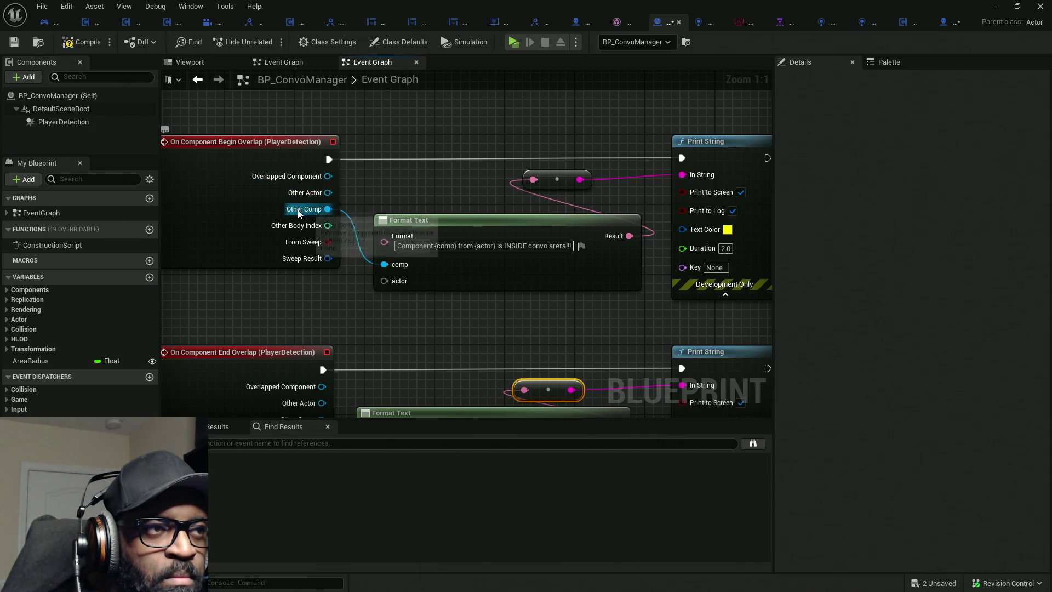
{"action": "left_click_drag", "start_coordinate": [388, 286], "coordinate": [328, 192]}
{"action": "left_click", "coordinate": [423, 257]}
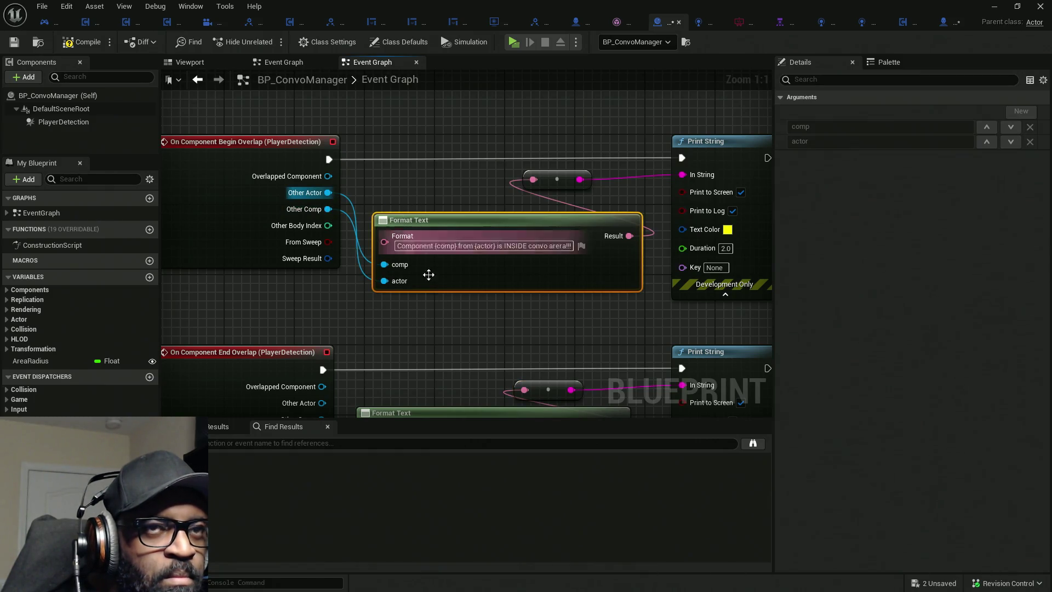
{"action": "mouse_move", "coordinate": [514, 338]}
{"action": "left_mouse_down"}
{"action": "mouse_move", "coordinate": [481, 295]}
{"action": "mouse_move", "coordinate": [490, 193]}
{"action": "left_mouse_up"}
{"action": "mouse_move", "coordinate": [360, 304]}
{"action": "left_mouse_down"}
{"action": "mouse_move", "coordinate": [320, 247]}
{"action": "mouse_move", "coordinate": [316, 267]}
{"action": "left_mouse_up"}
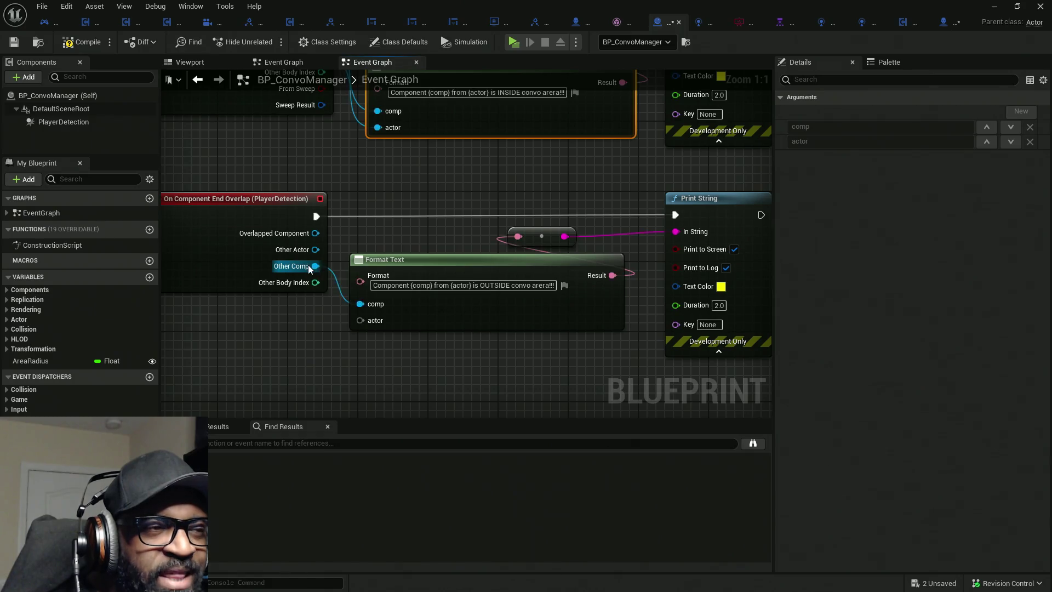
{"action": "left_click_drag", "start_coordinate": [360, 319], "coordinate": [316, 249]}
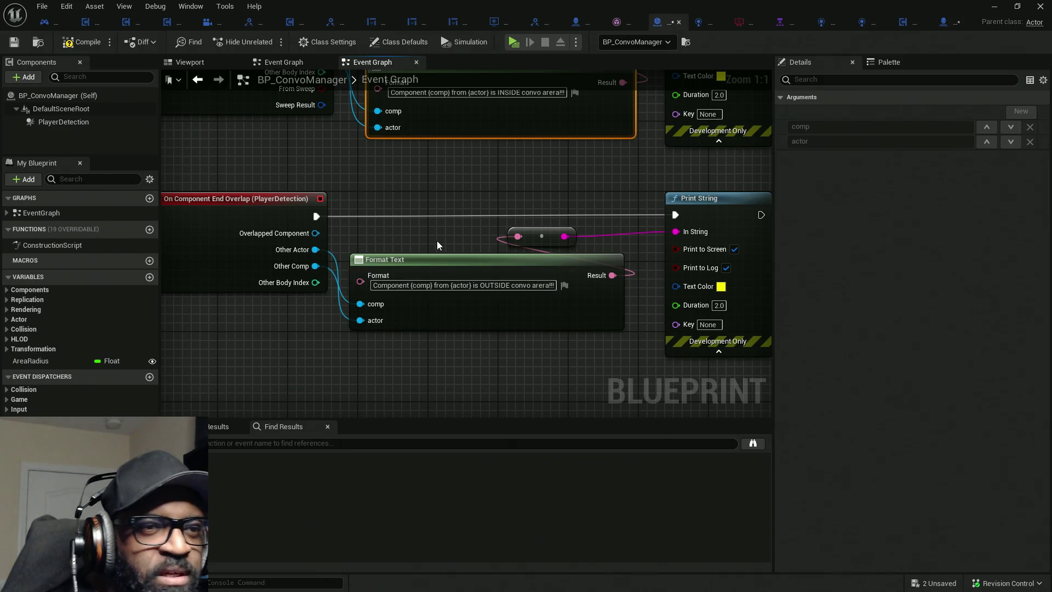
Compile and save all assets, then move the blueprint window aside to reveal the level.
{"action": "left_click", "coordinate": [85, 43]}
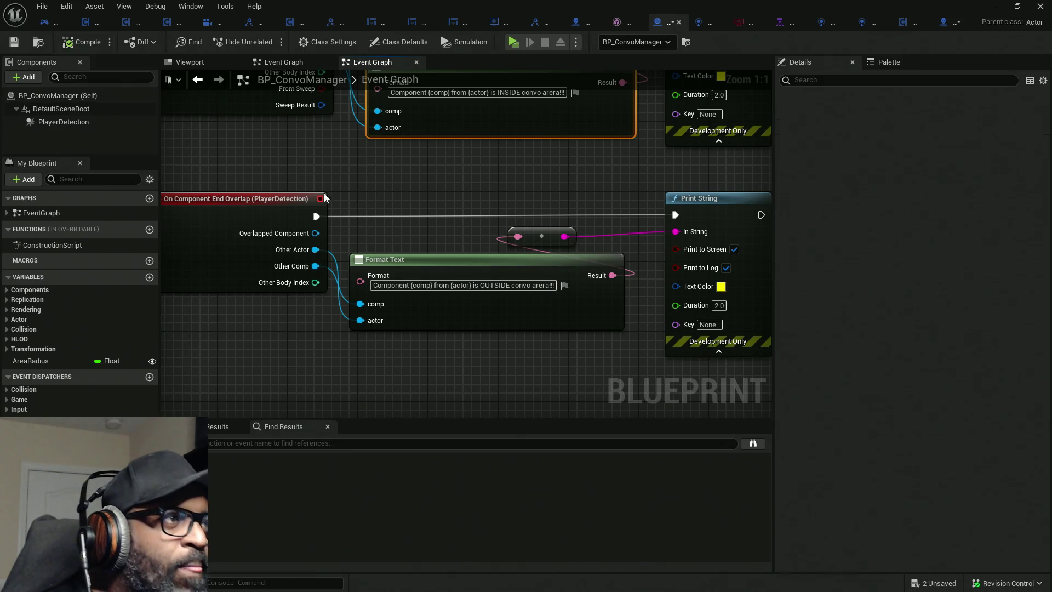
{"action": "key", "text": "ctrl+shift+s"}
{"action": "mouse_move", "coordinate": [452, 6]}
{"action": "left_mouse_down"}
{"action": "mouse_move", "coordinate": [452, 80]}
{"action": "mouse_move", "coordinate": [0, 121]}
{"action": "left_mouse_up"}
{"action": "left_click", "coordinate": [267, 41]}
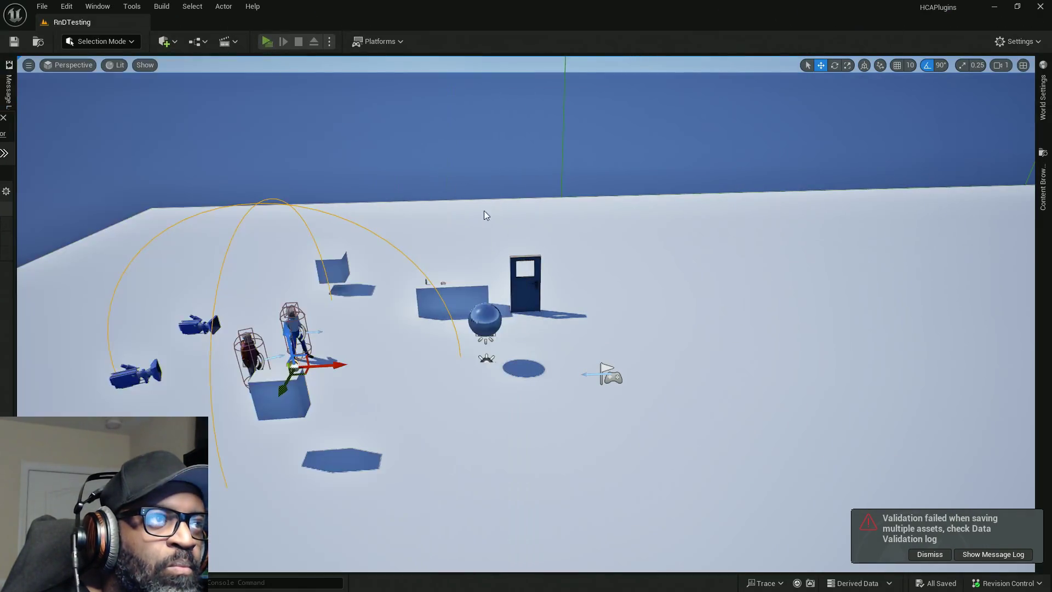
Walk into and out of the convo area twice to trigger INSIDE/OUTSIDE messages, then stop playing.
{"action": "key", "text": "w"}
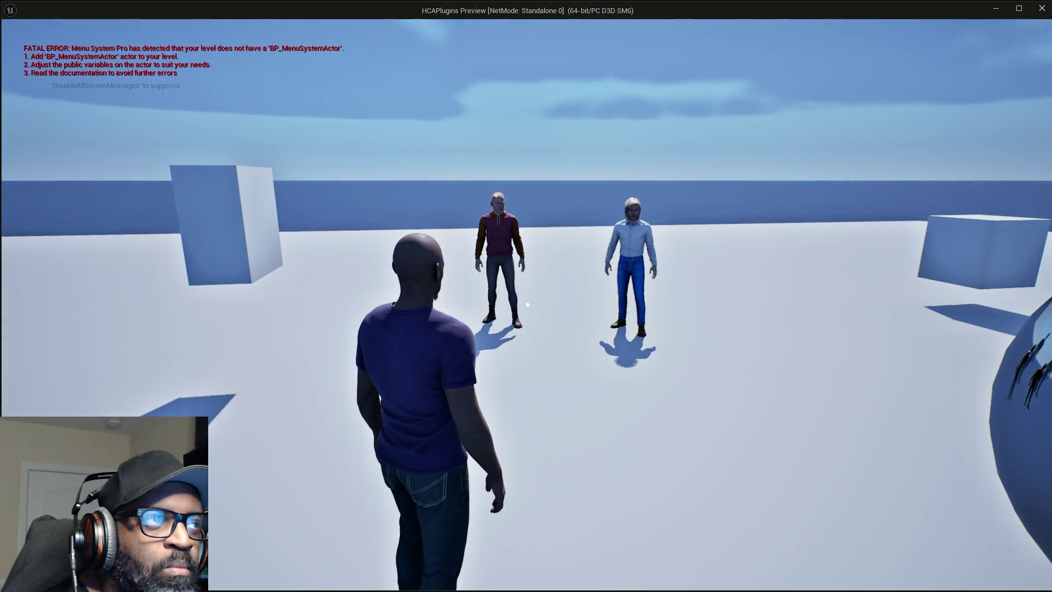
{"action": "key", "text": "s"}
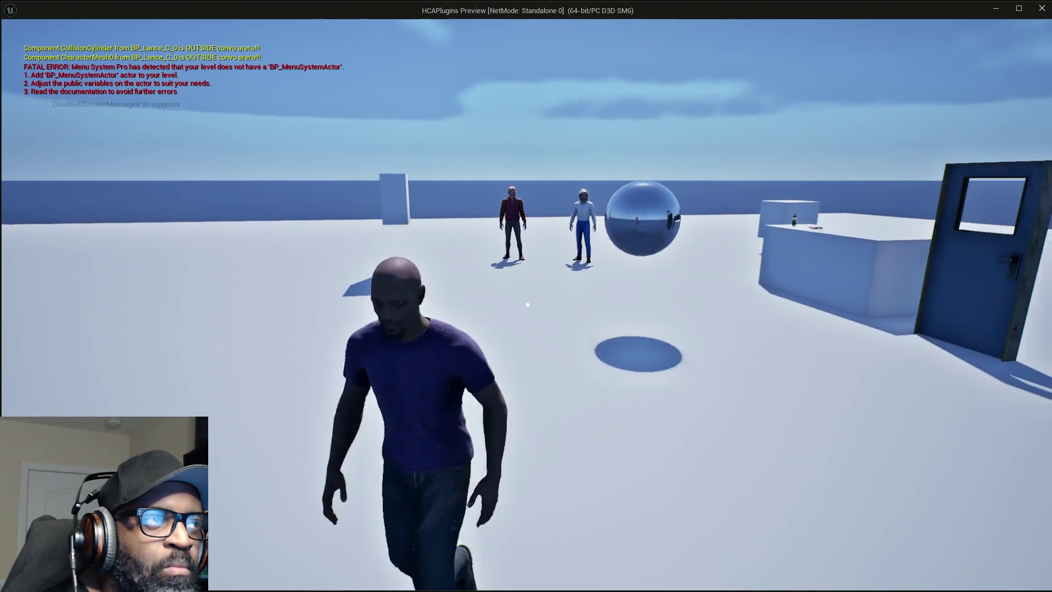
{"action": "key", "text": "w"}
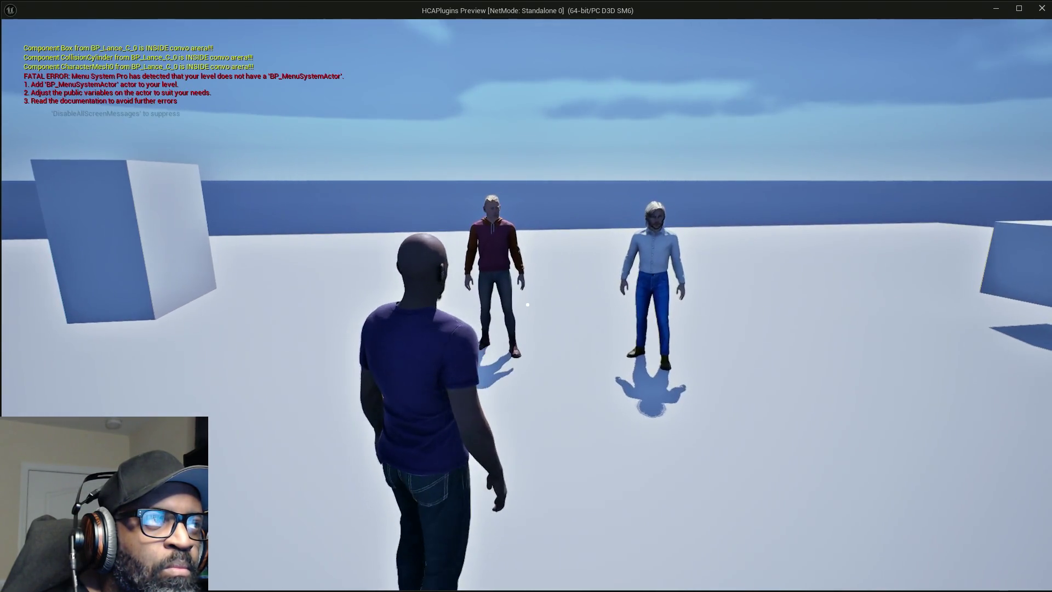
{"action": "key", "text": "s"}
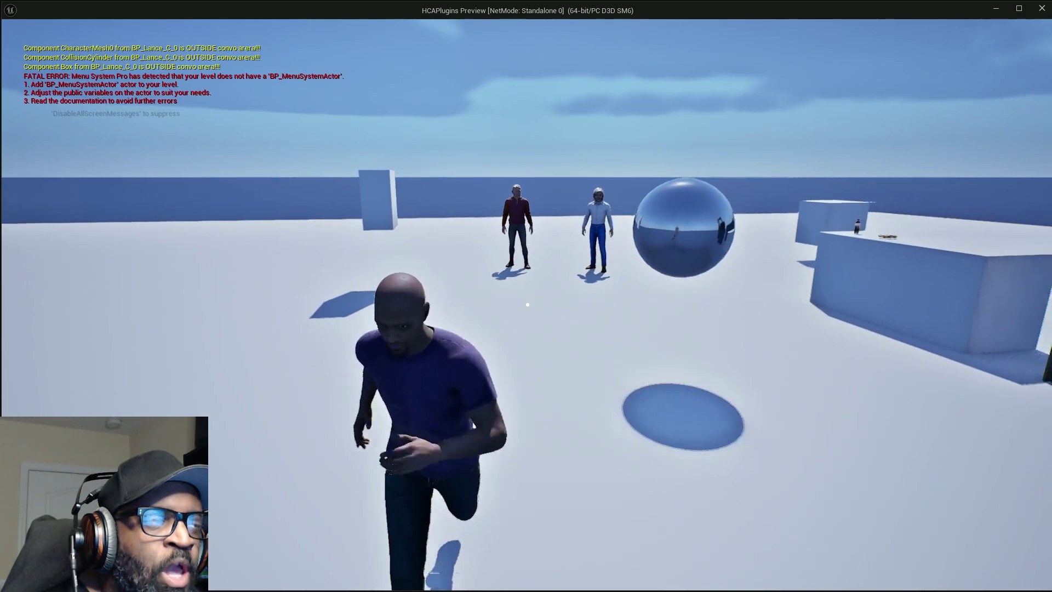
{"action": "key", "text": "Escape"}
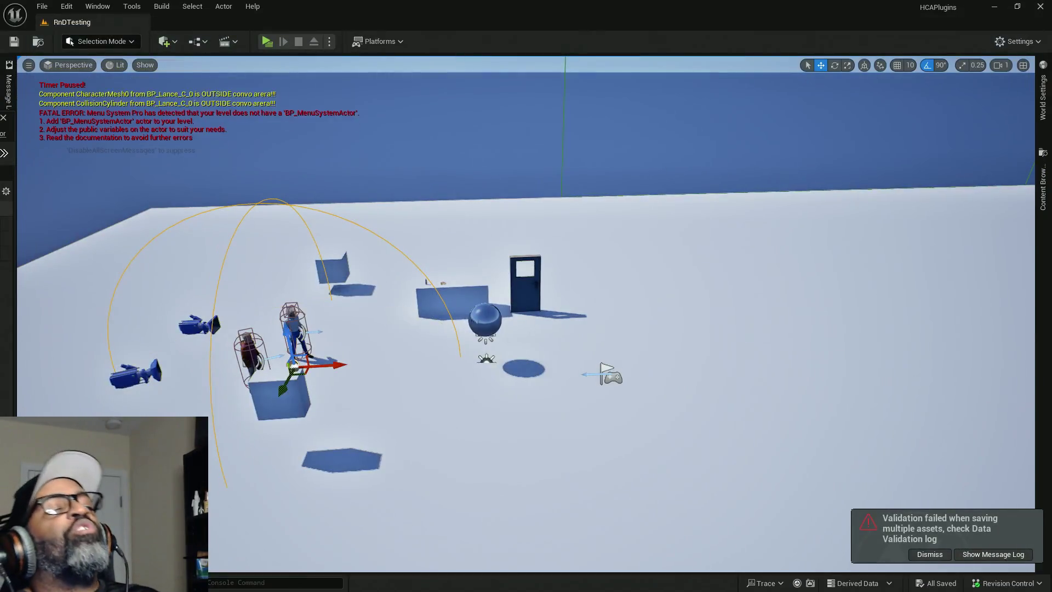
{"action": "key", "text": "alt+Tab"}
Maximize the BP_ConvoManager editor and shift both Format Text and Print String chains to the right.
{"action": "double_click", "coordinate": [730, 21]}
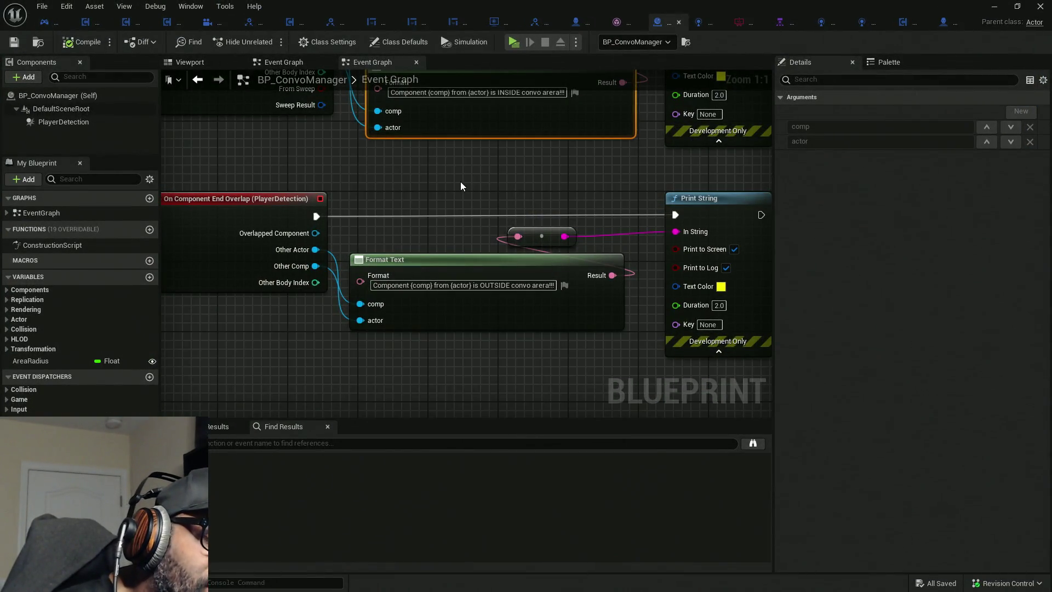
{"action": "left_click_drag", "start_coordinate": [462, 182], "coordinate": [451, 320]}
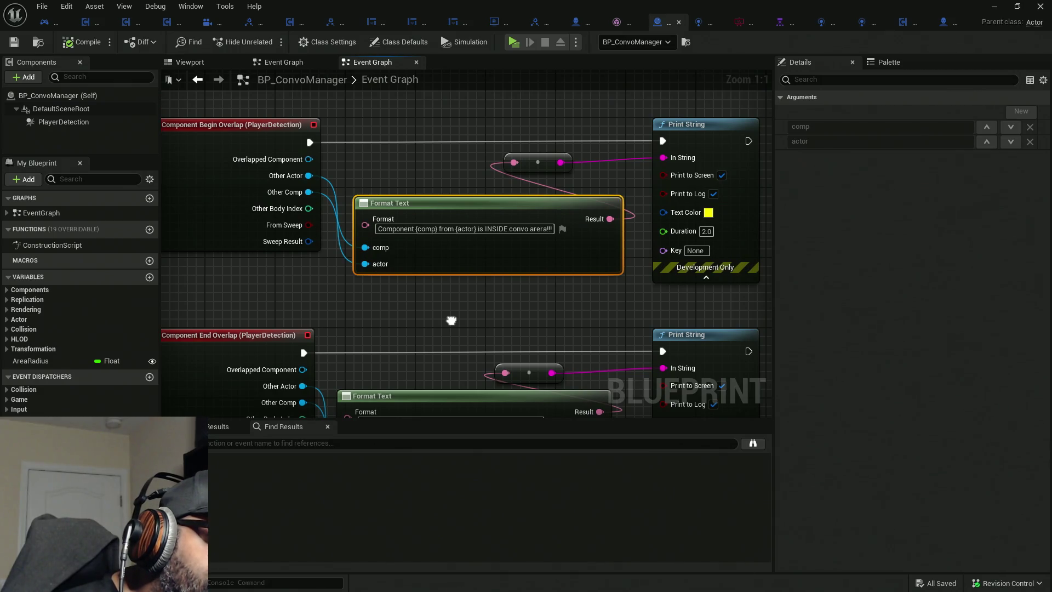
{"action": "scroll", "coordinate": [443, 315], "scroll_direction": "down", "scroll_amount": 3}
{"action": "left_click_drag", "start_coordinate": [422, 144], "coordinate": [545, 377]}
{"action": "mouse_move", "coordinate": [560, 319]}
{"action": "left_mouse_down"}
{"action": "mouse_move", "coordinate": [696, 314]}
{"action": "mouse_move", "coordinate": [704, 323]}
{"action": "left_mouse_up"}
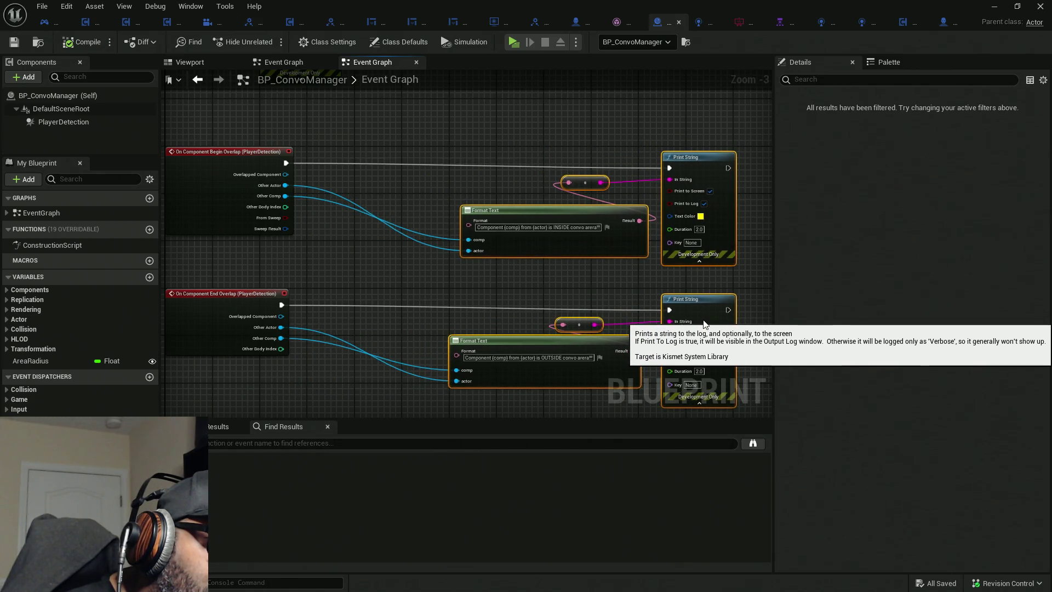
{"action": "left_click_drag", "start_coordinate": [468, 276], "coordinate": [521, 285]}
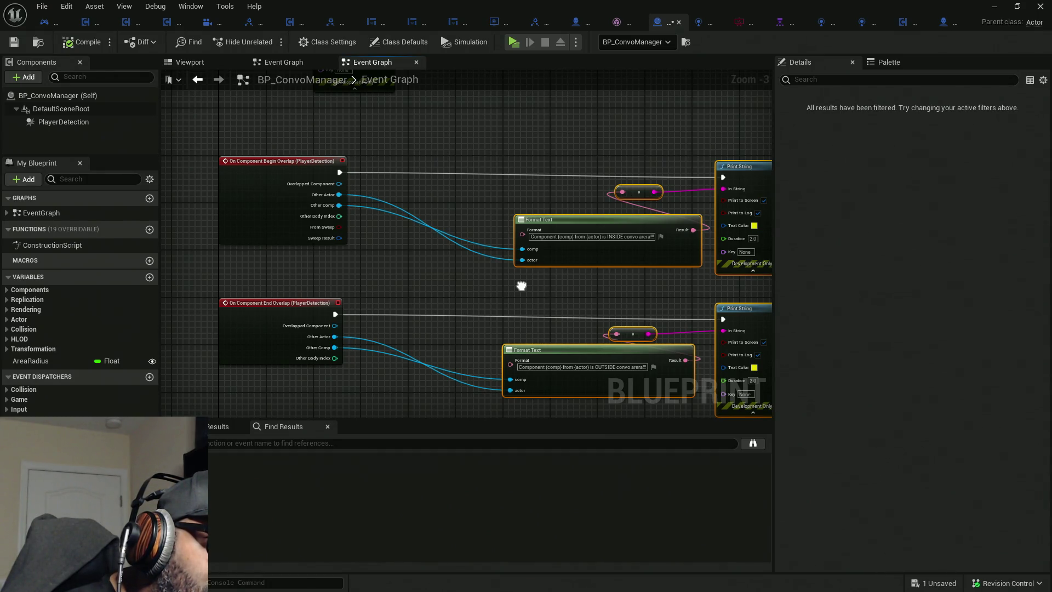
{"action": "left_click", "coordinate": [944, 22]}
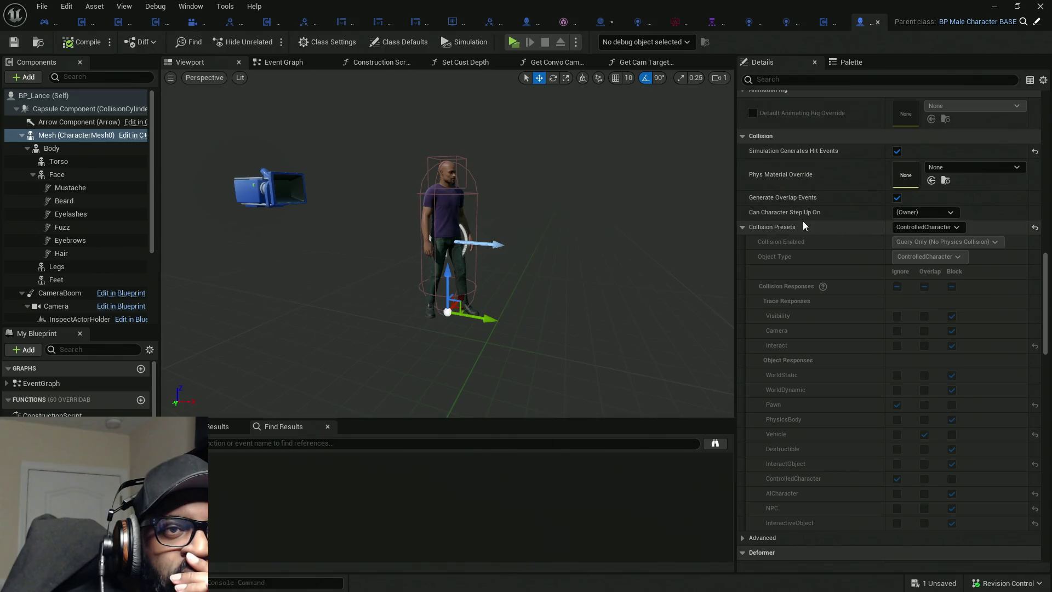
{"action": "scroll", "coordinate": [911, 224], "scroll_direction": "up", "scroll_amount": 1}
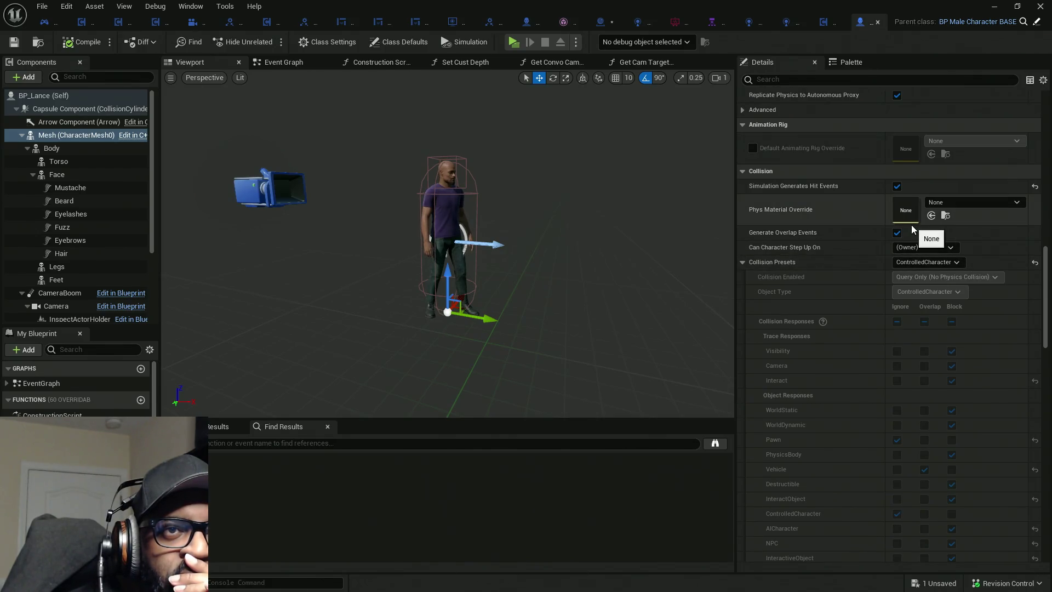
{"action": "left_click", "coordinate": [77, 97]}
{"action": "scroll", "coordinate": [857, 255], "scroll_direction": "down", "scroll_amount": 3}
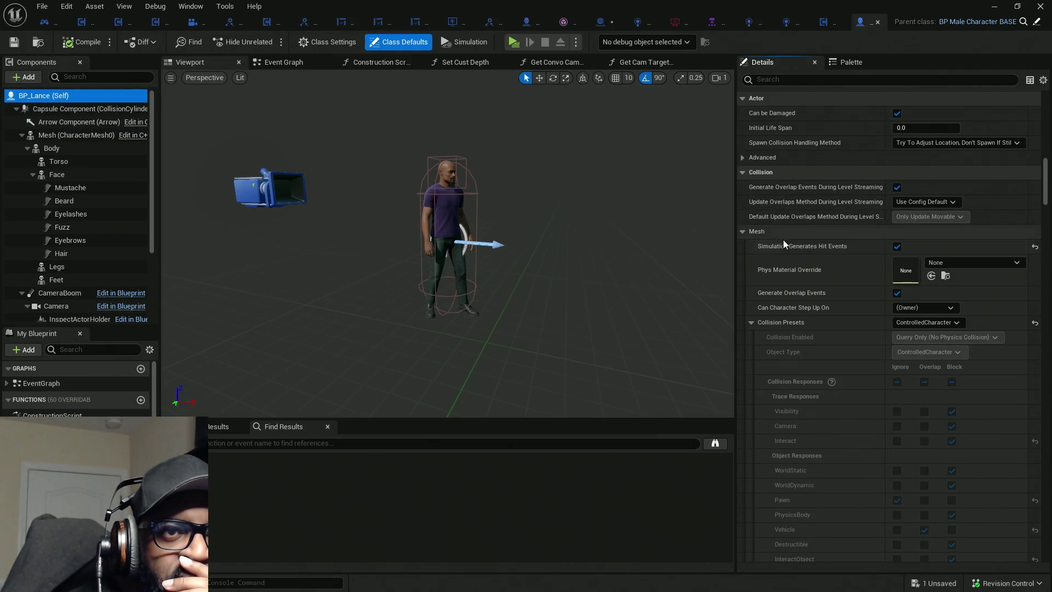
{"action": "scroll", "coordinate": [787, 244], "scroll_direction": "up", "scroll_amount": 2}
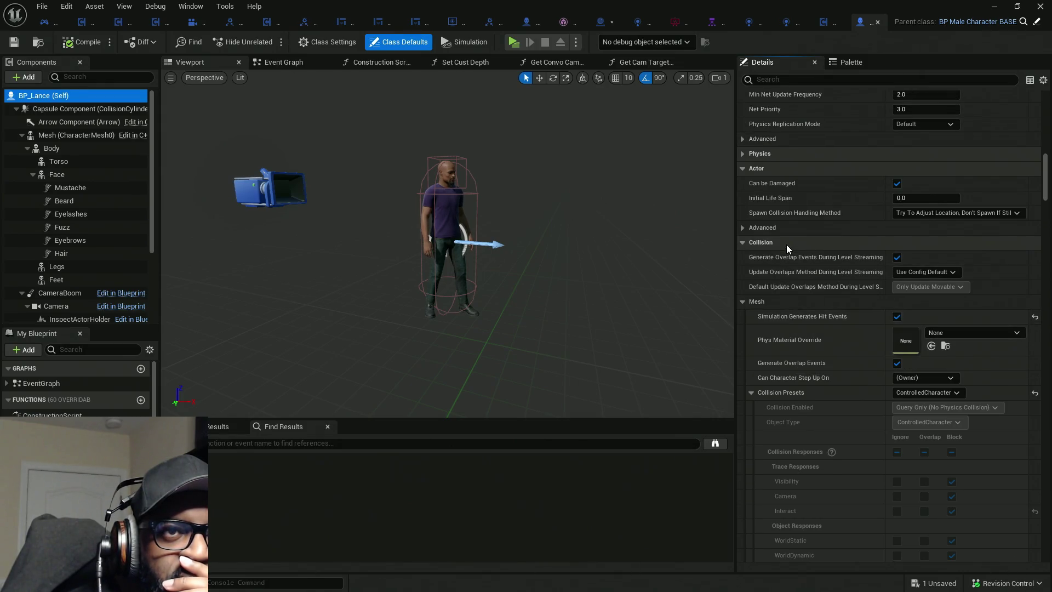
{"action": "scroll", "coordinate": [786, 244], "scroll_direction": "up", "scroll_amount": 1}
{"action": "scroll", "coordinate": [787, 249], "scroll_direction": "down", "scroll_amount": 2}
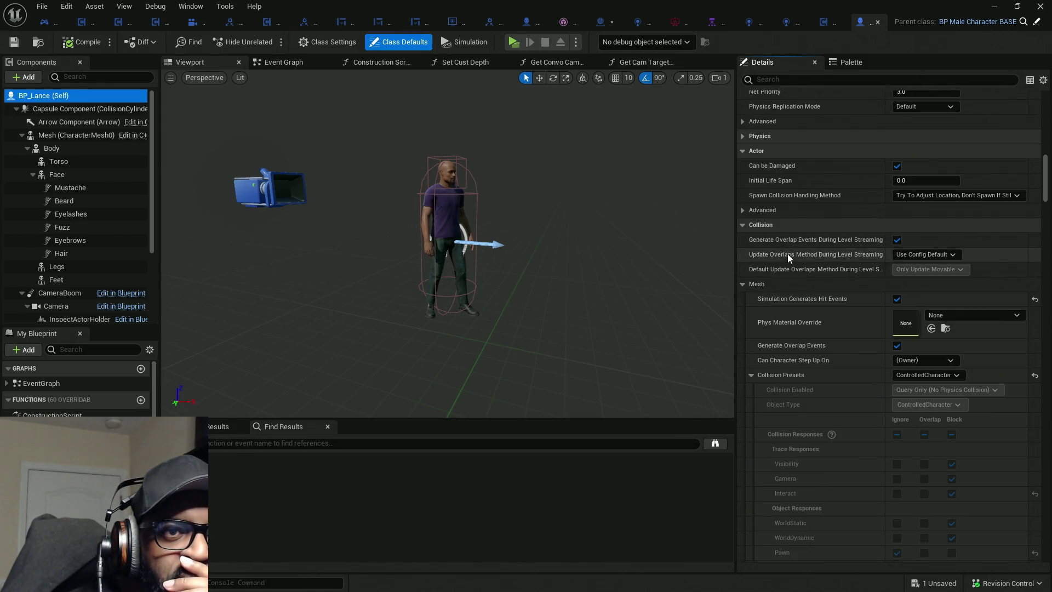
{"action": "left_click", "coordinate": [744, 285]}
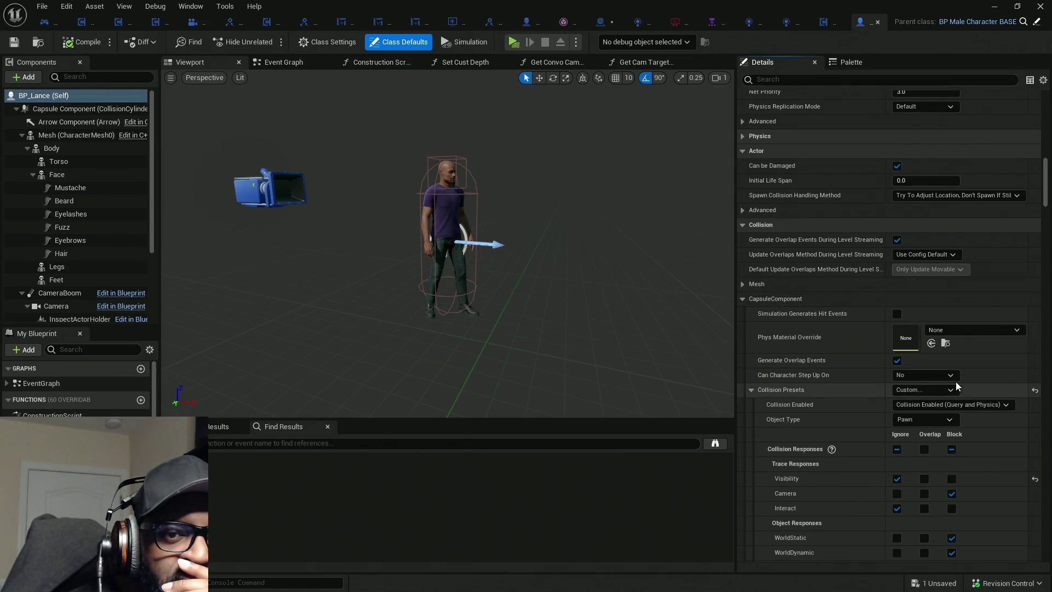
{"action": "scroll", "coordinate": [970, 425], "scroll_direction": "down", "scroll_amount": 7}
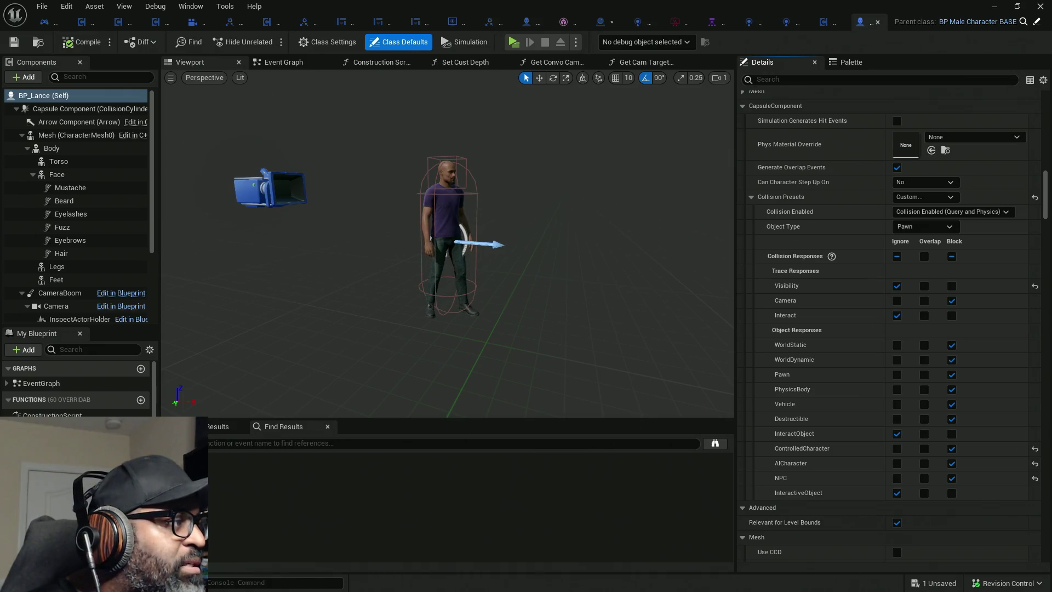
{"action": "left_click", "coordinate": [600, 22]}
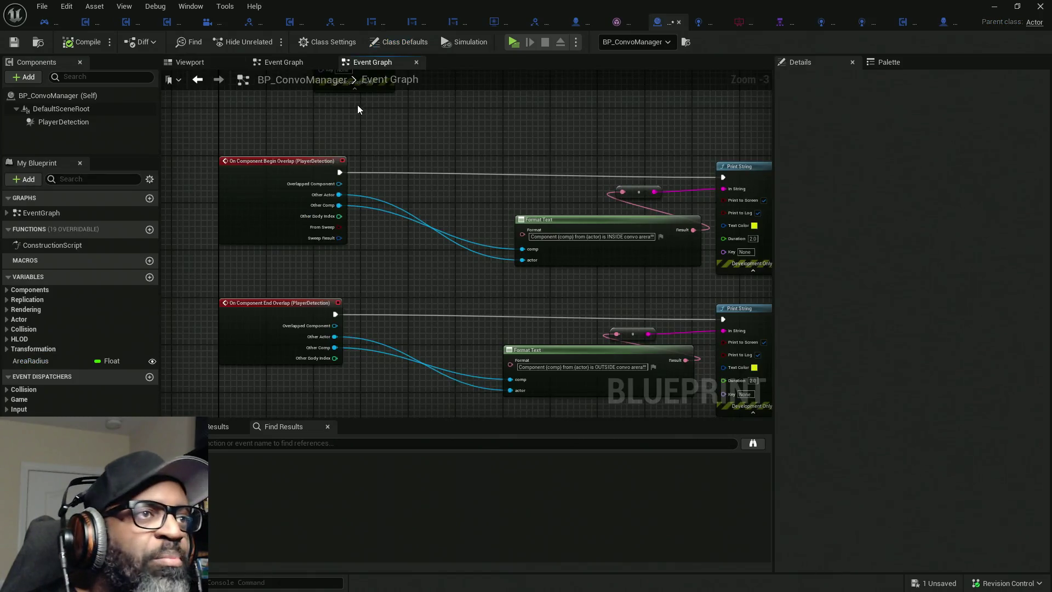
Change PlayerDetection's collision preset from Trigger to Custom with the Pawn channel set to Ignore.
{"action": "left_click", "coordinate": [84, 126]}
{"action": "scroll", "coordinate": [888, 348], "scroll_direction": "down", "scroll_amount": 3}
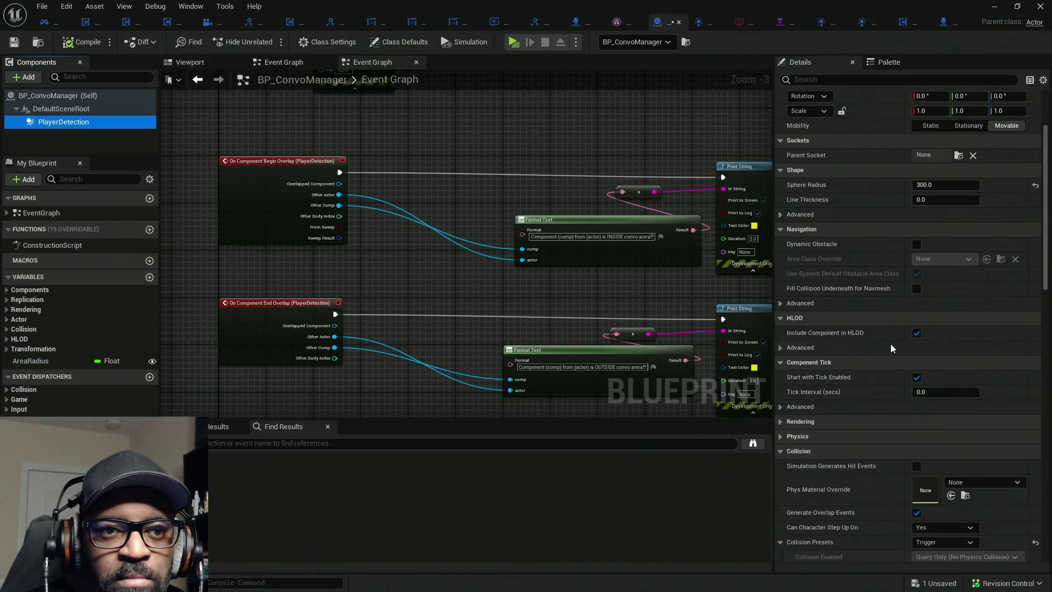
{"action": "scroll", "coordinate": [887, 348], "scroll_direction": "down", "scroll_amount": 10}
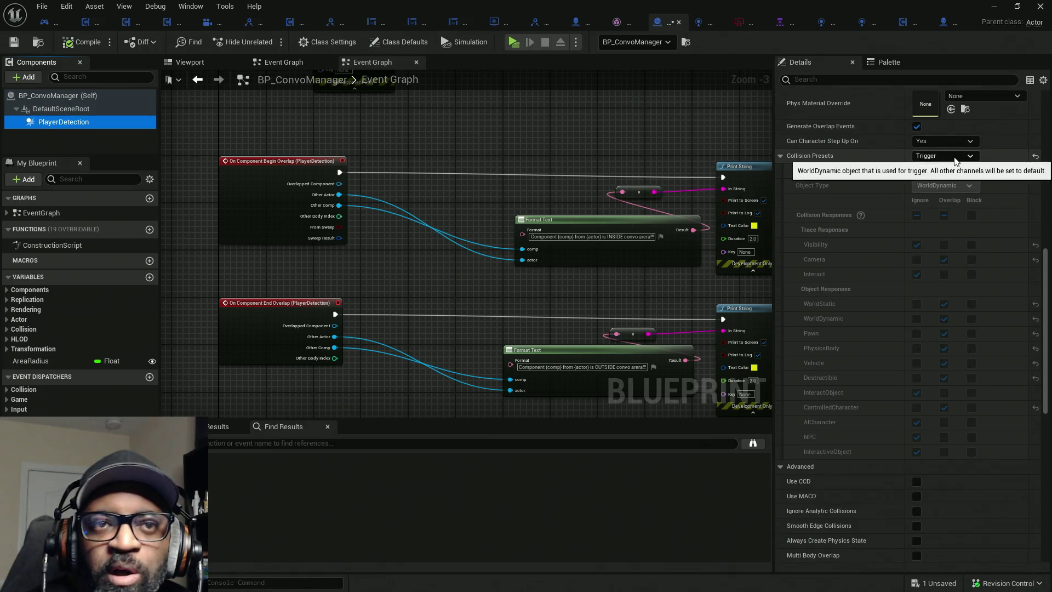
{"action": "left_click", "coordinate": [954, 158]}
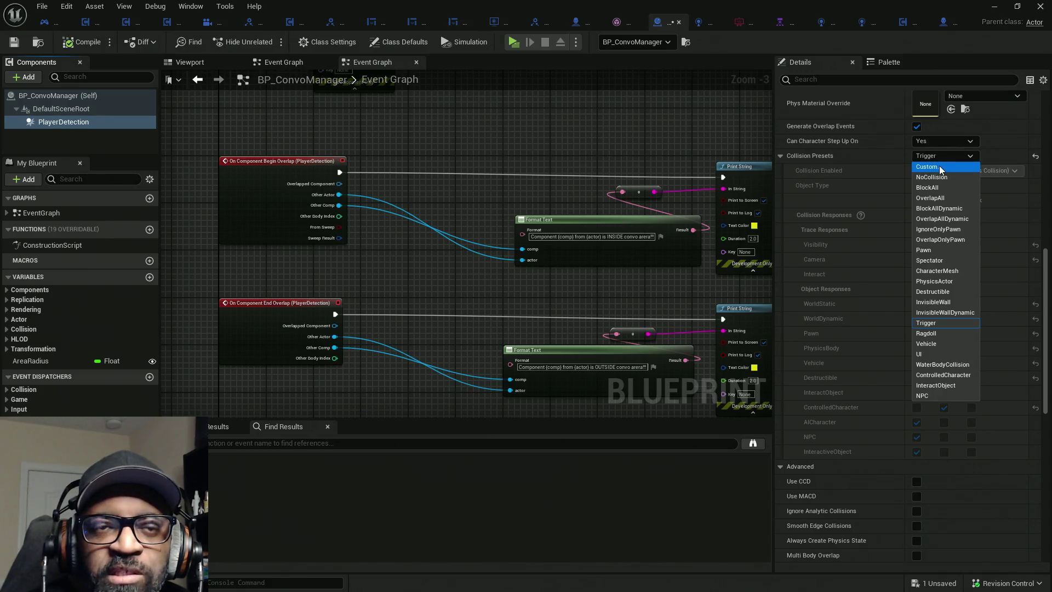
{"action": "left_click", "coordinate": [939, 165]}
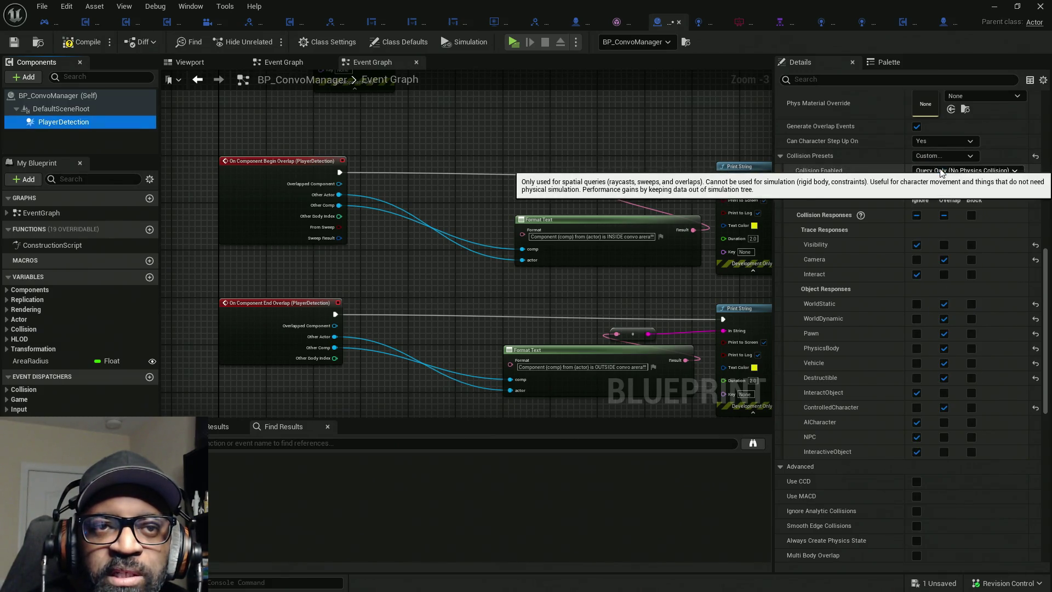
{"action": "left_click", "coordinate": [914, 333]}
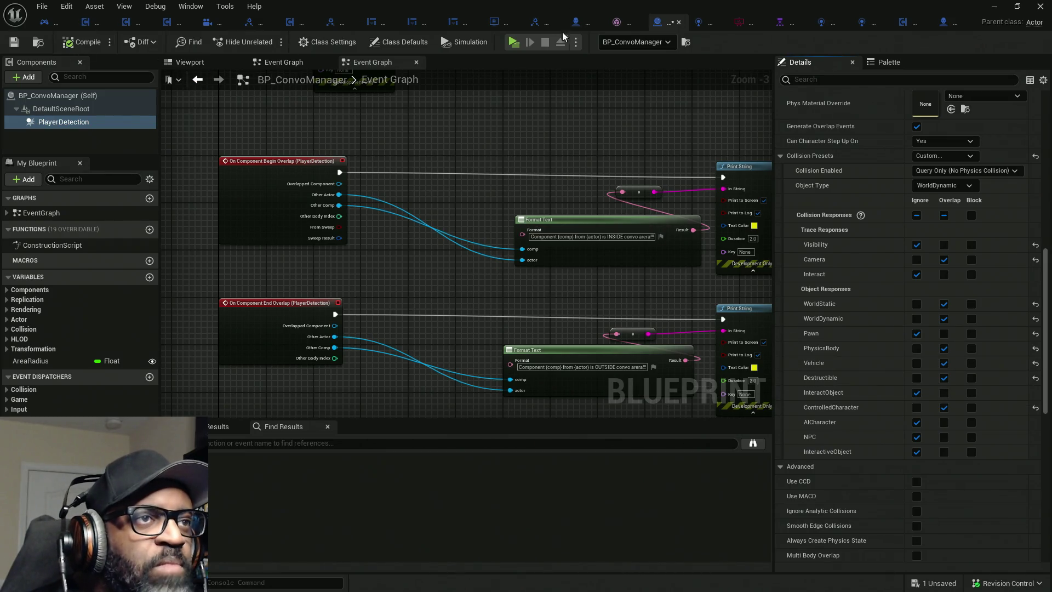
{"action": "key", "text": "alt+Tab"}
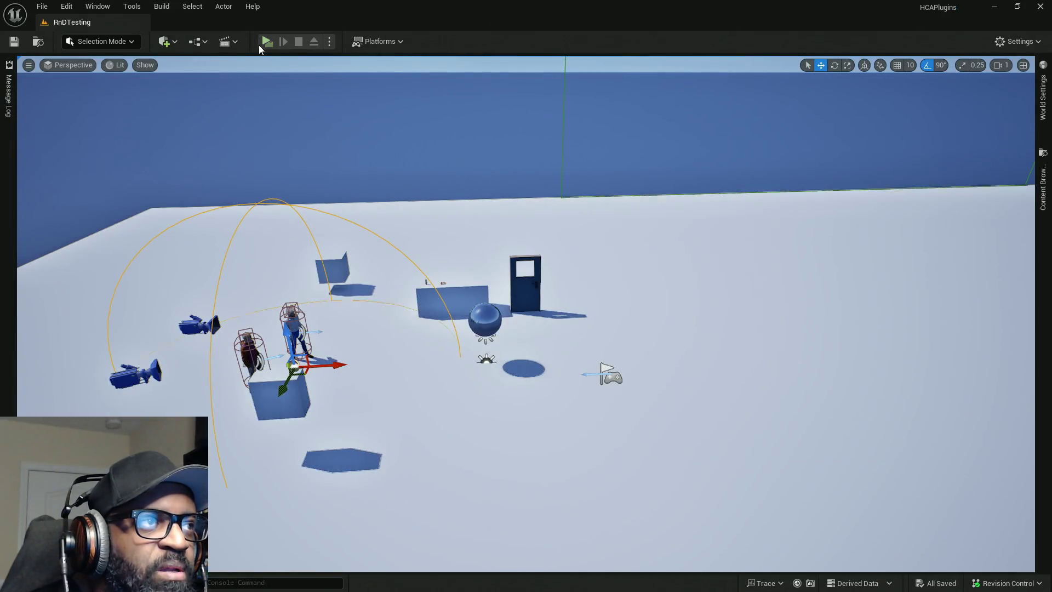
Play the level, walking repeatedly toward and away from the two NPCs to trigger INSIDE/OUTSIDE convo messages.
{"action": "left_click", "coordinate": [266, 42]}
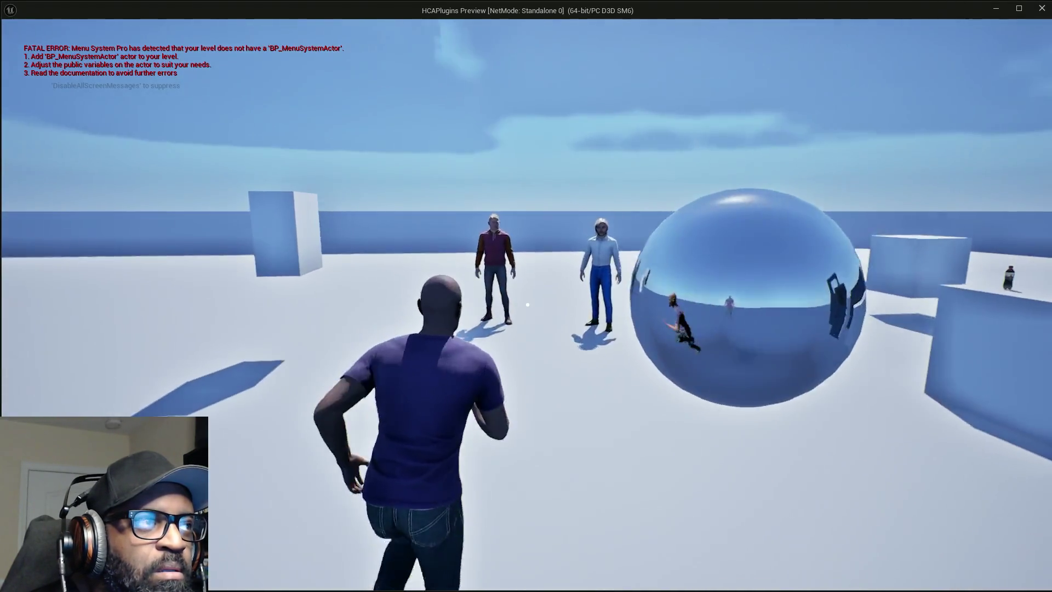
{"action": "key", "text": "w"}
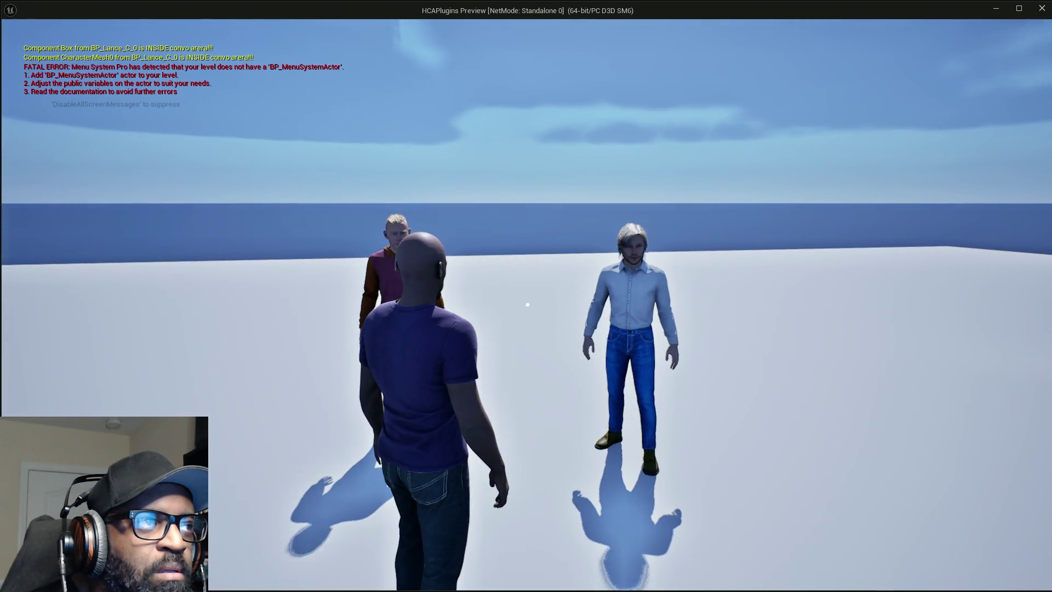
{"action": "key", "text": "s"}
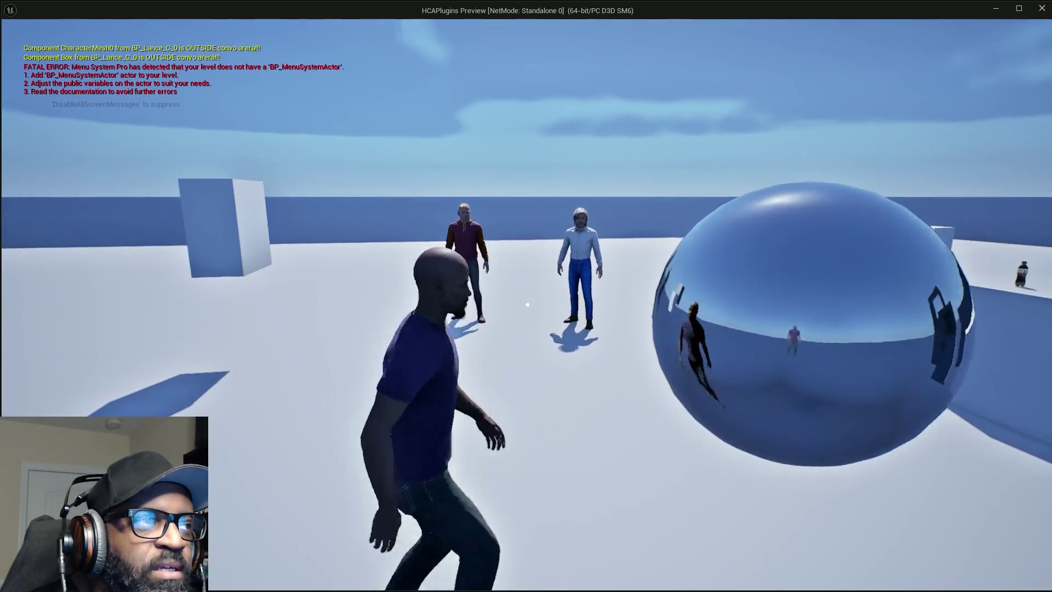
{"action": "key", "text": "w"}
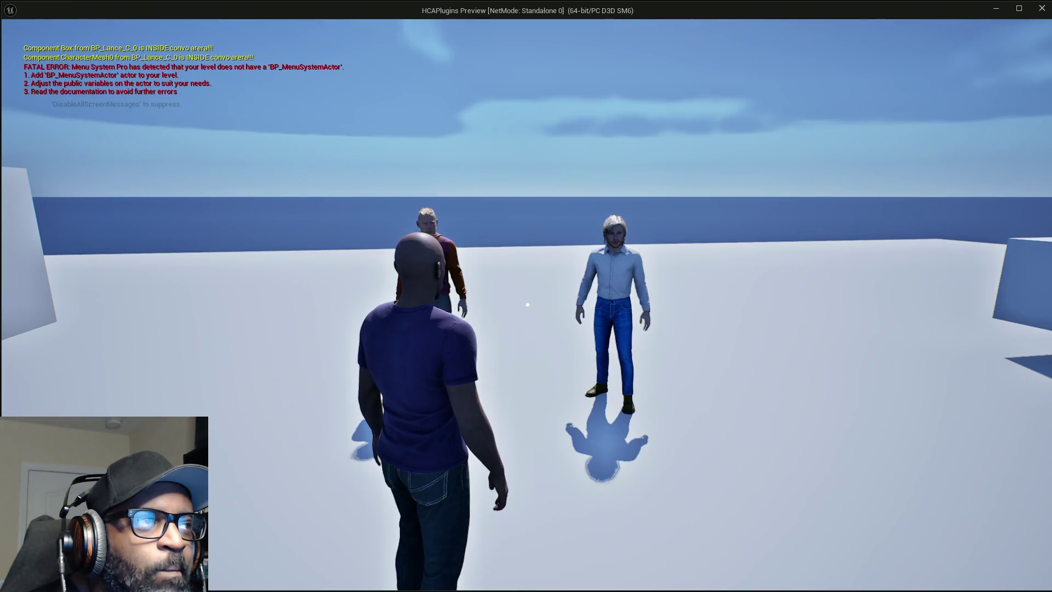
{"action": "key", "text": "s"}
{"action": "key", "text": "w"}
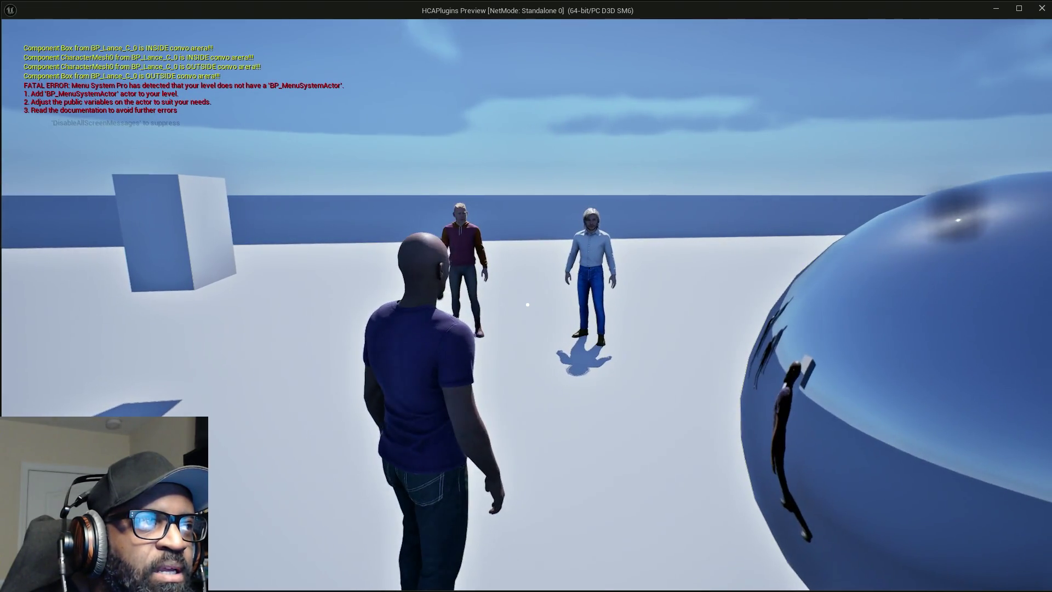
{"action": "key", "text": "s"}
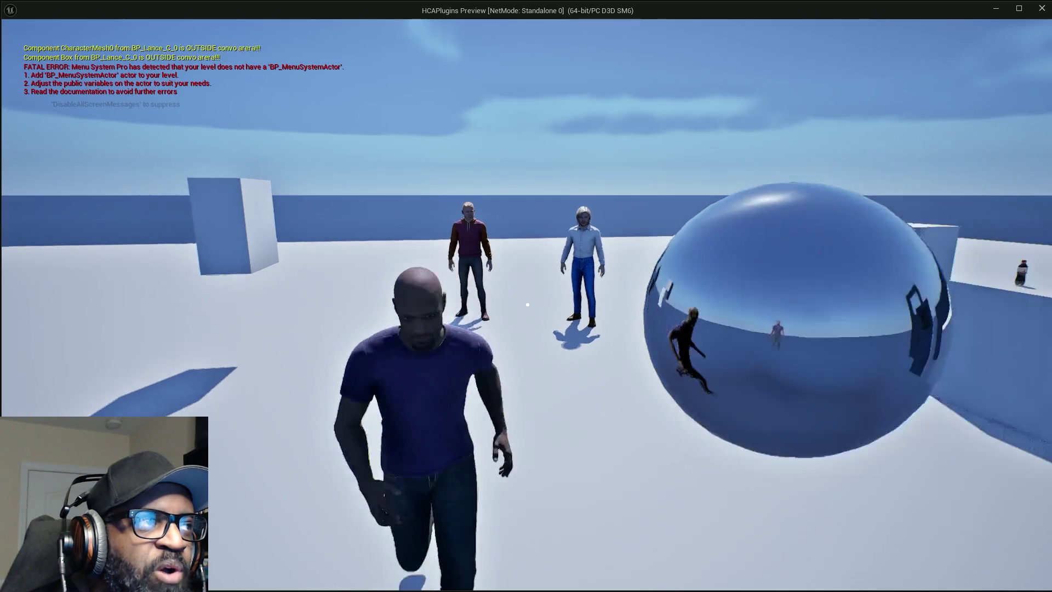
{"action": "key", "text": "w"}
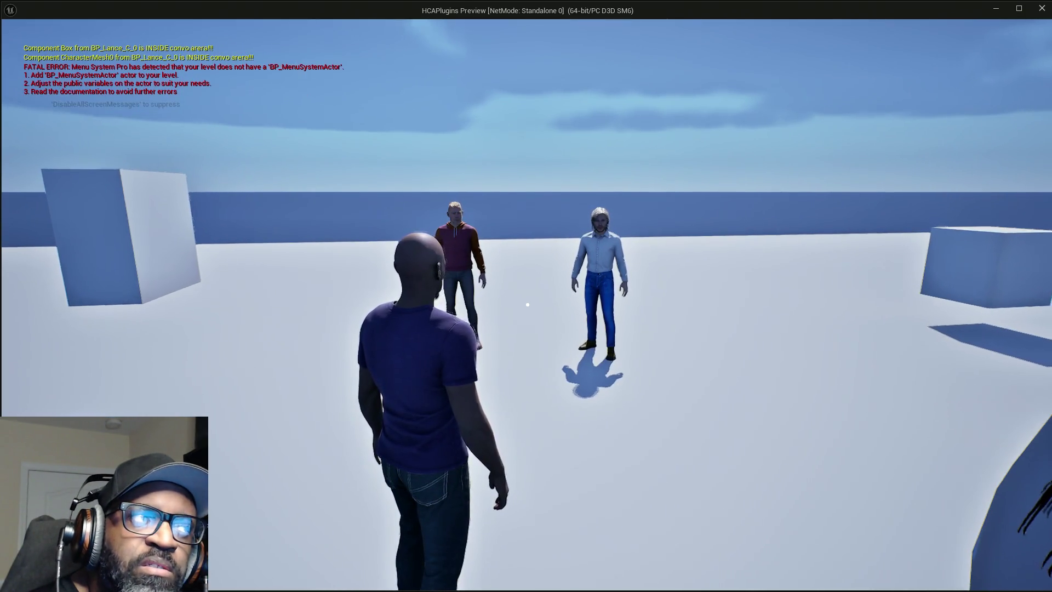
{"action": "key", "text": "s"}
{"action": "key", "text": "w"}
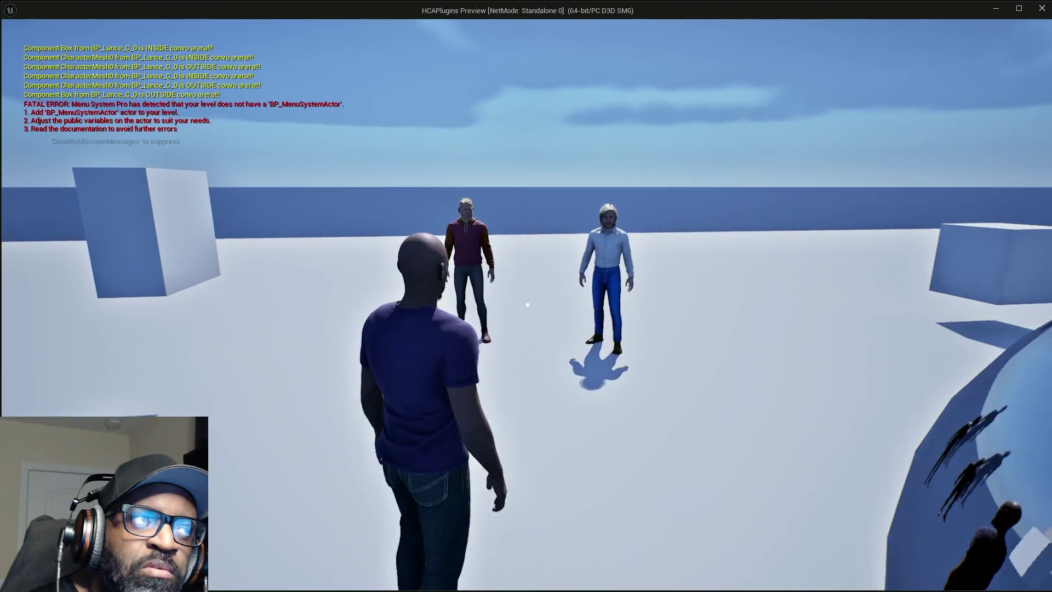
{"action": "key", "text": "s"}
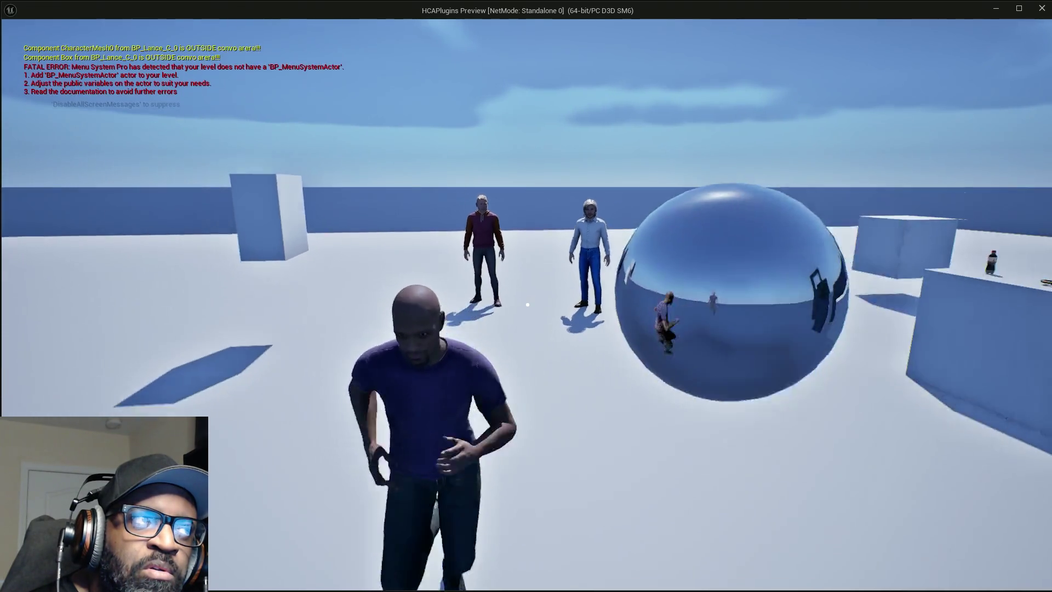
{"action": "key", "text": "w"}
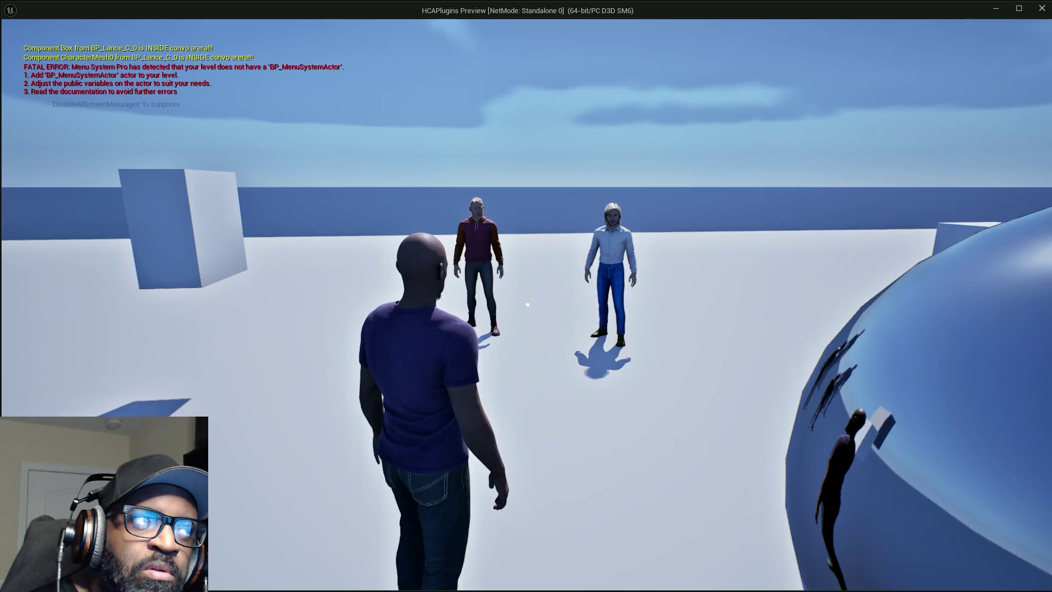
{"action": "key", "text": "Escape"}
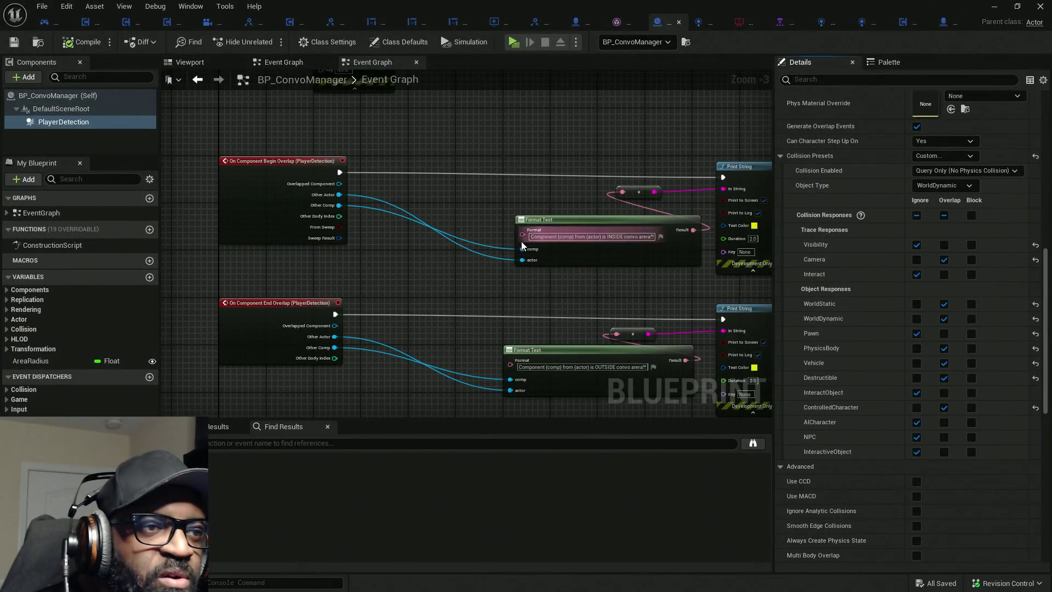
Wire Overlapped Component into both INSIDE and OUTSIDE Format Text comp pins and compile BP_ConvoManager.
{"action": "scroll", "coordinate": [522, 245], "scroll_direction": "up", "scroll_amount": 3}
{"action": "left_click_drag", "start_coordinate": [523, 249], "coordinate": [248, 156]}
{"action": "scroll", "coordinate": [401, 260], "scroll_direction": "down", "scroll_amount": 5}
{"action": "mouse_move", "coordinate": [509, 317]}
{"action": "left_mouse_down"}
{"action": "mouse_move", "coordinate": [356, 254]}
{"action": "mouse_move", "coordinate": [249, 236]}
{"action": "left_mouse_up"}
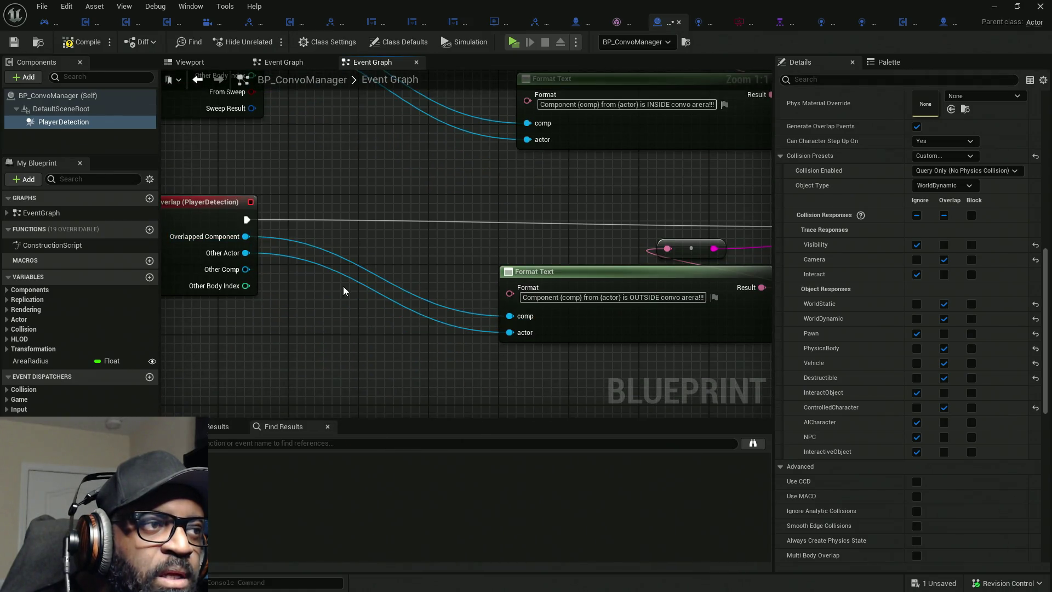
{"action": "left_click", "coordinate": [103, 47]}
Play-test the level again, walking toward and away from the NPCs, then stop.
{"action": "mouse_move", "coordinate": [629, 5]}
{"action": "left_mouse_down"}
{"action": "mouse_move", "coordinate": [335, 77]}
{"action": "mouse_move", "coordinate": [0, 76]}
{"action": "left_mouse_up"}
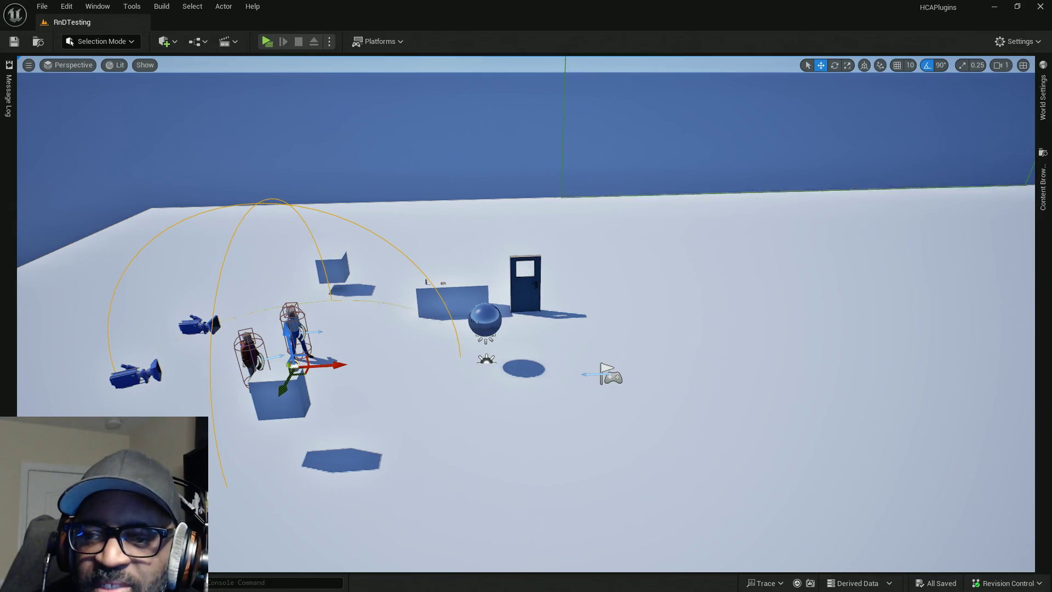
{"action": "left_click", "coordinate": [265, 42]}
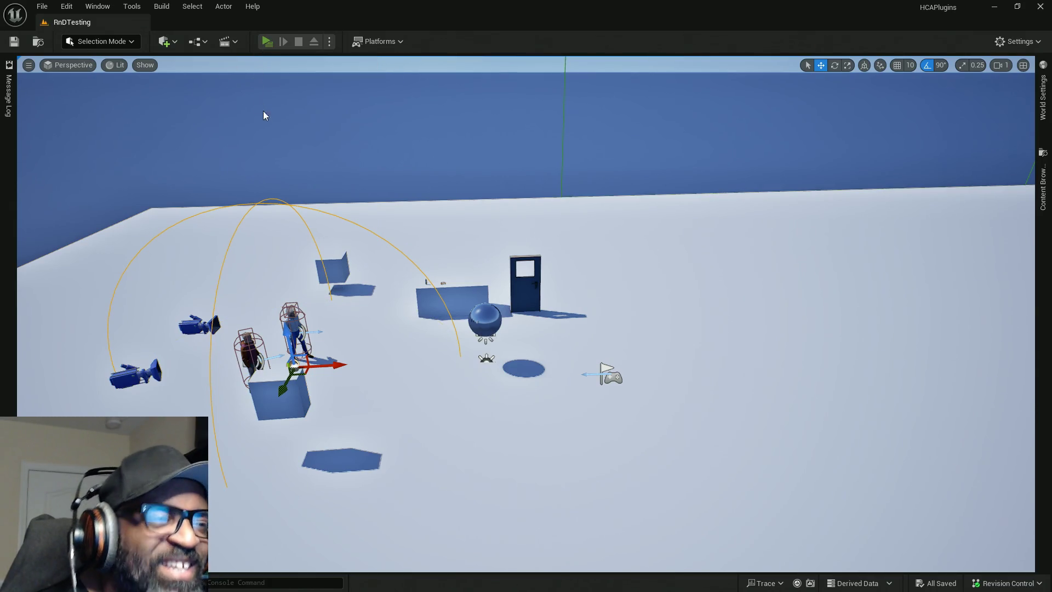
{"action": "key", "text": "w"}
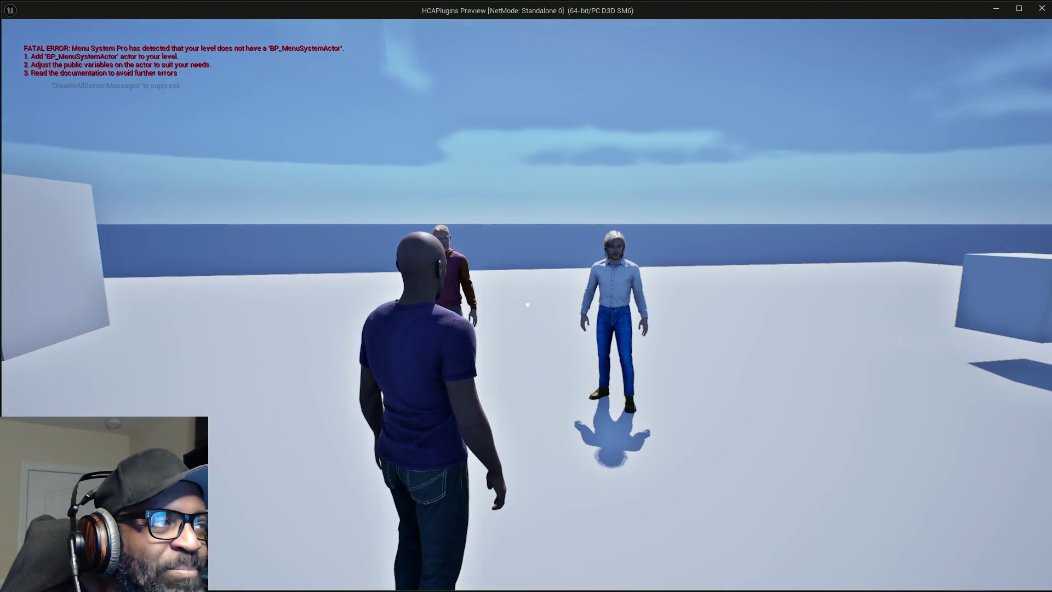
{"action": "key", "text": "s"}
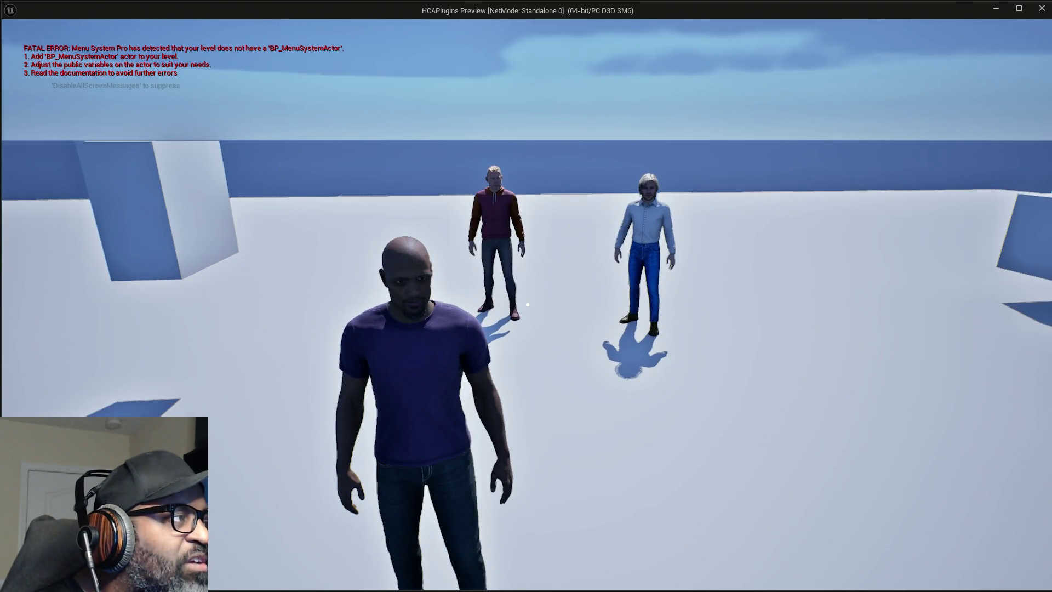
{"action": "key", "text": "Escape"}
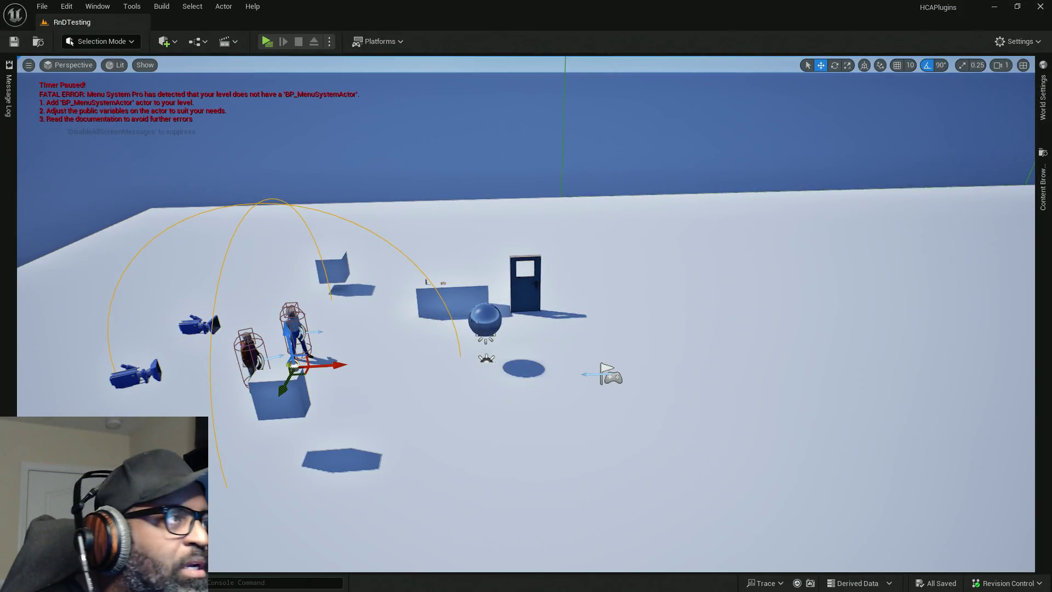
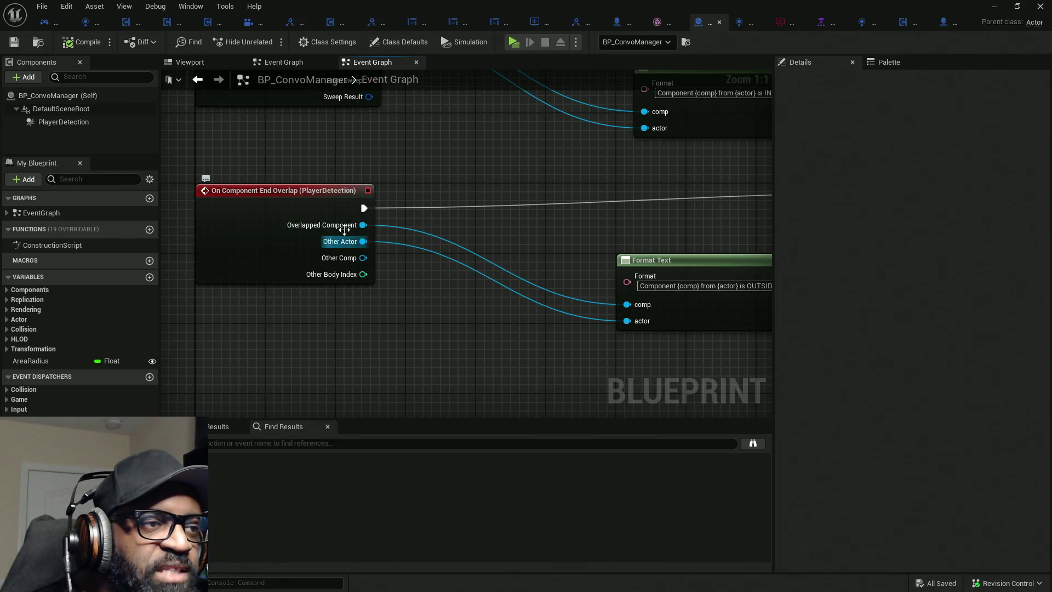
Rewire both Format Text comp inputs to Other Comp, compile, and select PlayerDetection.
{"action": "left_click_drag", "start_coordinate": [471, 276], "coordinate": [424, 284]}
{"action": "left_click_drag", "start_coordinate": [579, 312], "coordinate": [486, 305]}
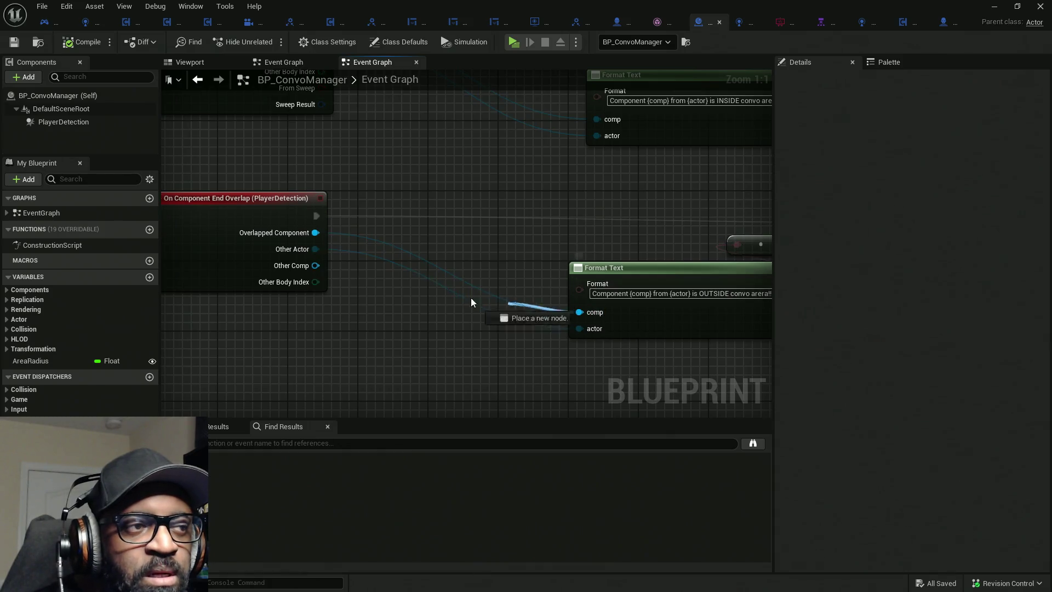
{"action": "mouse_move", "coordinate": [329, 268]}
{"action": "left_mouse_down"}
{"action": "mouse_move", "coordinate": [316, 265]}
{"action": "mouse_move", "coordinate": [332, 390]}
{"action": "left_mouse_up"}
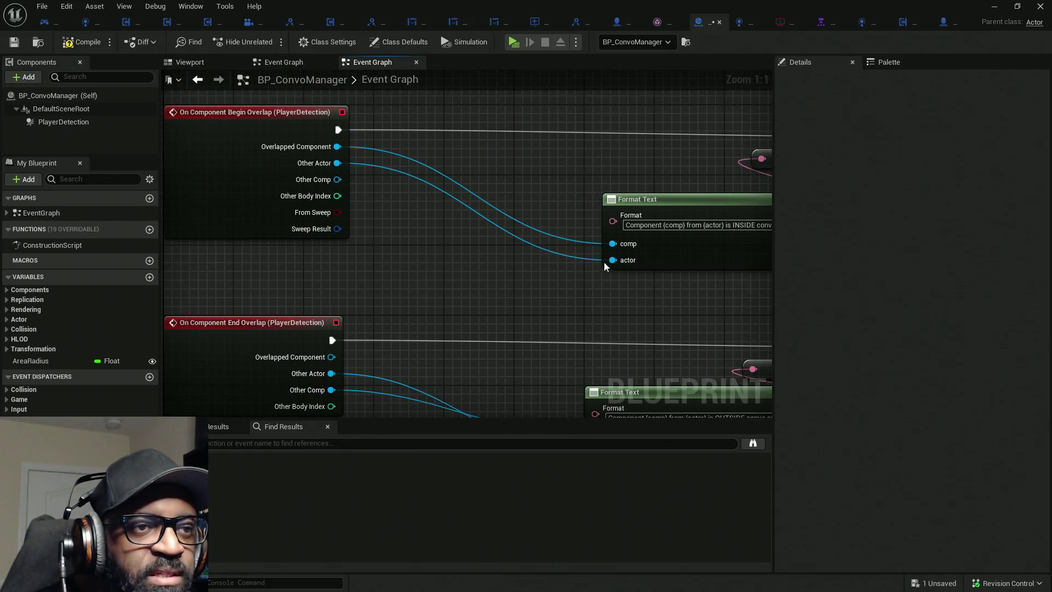
{"action": "left_click_drag", "start_coordinate": [622, 249], "coordinate": [338, 179]}
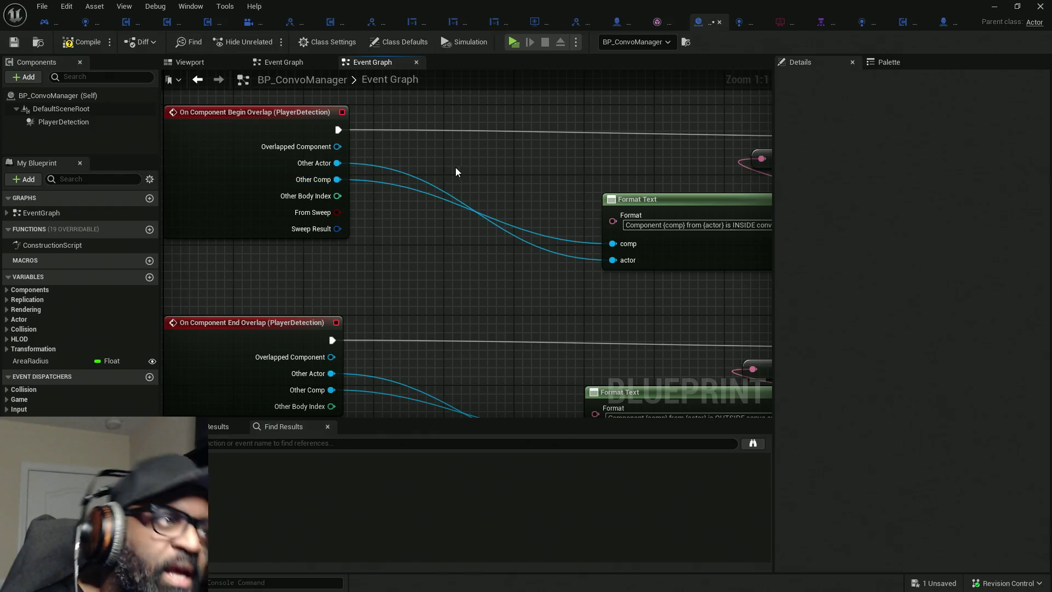
{"action": "left_click", "coordinate": [84, 43]}
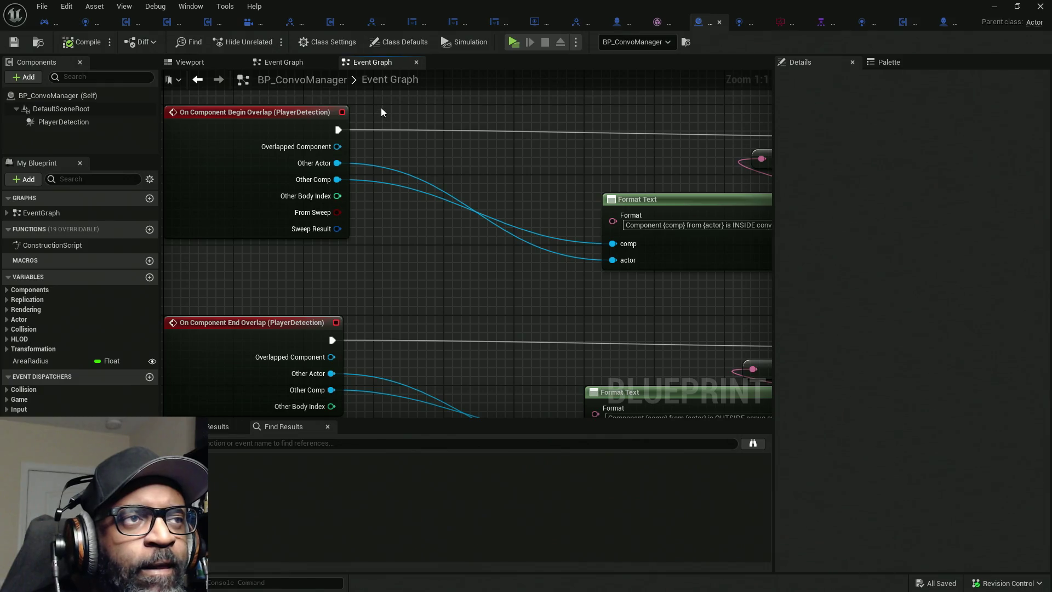
{"action": "left_click", "coordinate": [117, 119]}
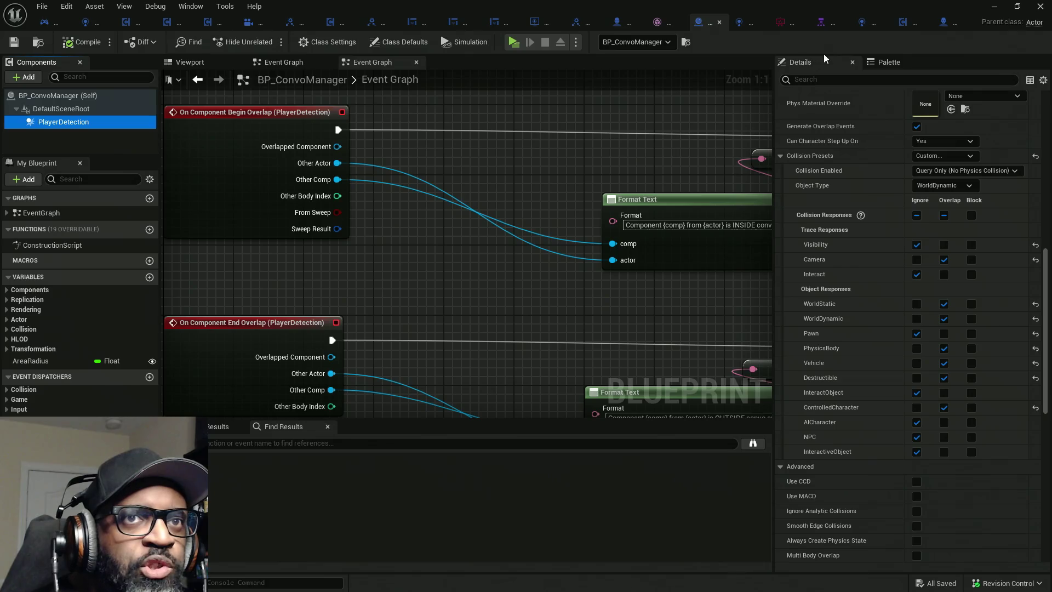
In BP_Lance, select the Body, Torso, Face, Legs and Feet meshes together.
{"action": "left_click", "coordinate": [944, 27]}
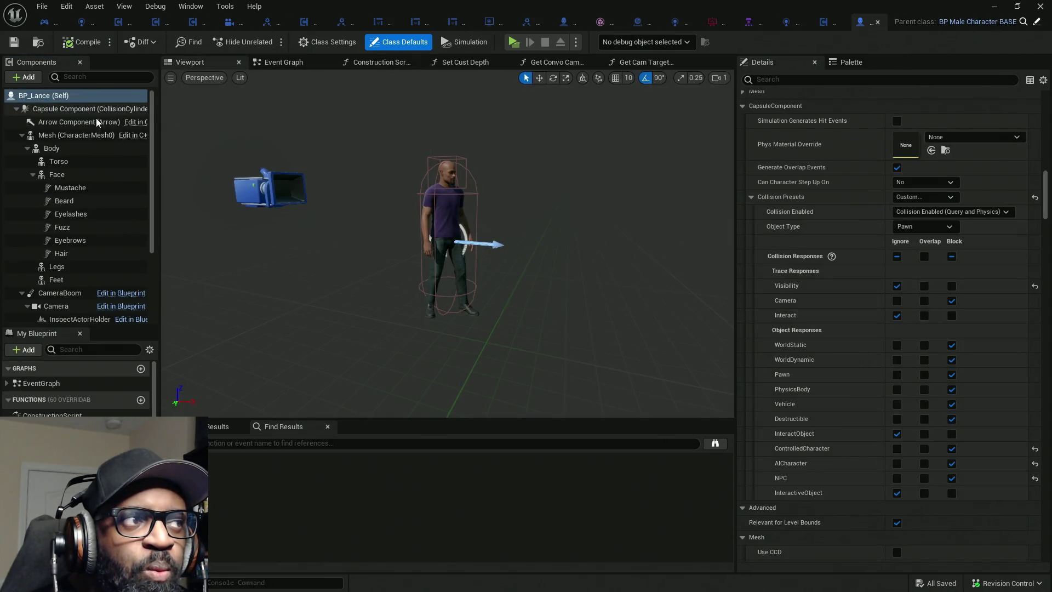
{"action": "left_click", "coordinate": [48, 137]}
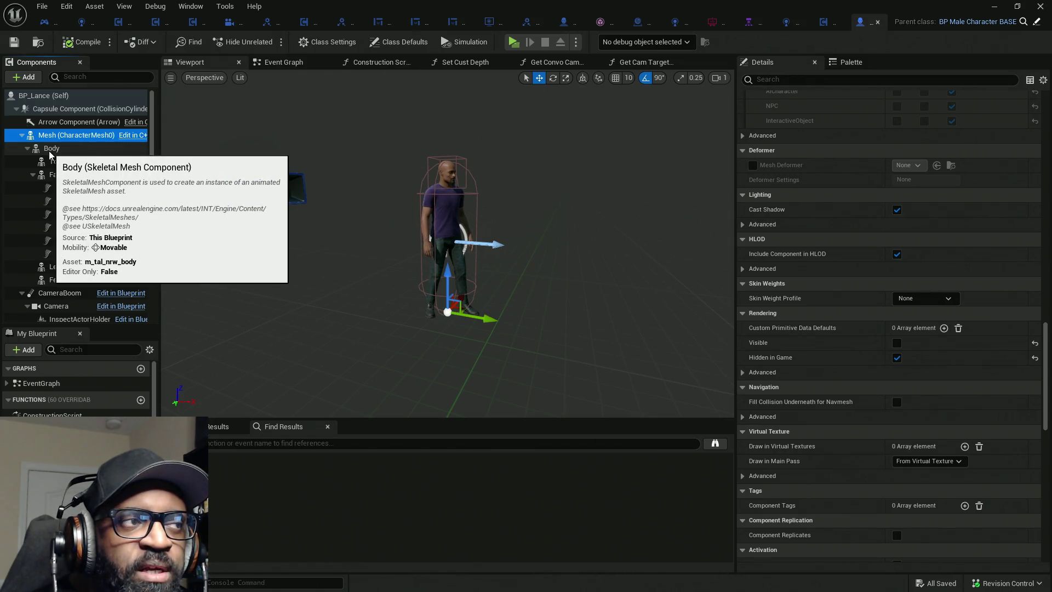
{"action": "left_click", "coordinate": [48, 152]}
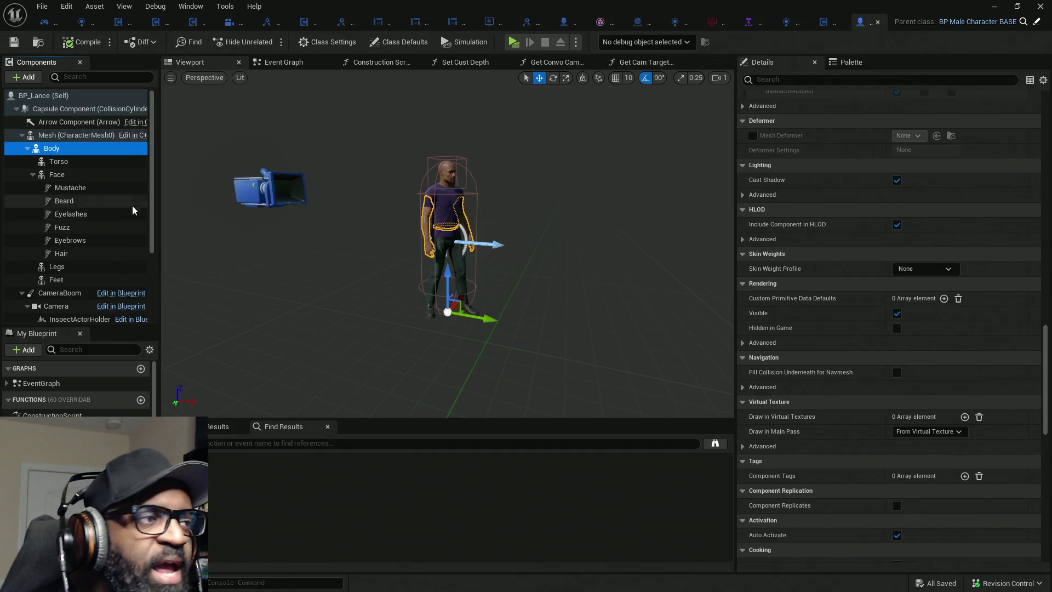
{"action": "left_click", "coordinate": [64, 163], "text": "ctrl"}
{"action": "left_click", "coordinate": [57, 174], "text": "ctrl"}
{"action": "left_click", "coordinate": [57, 267], "text": "ctrl"}
{"action": "left_click", "coordinate": [57, 280], "text": "ctrl"}
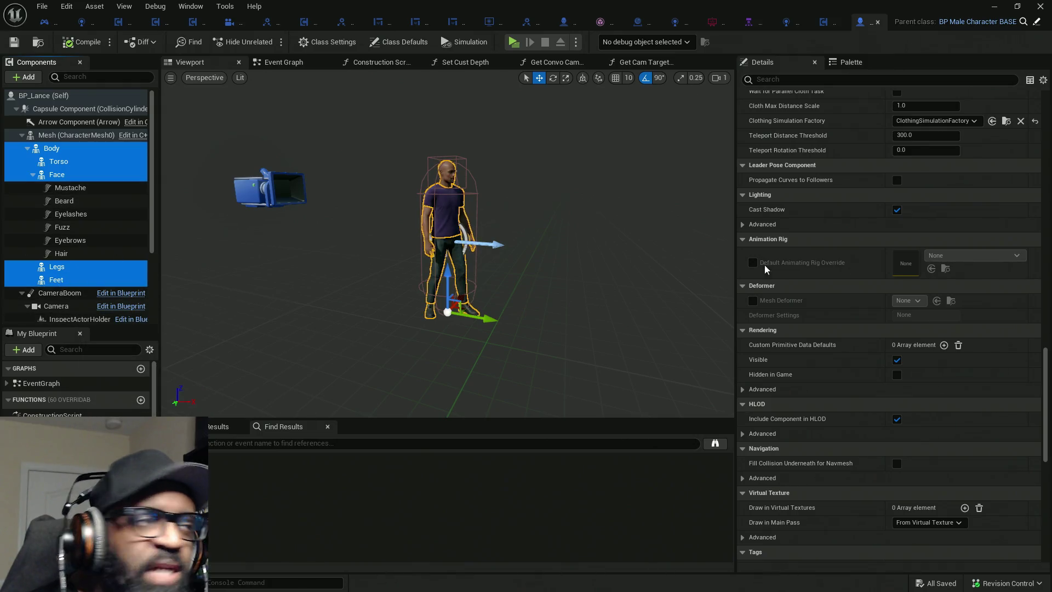
Give the selected meshes the ControlledCharacter preset with overlap and hit events enabled.
{"action": "scroll", "coordinate": [782, 261], "scroll_direction": "up", "scroll_amount": 10}
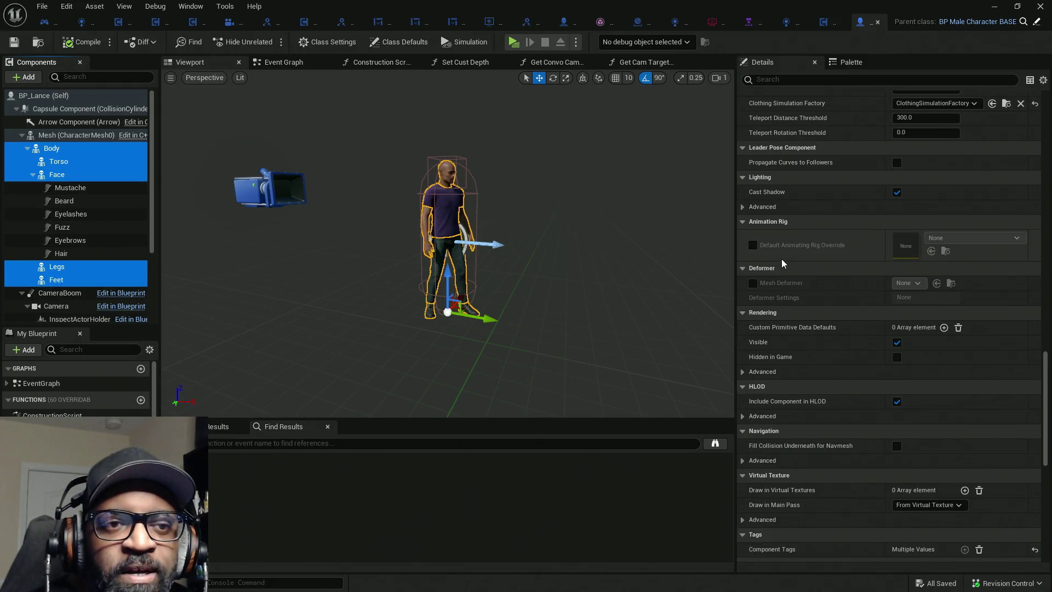
{"action": "scroll", "coordinate": [782, 263], "scroll_direction": "up", "scroll_amount": 5}
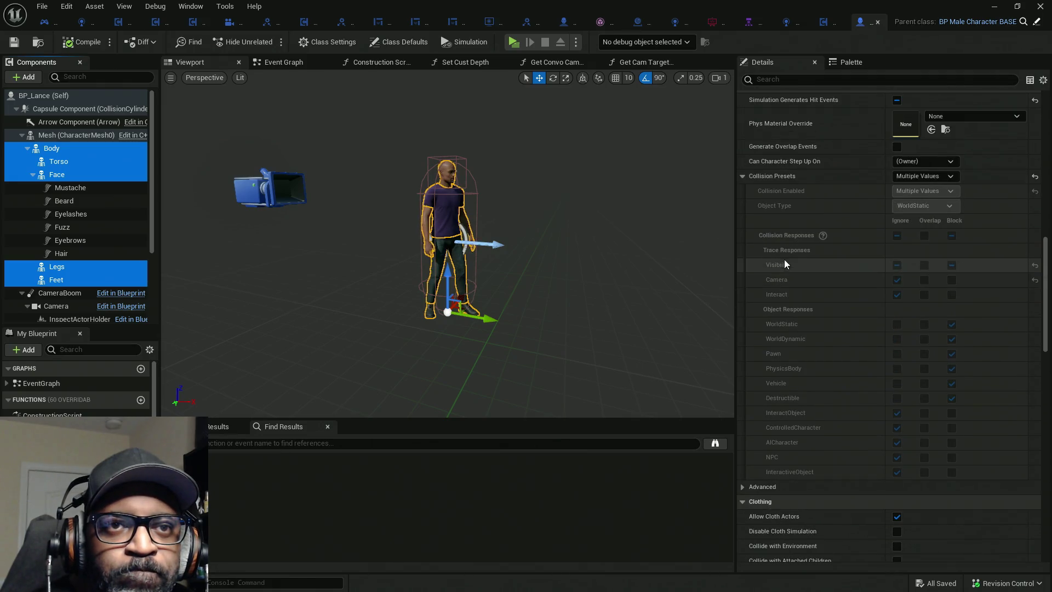
{"action": "left_click", "coordinate": [925, 176]}
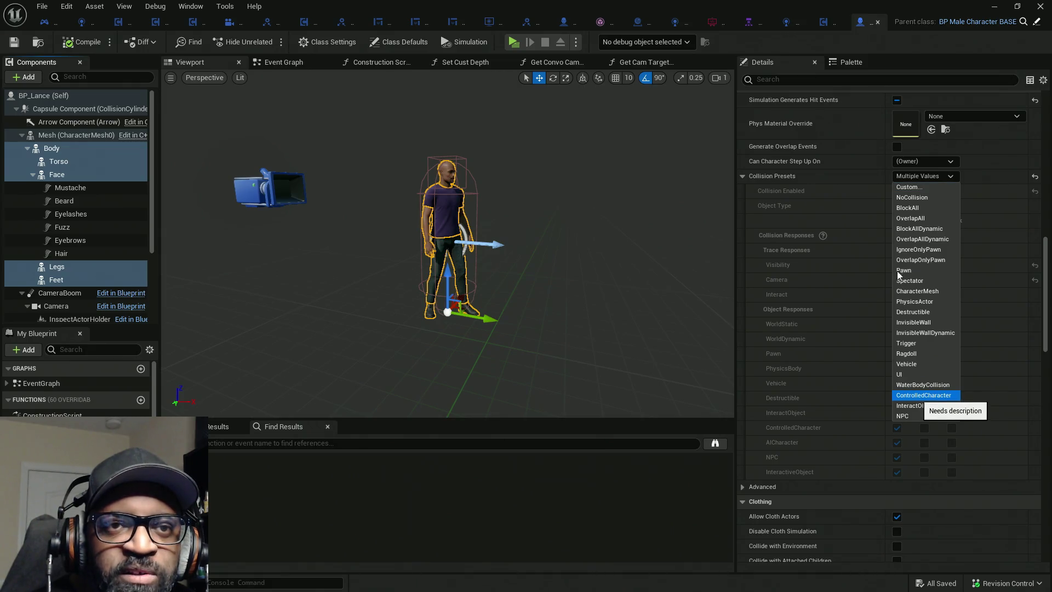
{"action": "key", "text": "Return"}
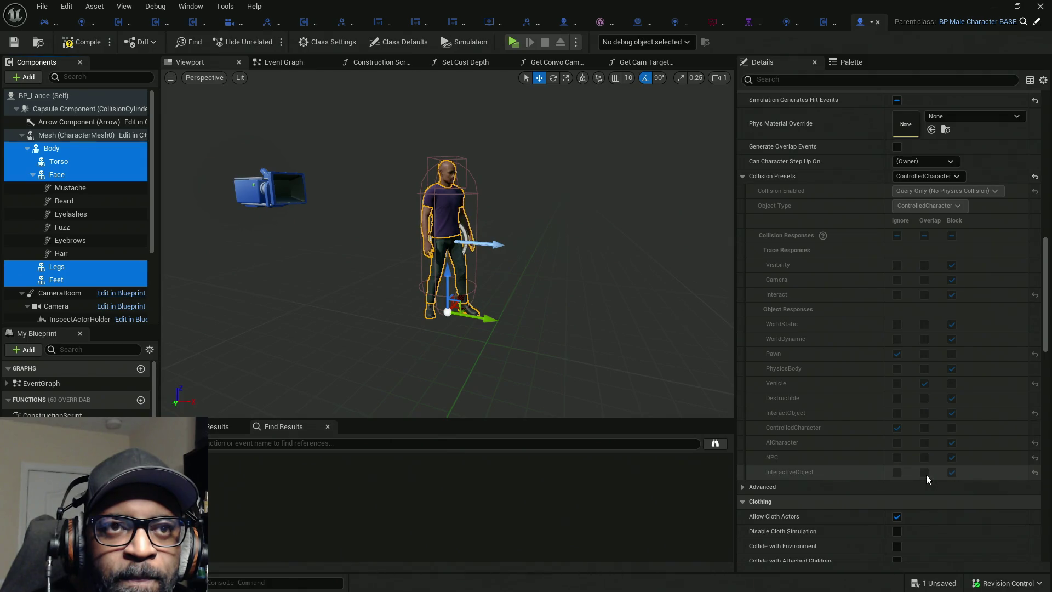
{"action": "left_click", "coordinate": [896, 146]}
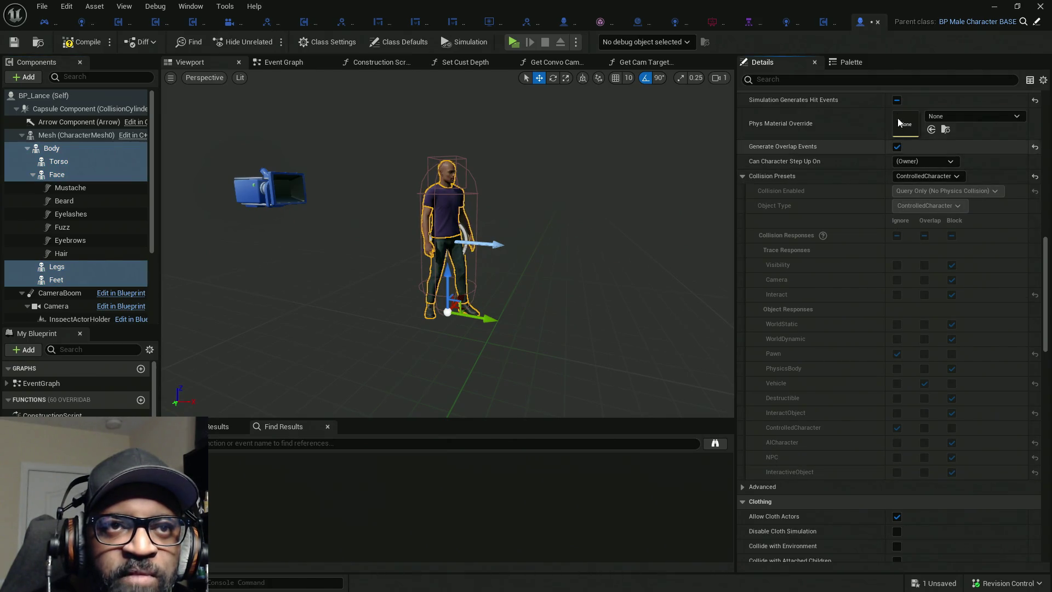
{"action": "left_click", "coordinate": [897, 100]}
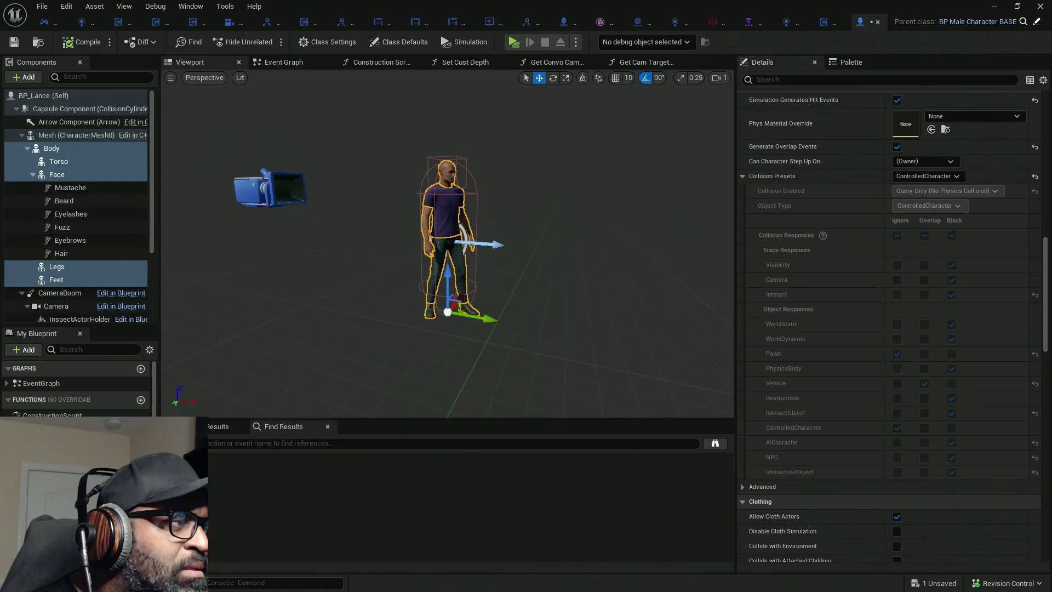
{"action": "left_click", "coordinate": [637, 22]}
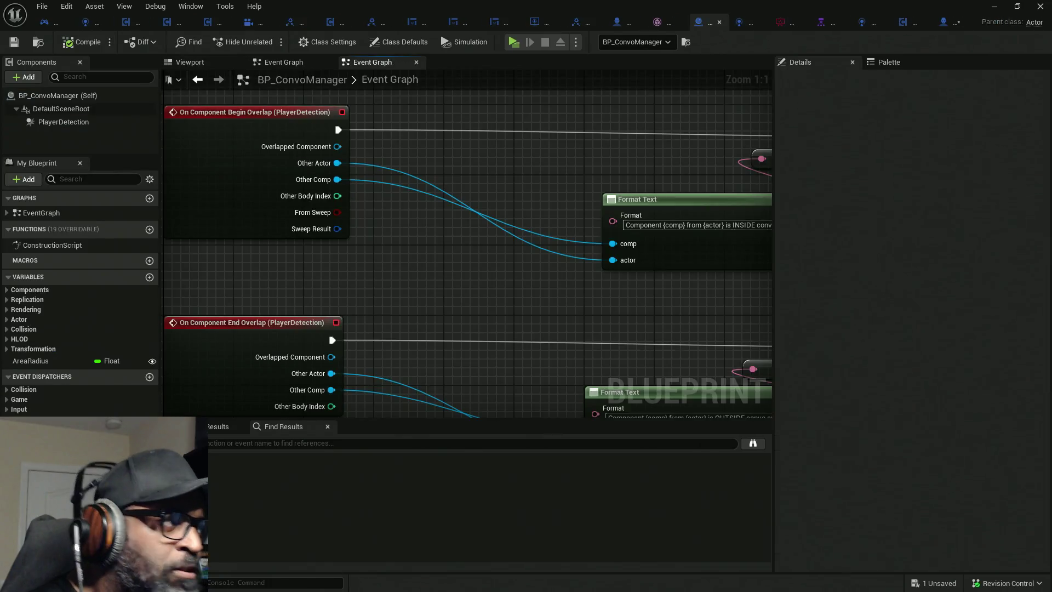
Review PlayerDetection's collision settings, then start a standalone play preview.
{"action": "left_click", "coordinate": [91, 123]}
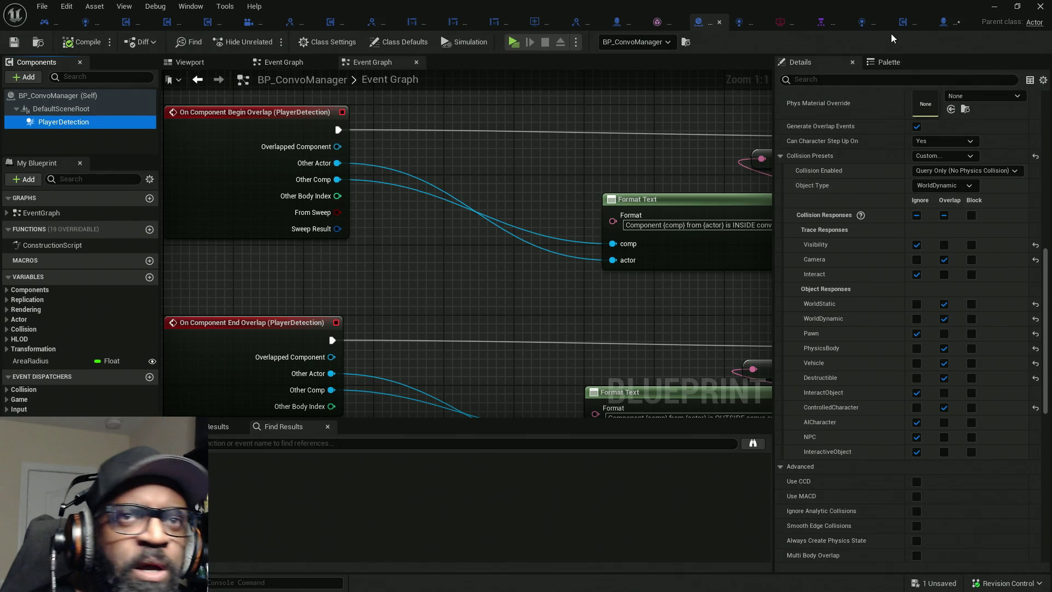
{"action": "left_click", "coordinate": [944, 25]}
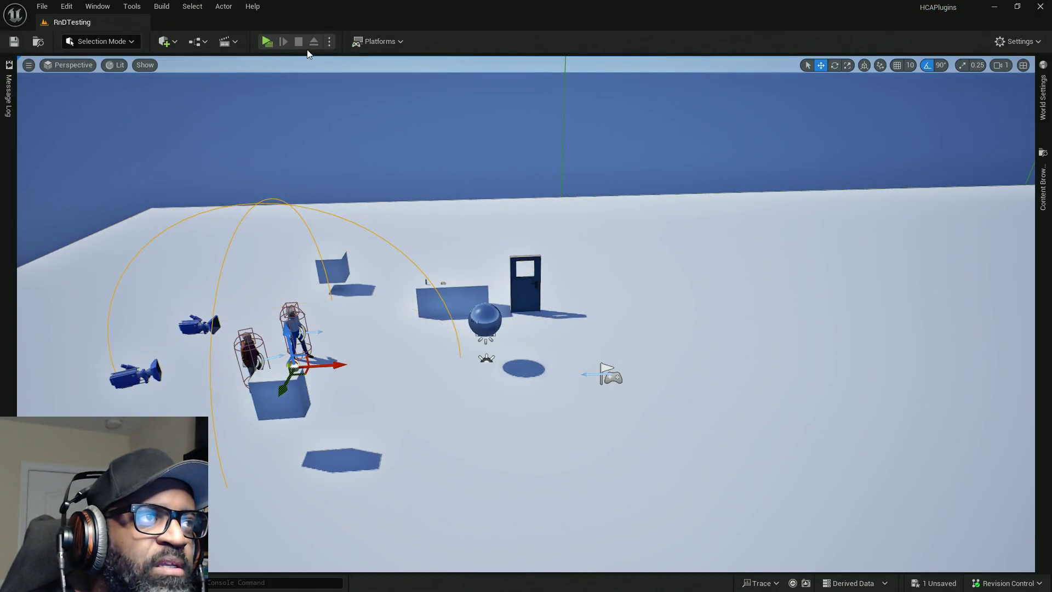
{"action": "left_click", "coordinate": [267, 41]}
Walk the character toward and away from the NPCs to check INSIDE/OUTSIDE messages, then stop play.
{"action": "key", "text": "w"}
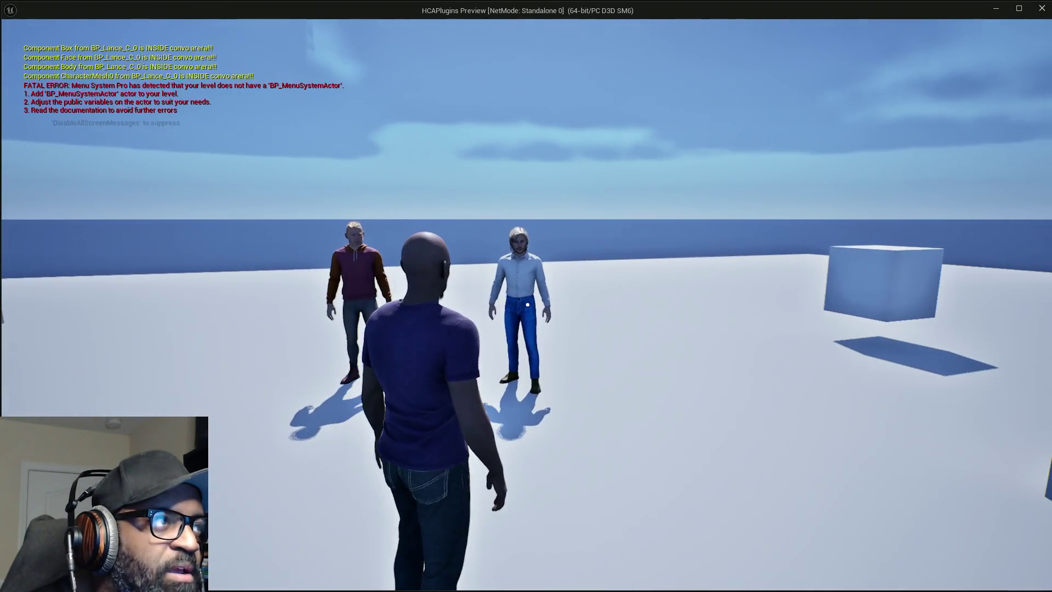
{"action": "key", "text": "s"}
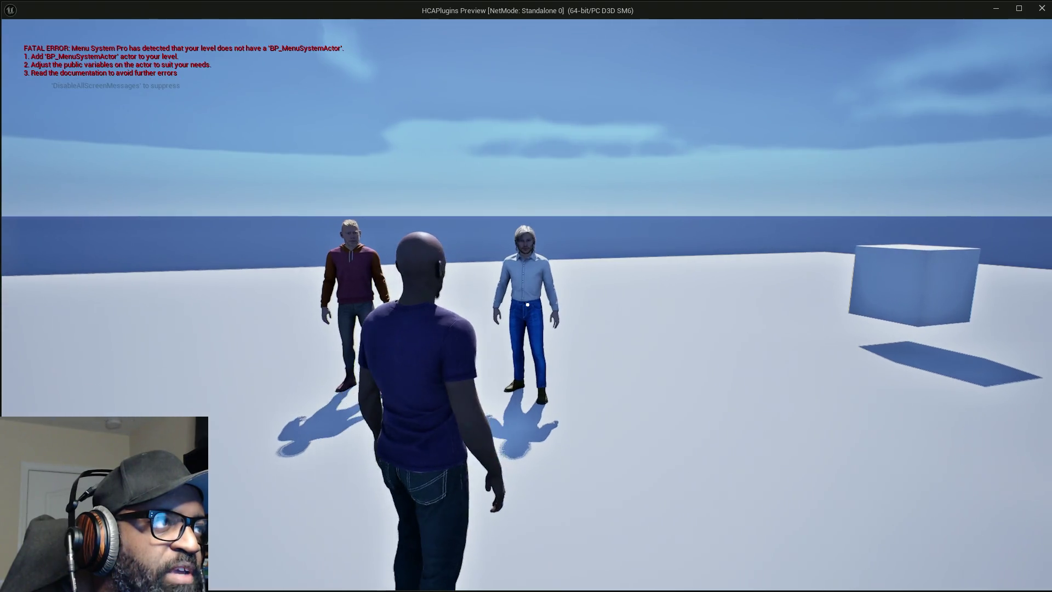
{"action": "key", "text": "w"}
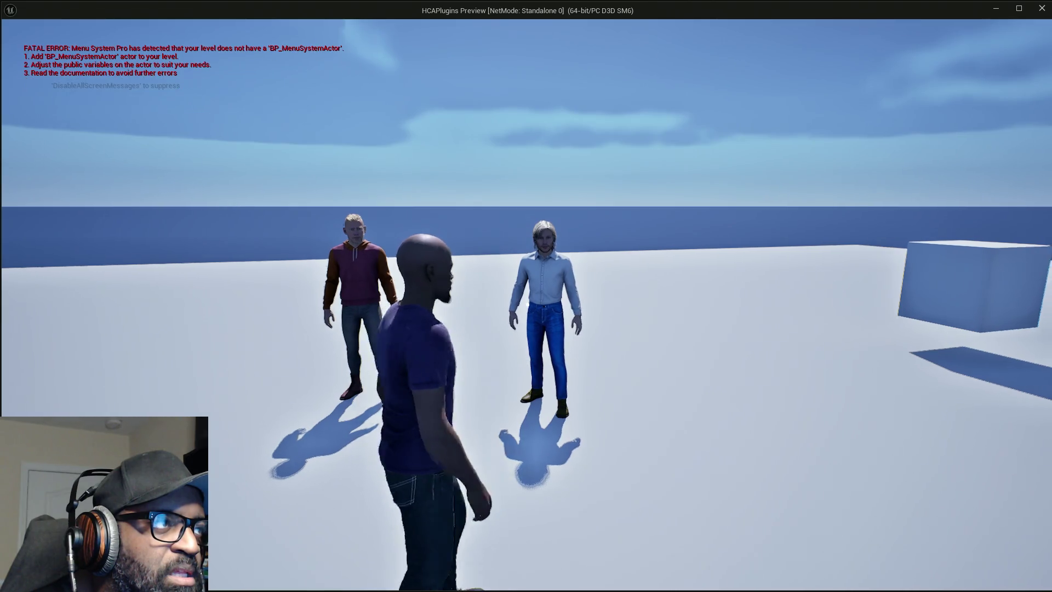
{"action": "key", "text": "s"}
{"action": "key", "text": "w"}
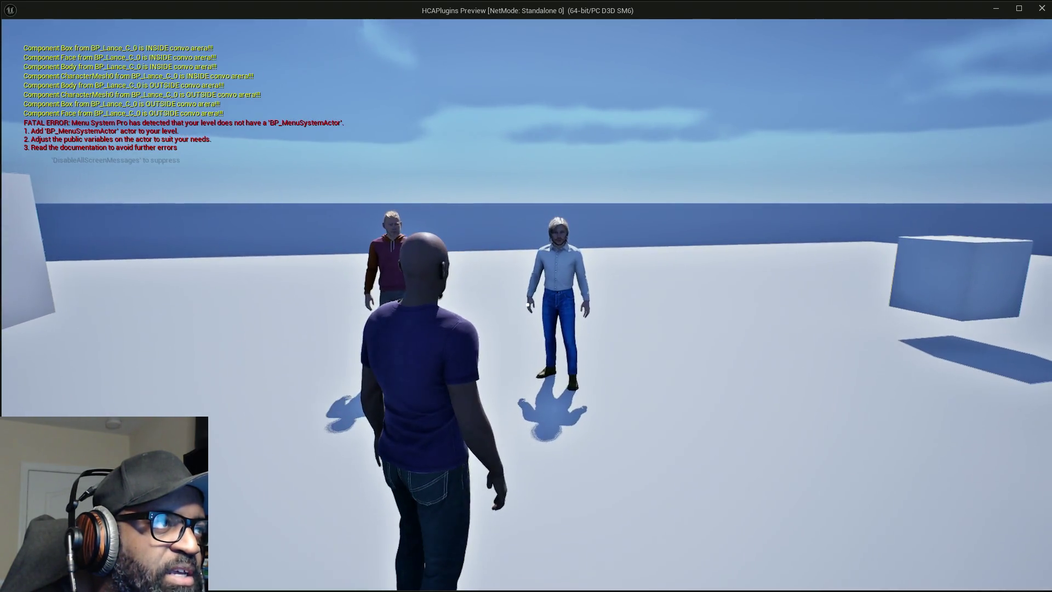
{"action": "key", "text": "d"}
{"action": "key", "text": "w"}
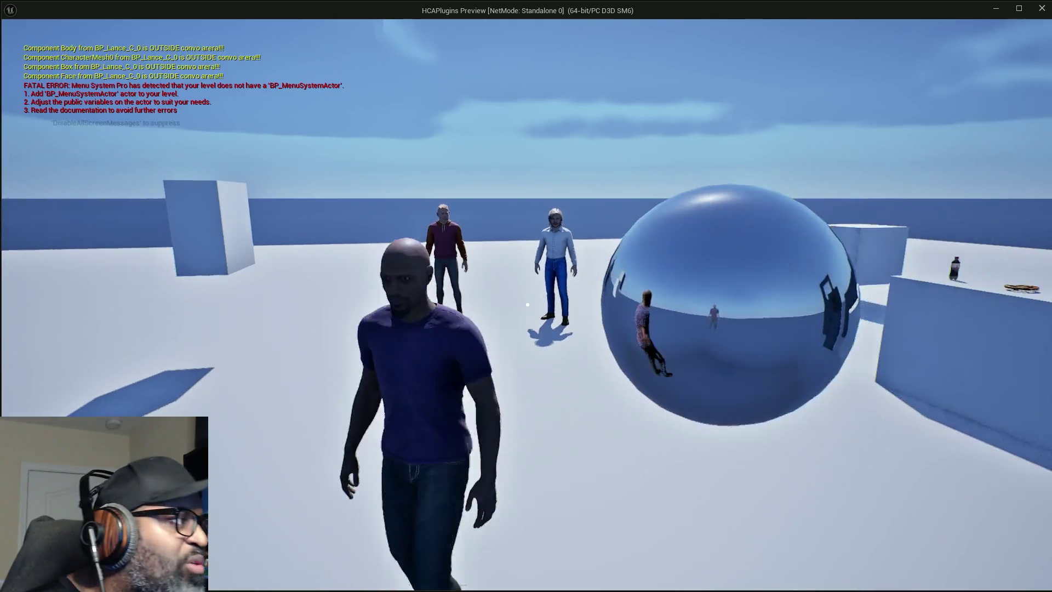
{"action": "key", "text": "w"}
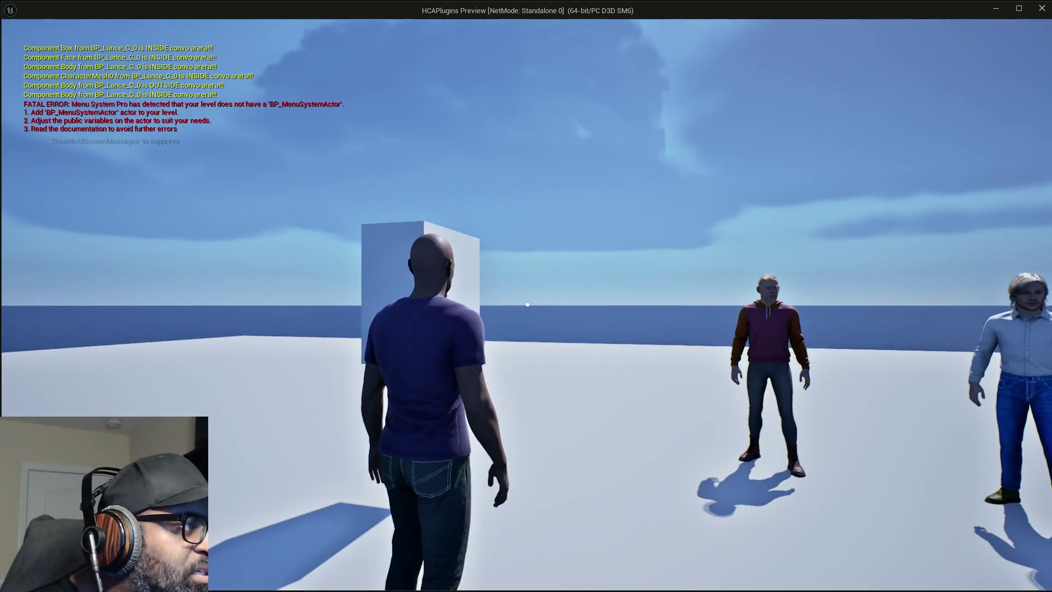
{"action": "key", "text": "Escape"}
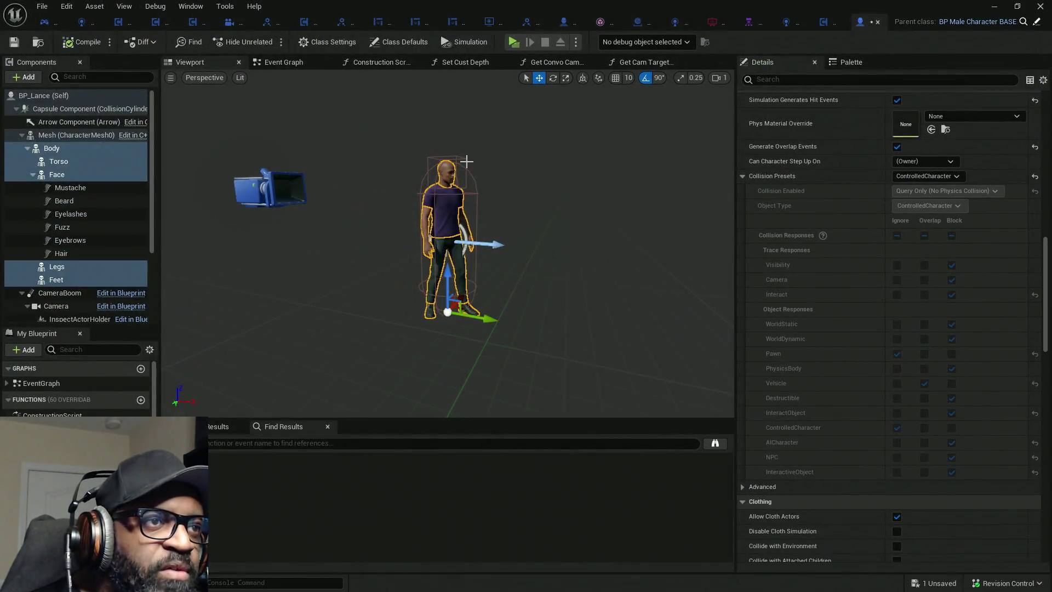
{"action": "left_click", "coordinate": [466, 161]}
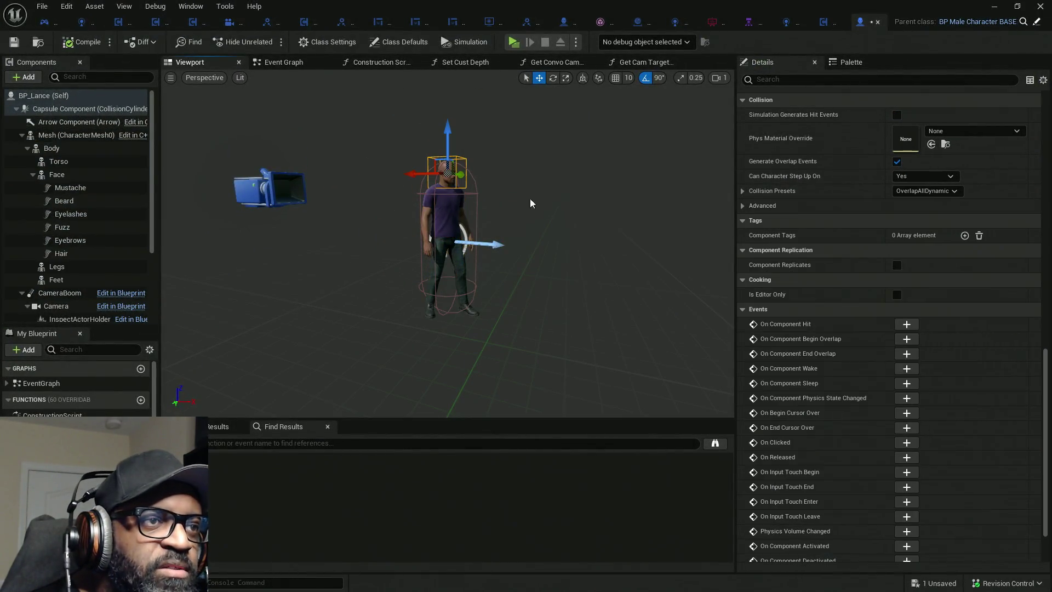
Stop characters stepping up onto the Box and give it a custom preset ignoring WorldDynamic.
{"action": "scroll", "coordinate": [130, 229], "scroll_direction": "down", "scroll_amount": 3}
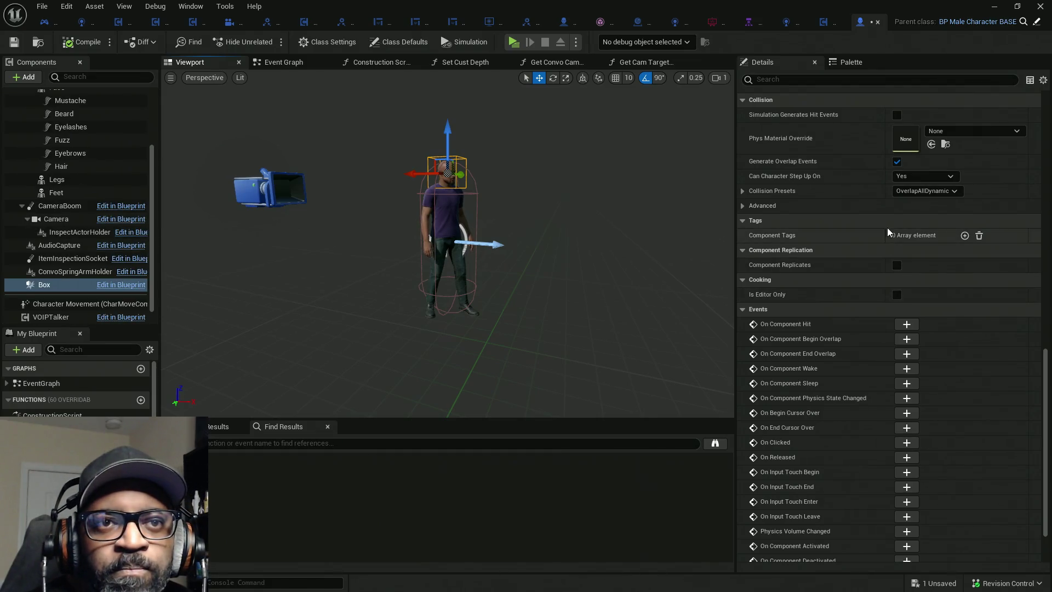
{"action": "left_click", "coordinate": [743, 191]}
{"action": "left_click", "coordinate": [925, 175]}
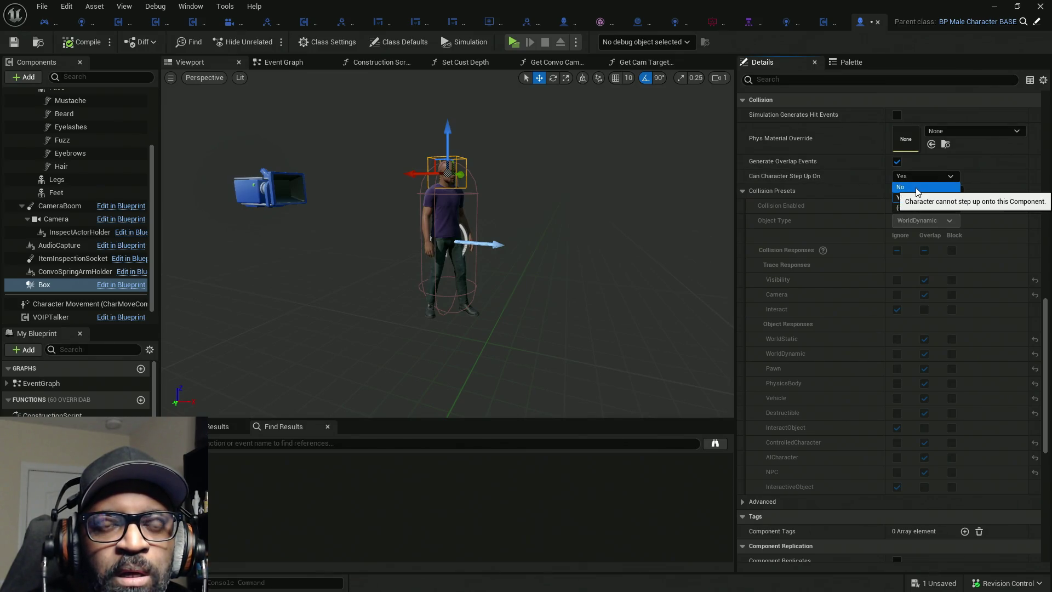
{"action": "left_click", "coordinate": [931, 187]}
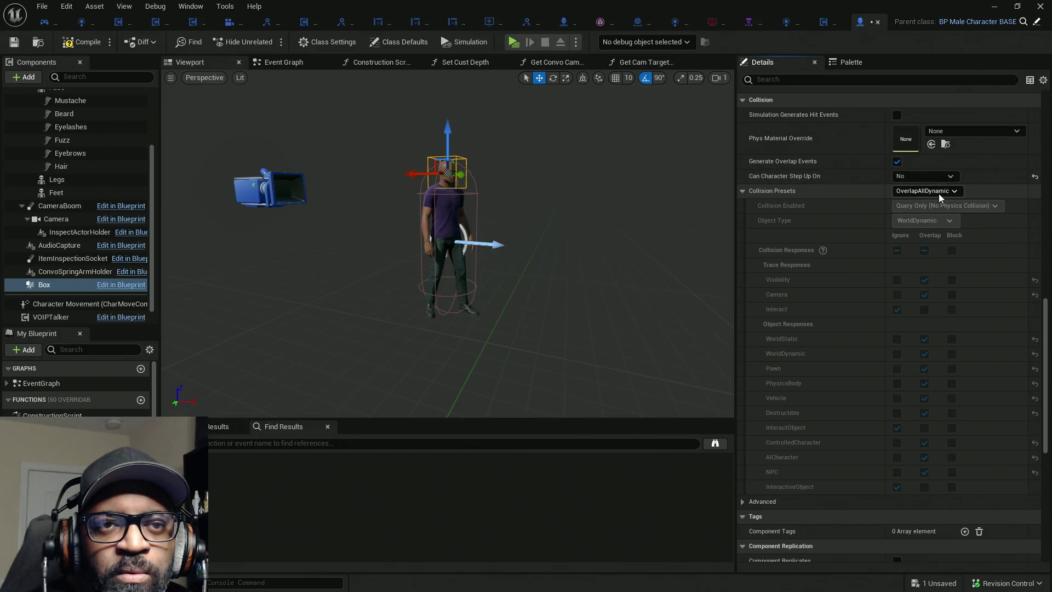
{"action": "left_click", "coordinate": [925, 190]}
{"action": "left_click", "coordinate": [910, 205]}
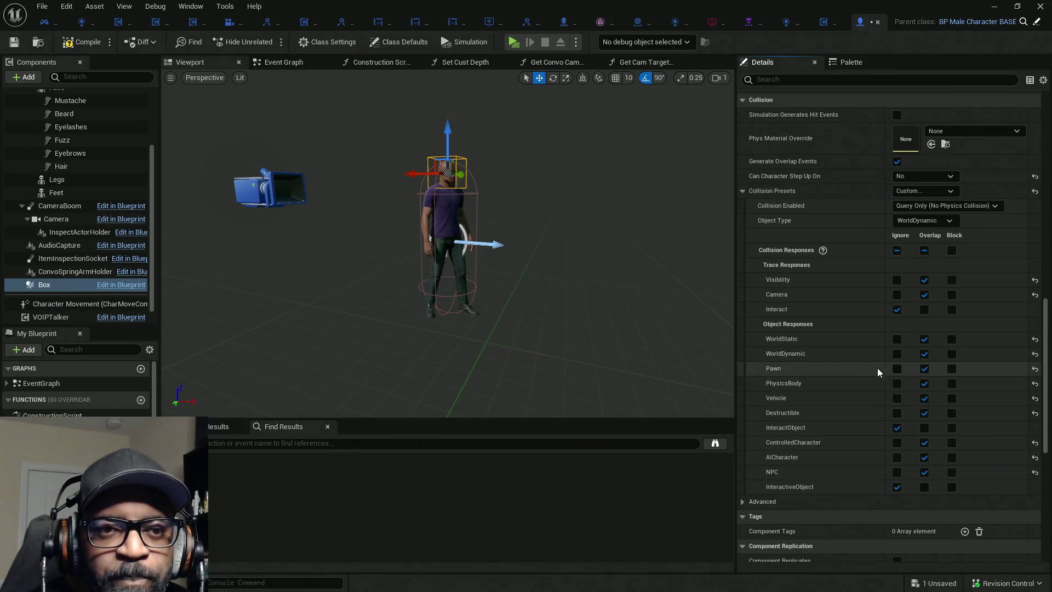
{"action": "left_click", "coordinate": [898, 355]}
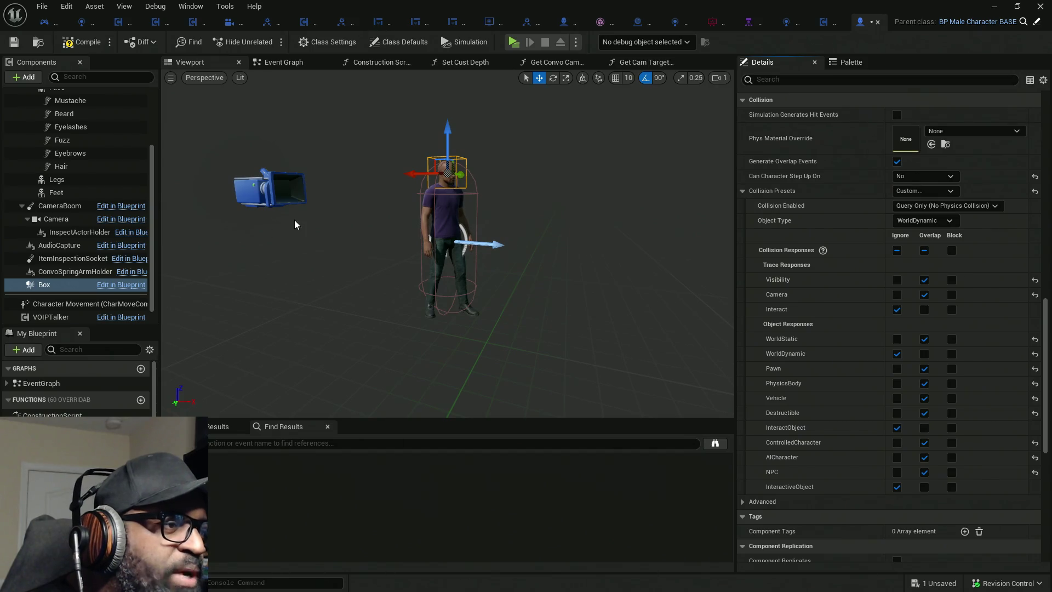
Set the Box to No Collision with Generate Overlap Events off, then test play.
{"action": "right_click", "coordinate": [46, 289]}
{"action": "mouse_move", "coordinate": [91, 312]}
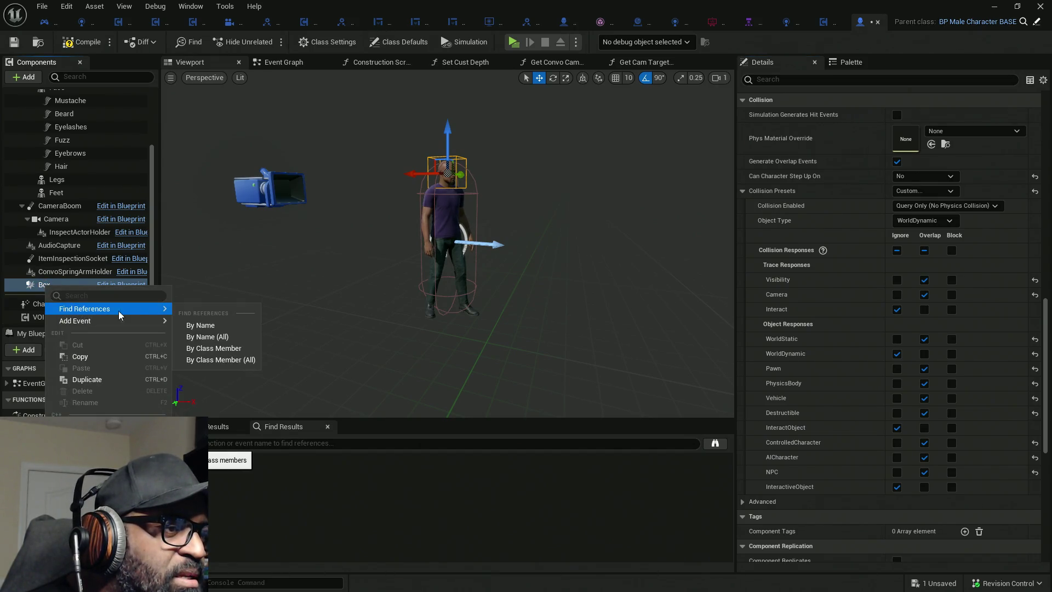
{"action": "left_click", "coordinate": [200, 325]}
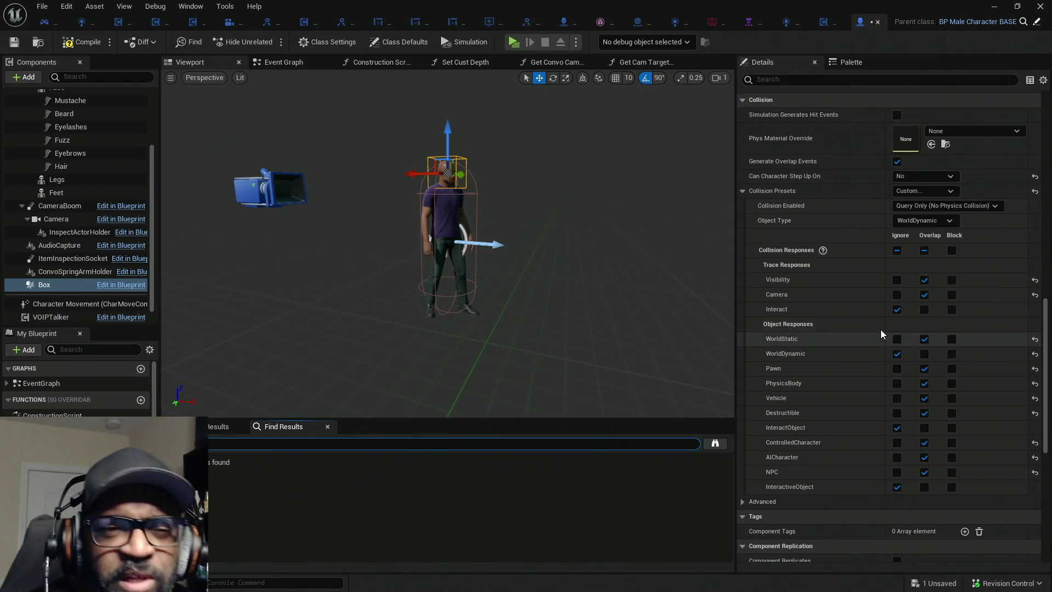
{"action": "left_click", "coordinate": [926, 205]}
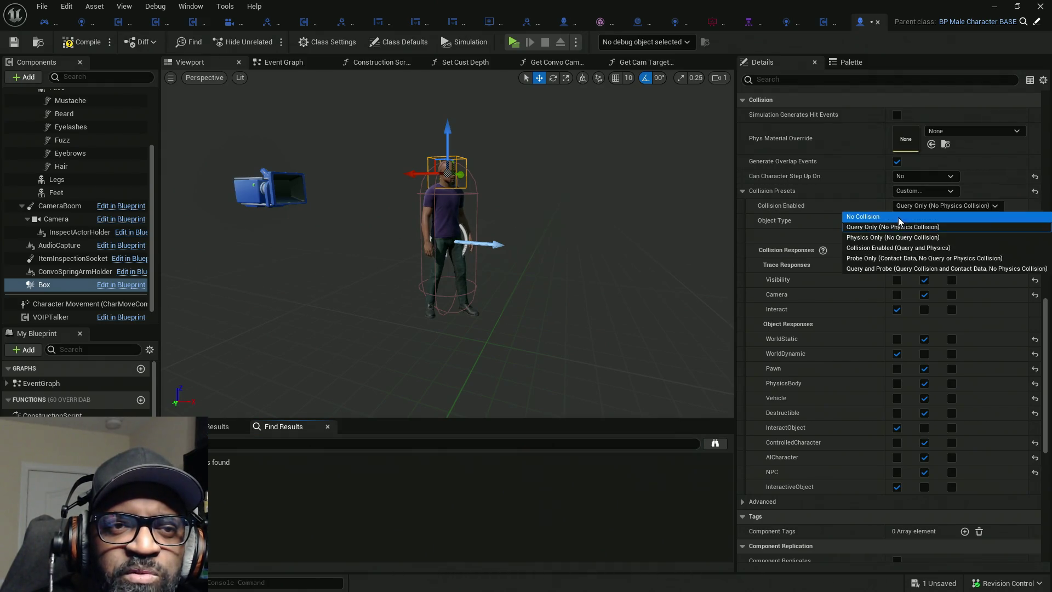
{"action": "left_click", "coordinate": [899, 216]}
{"action": "left_click", "coordinate": [897, 161]}
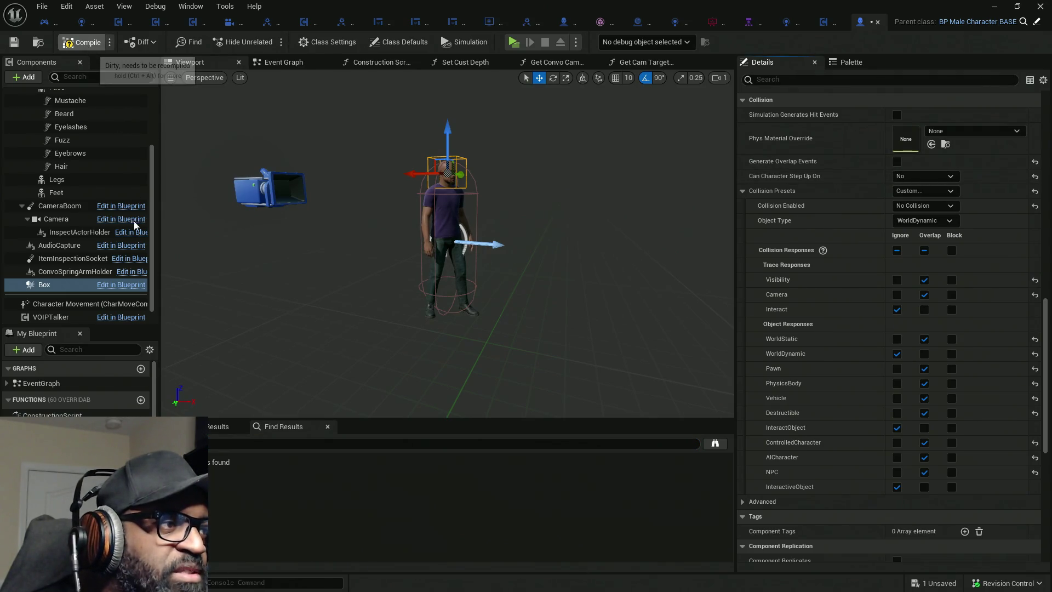
{"action": "left_click", "coordinate": [513, 43]}
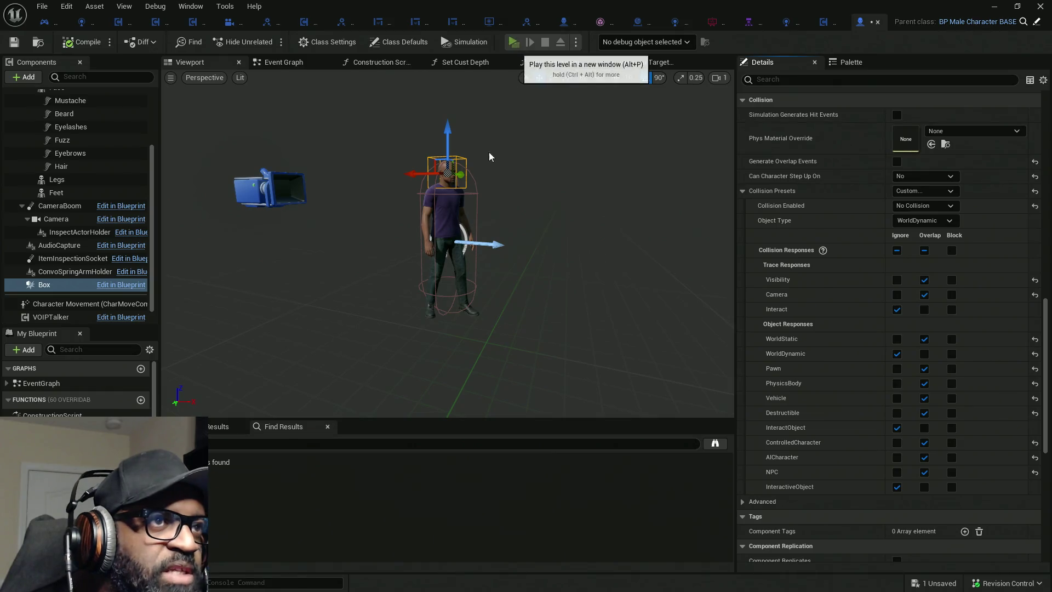
Walk the player in and out of the NPCs' area, confirming Box no longer logs, then stop play.
{"action": "key", "text": "w"}
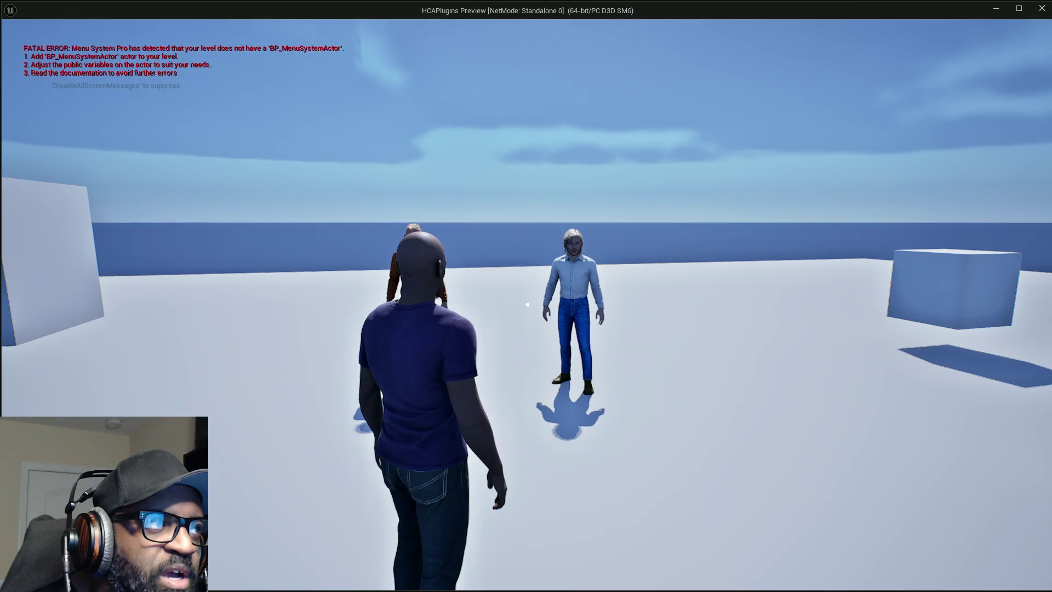
{"action": "key", "text": "s"}
{"action": "key", "text": "w"}
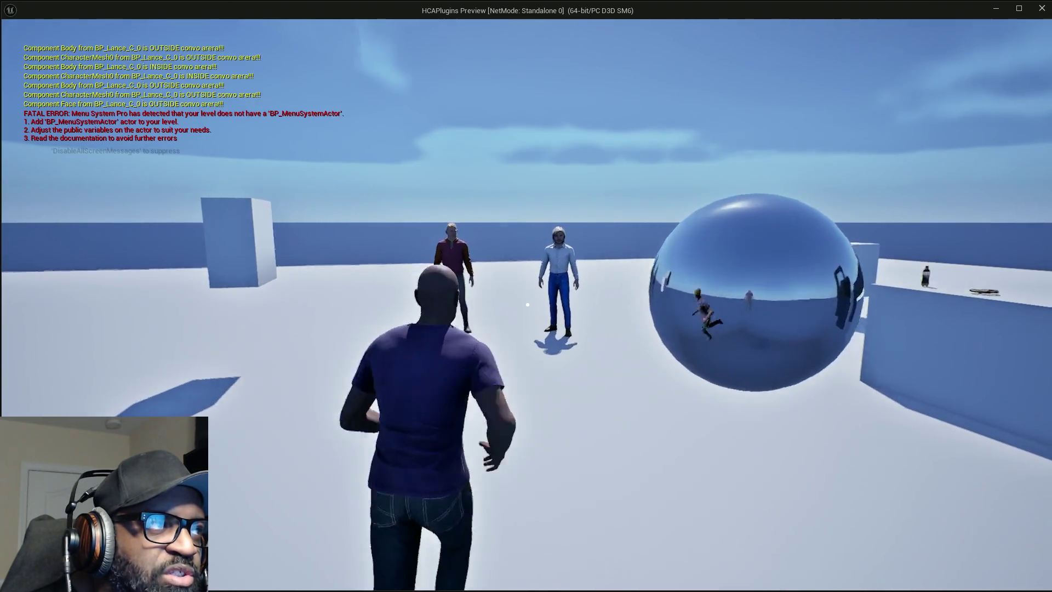
{"action": "key", "text": "s"}
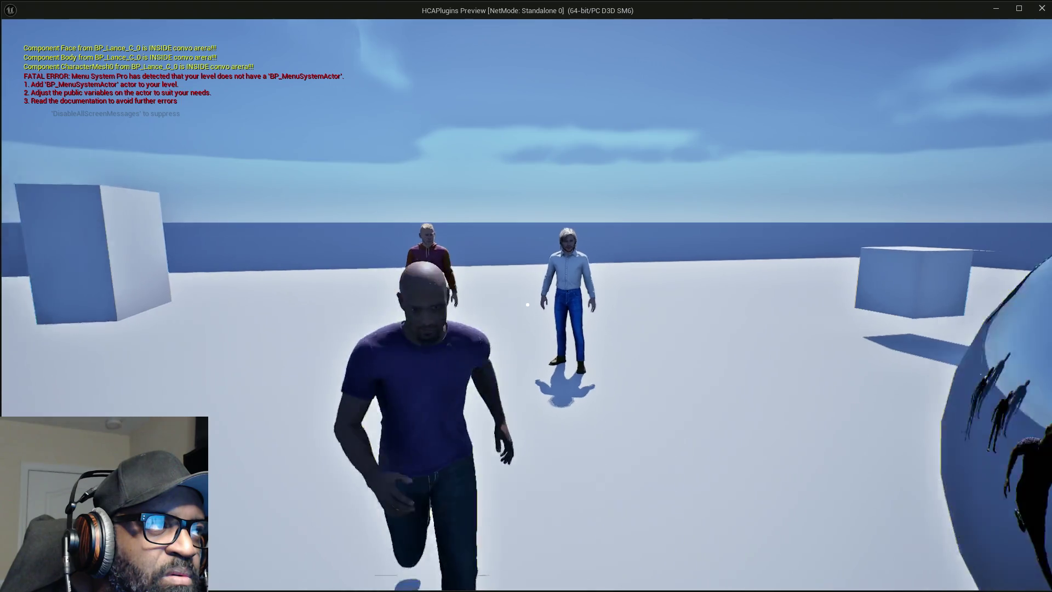
{"action": "key", "text": "w"}
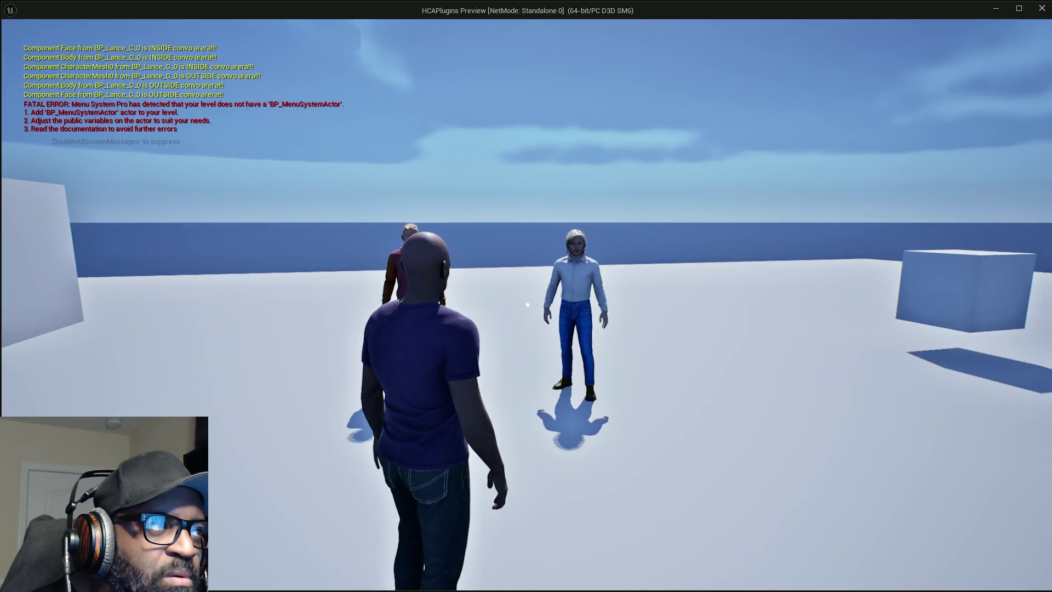
{"action": "key", "text": "s"}
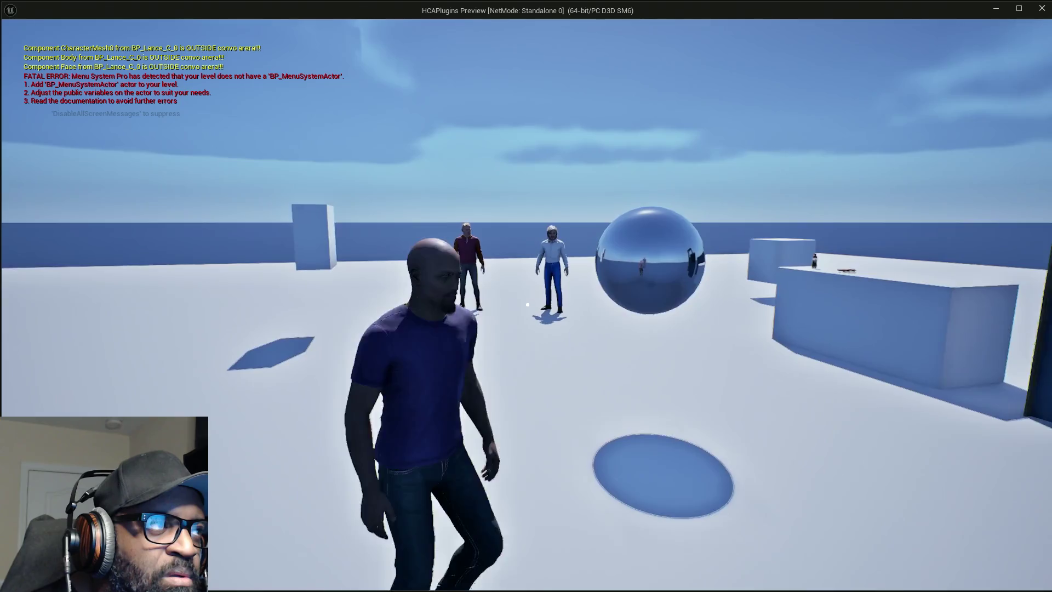
{"action": "key", "text": "w"}
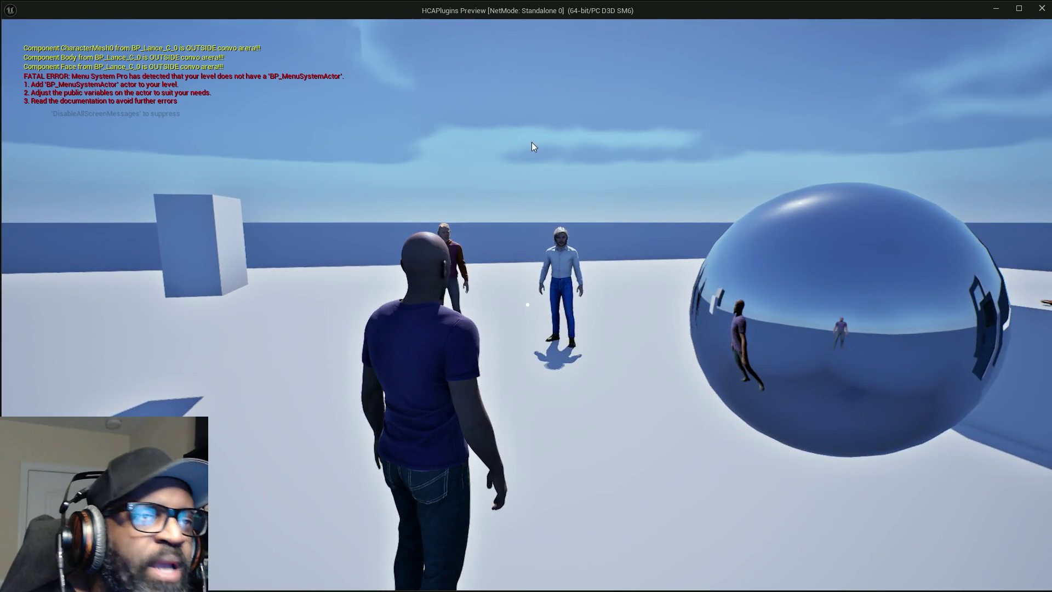
{"action": "key", "text": "Escape"}
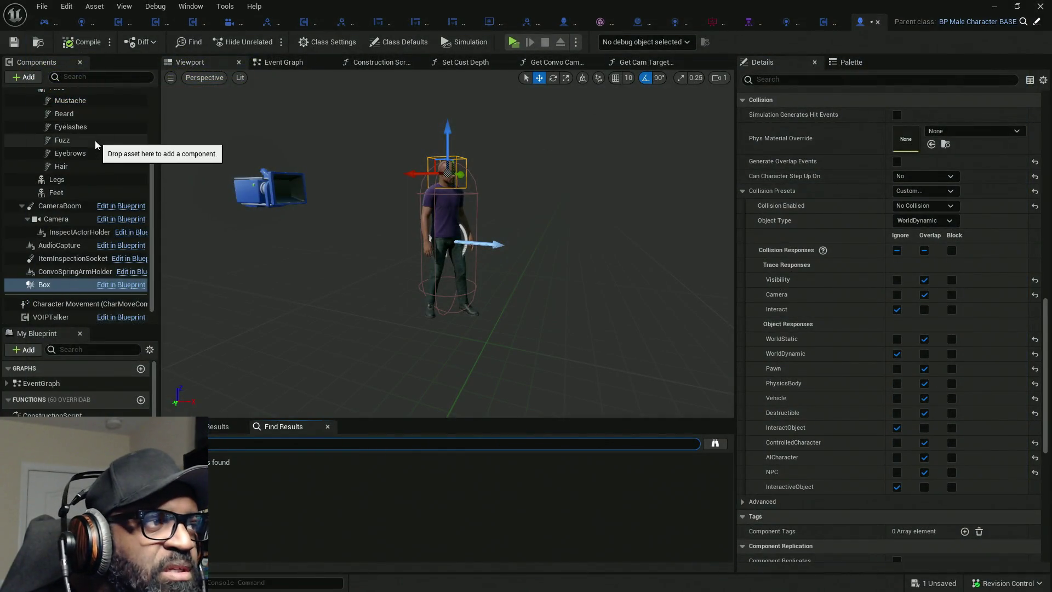
Set CharacterMesh0 to the NoCollision preset, compile and save BP_Lance, then play again.
{"action": "scroll", "coordinate": [94, 141], "scroll_direction": "up", "scroll_amount": 5}
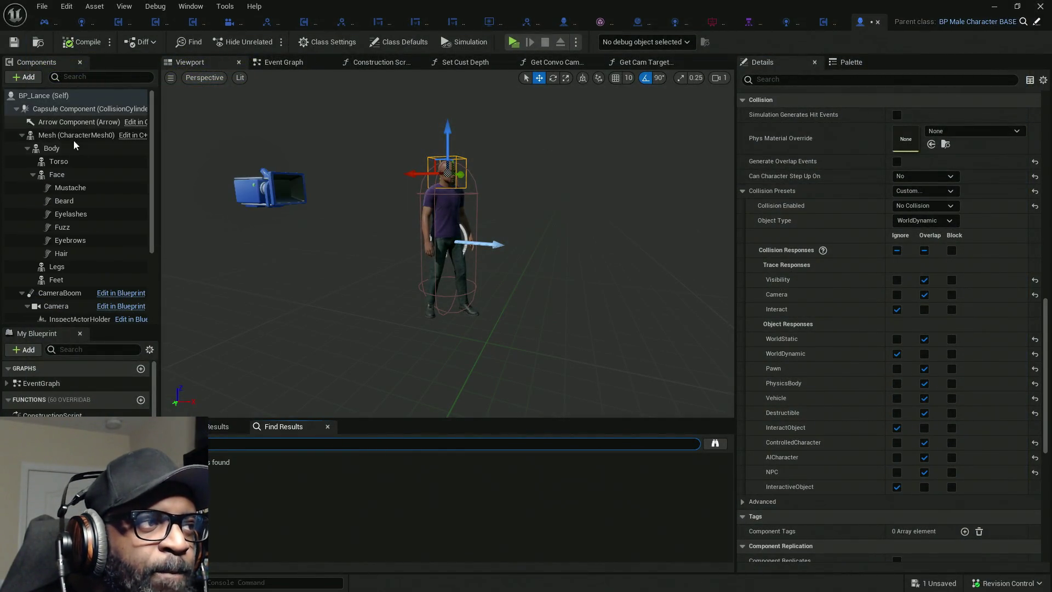
{"action": "left_click", "coordinate": [74, 136]}
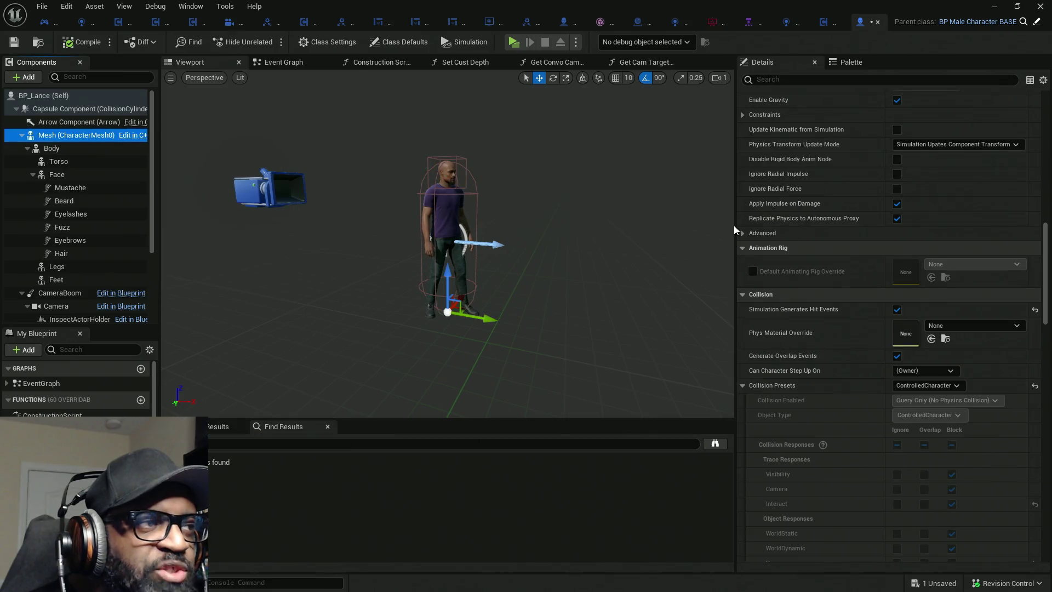
{"action": "left_click", "coordinate": [927, 385]}
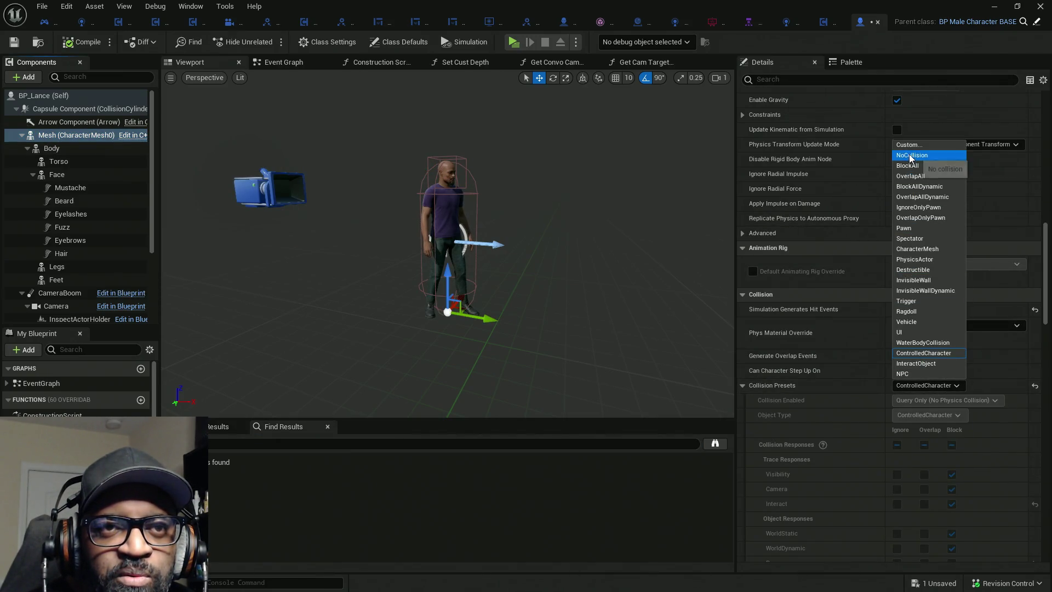
{"action": "key", "text": "Return"}
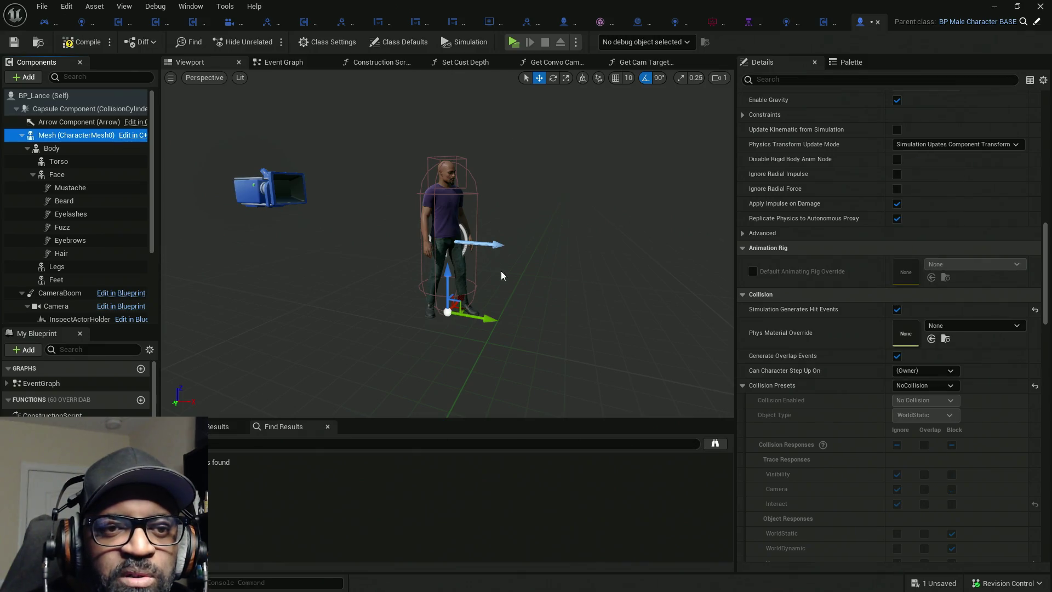
{"action": "left_click", "coordinate": [89, 44]}
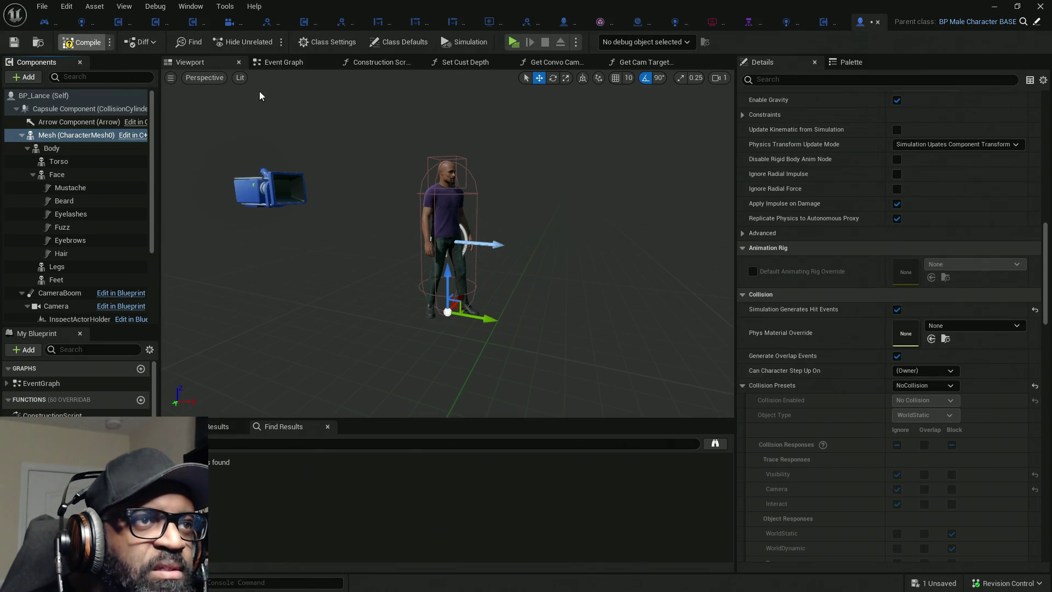
{"action": "key", "text": "ctrl+s"}
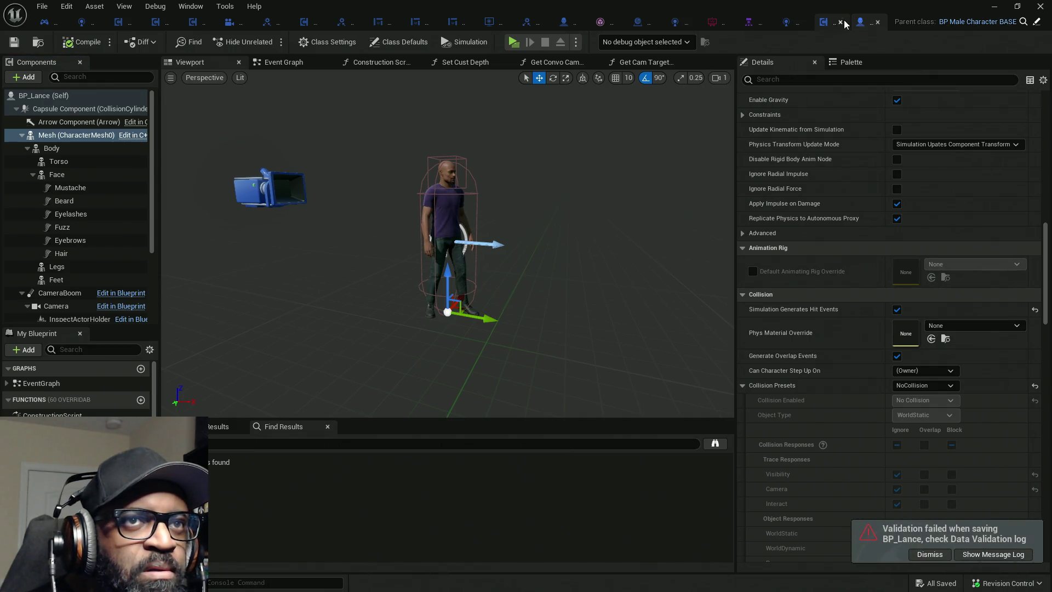
{"action": "left_click", "coordinate": [513, 42]}
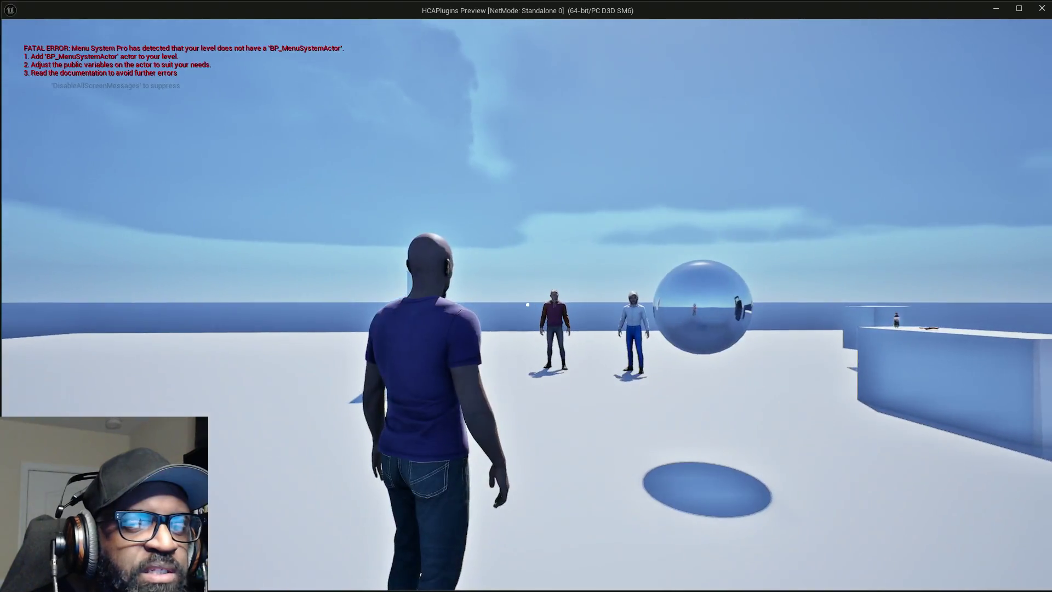
Walk the player around the NPCs, confirming only Face and Body log, then end play.
{"action": "key", "text": "w"}
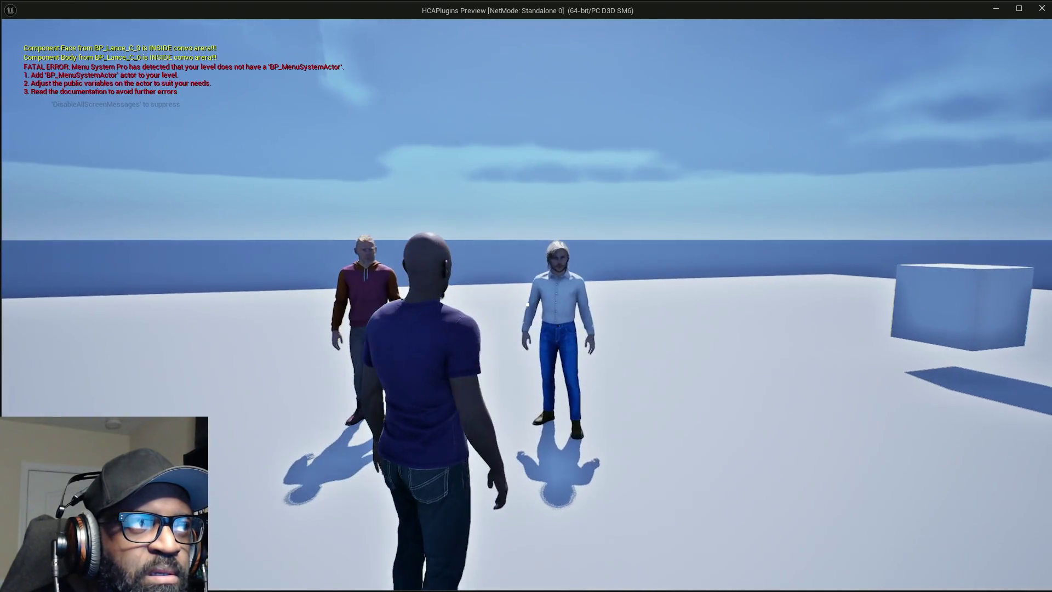
{"action": "key", "text": "w"}
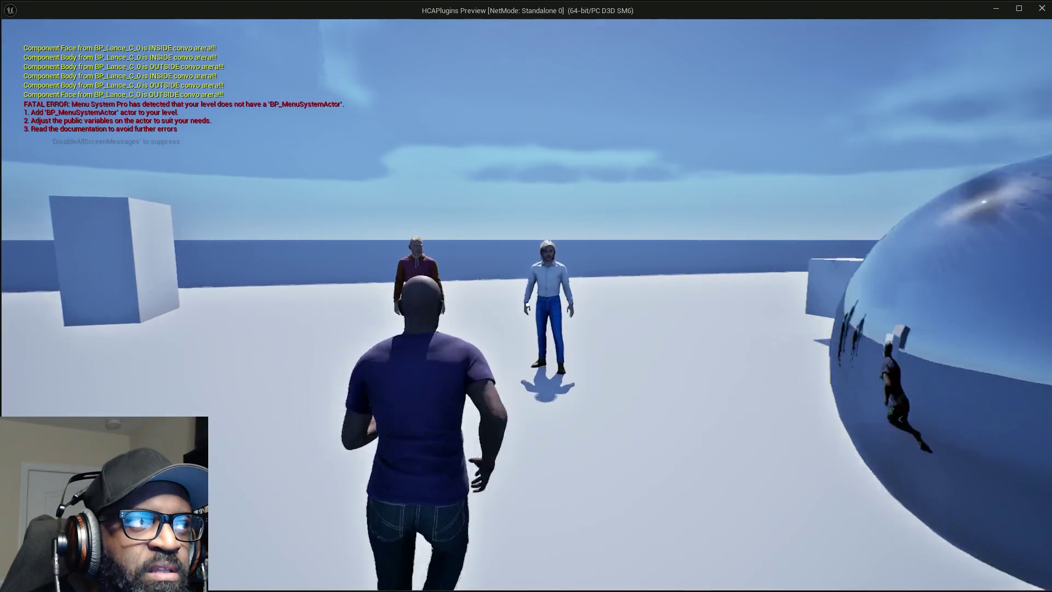
{"action": "key", "text": "s"}
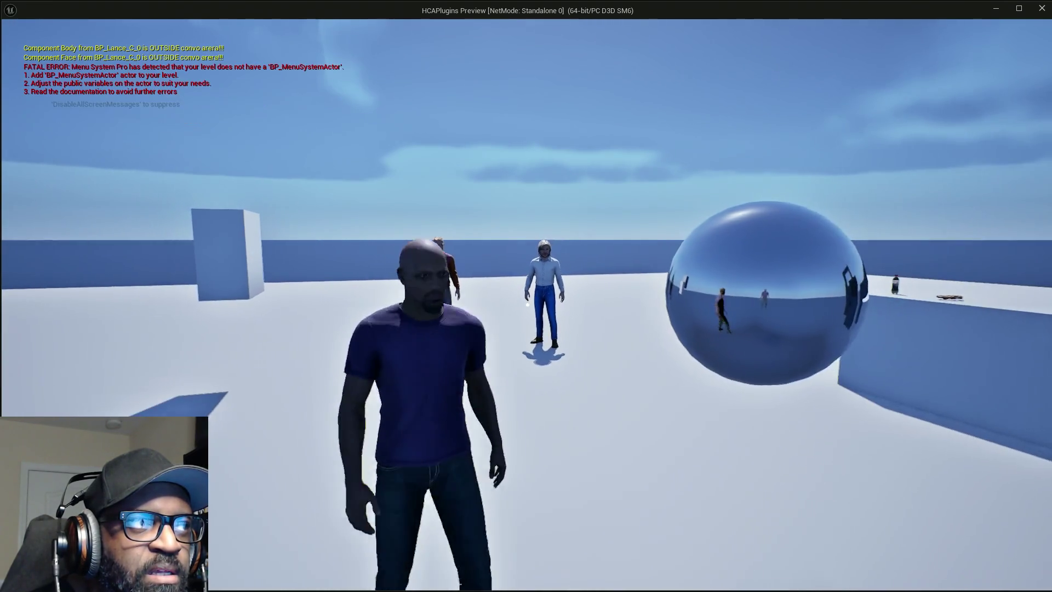
{"action": "key", "text": "w"}
{"action": "key", "text": "s"}
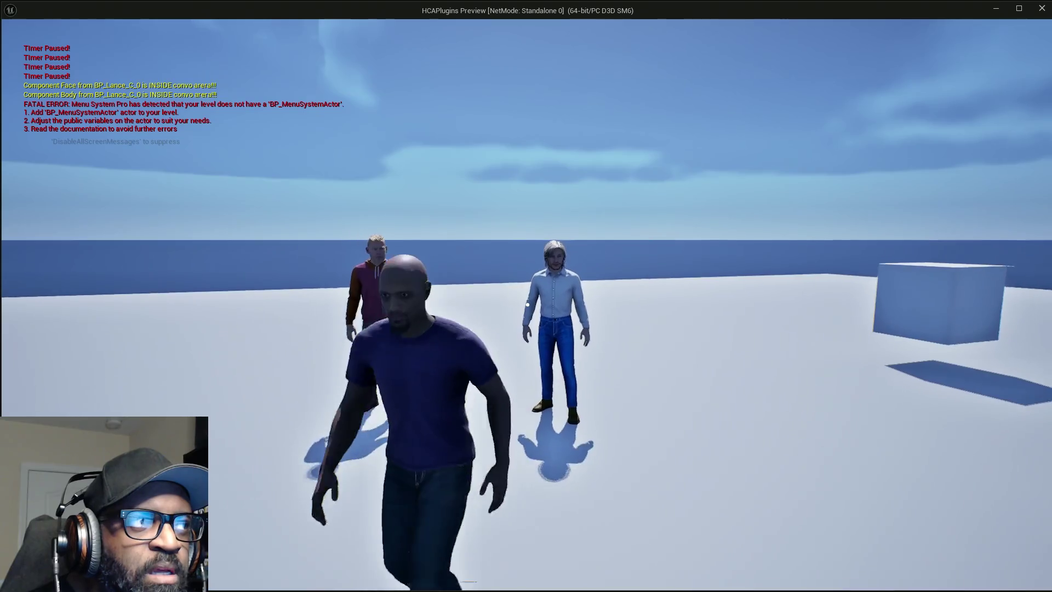
{"action": "key", "text": "Escape"}
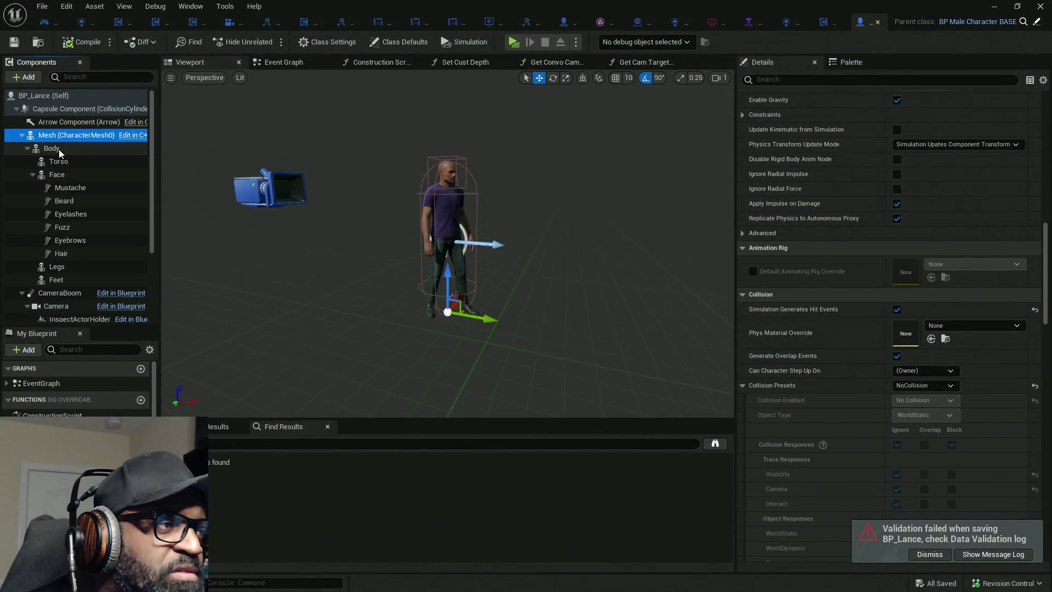
Inspect Face, Torso and Body collision settings, expanding Torso's advanced collision options.
{"action": "left_click", "coordinate": [64, 175]}
{"action": "left_click", "coordinate": [65, 162]}
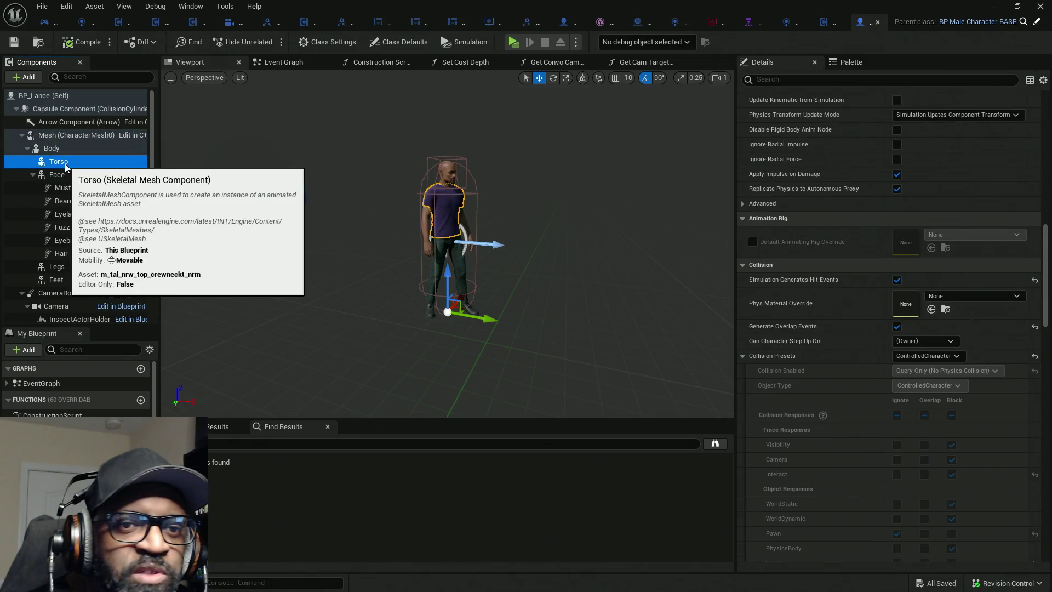
{"action": "scroll", "coordinate": [822, 329], "scroll_direction": "down", "scroll_amount": 1}
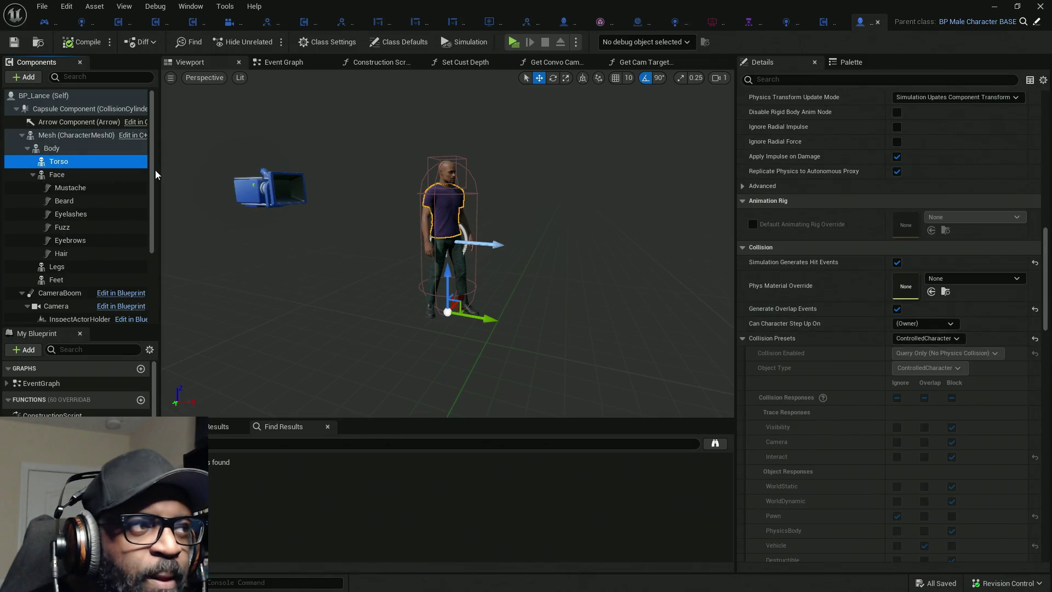
{"action": "left_click", "coordinate": [40, 150]}
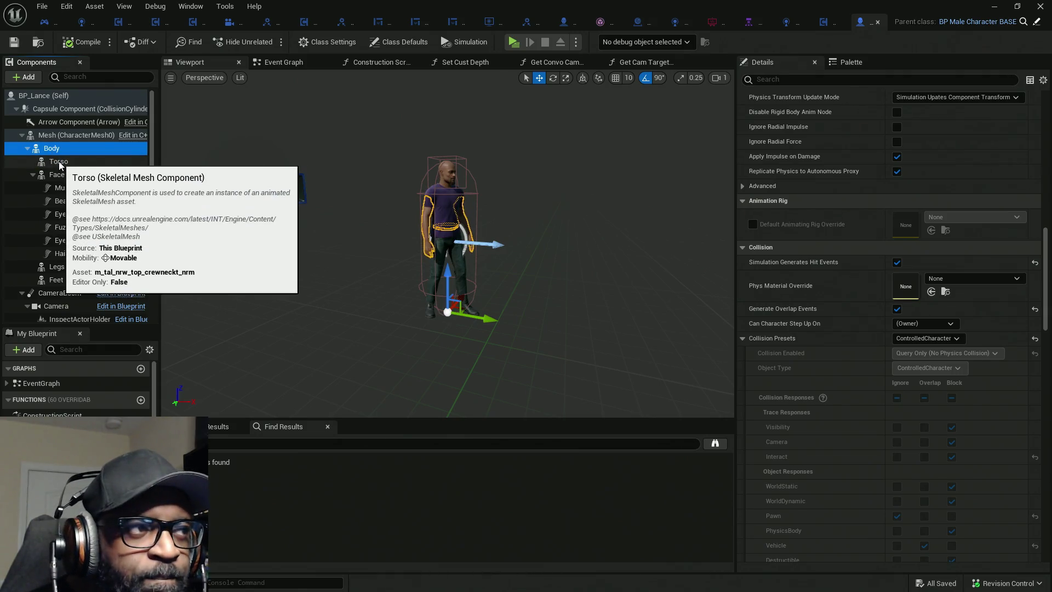
{"action": "left_click", "coordinate": [60, 163]}
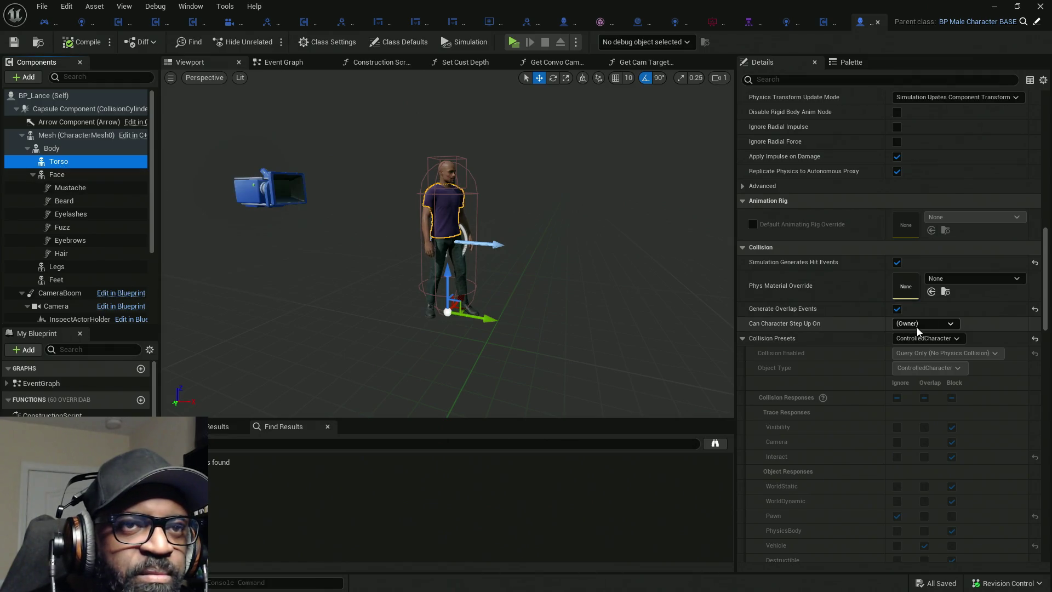
{"action": "scroll", "coordinate": [923, 344], "scroll_direction": "down", "scroll_amount": 5}
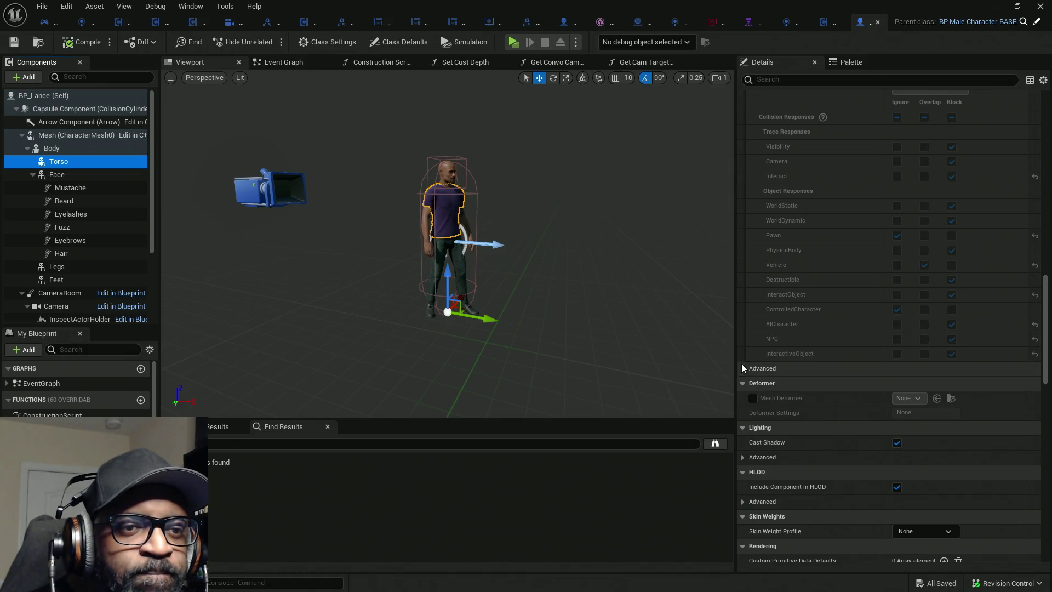
{"action": "left_click", "coordinate": [743, 367]}
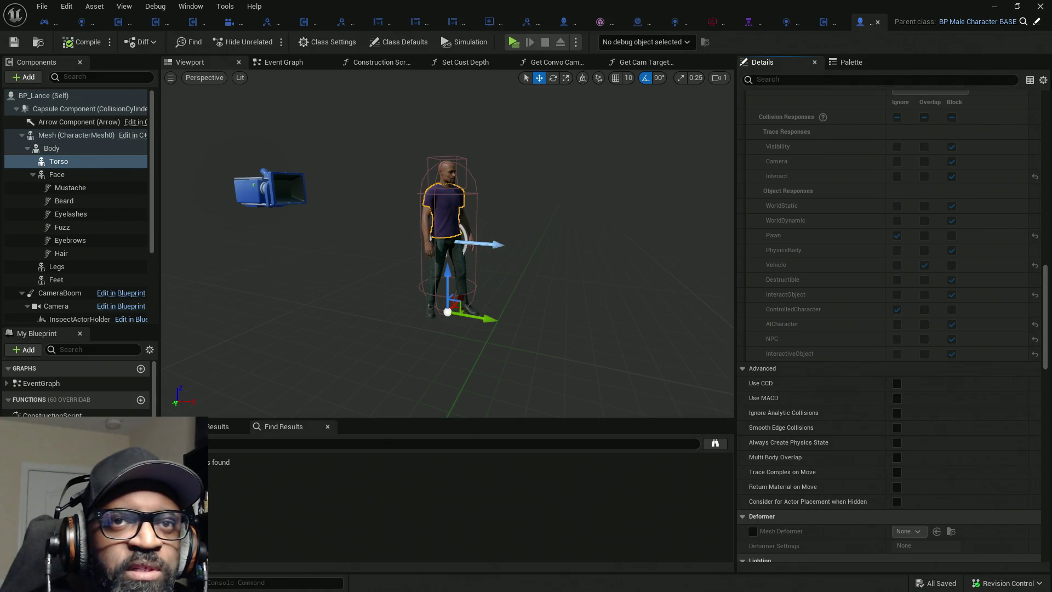
Show only modified properties, select all five body meshes, and collapse Materials to compare collision.
{"action": "left_click", "coordinate": [1042, 80]}
{"action": "left_click", "coordinate": [929, 96]}
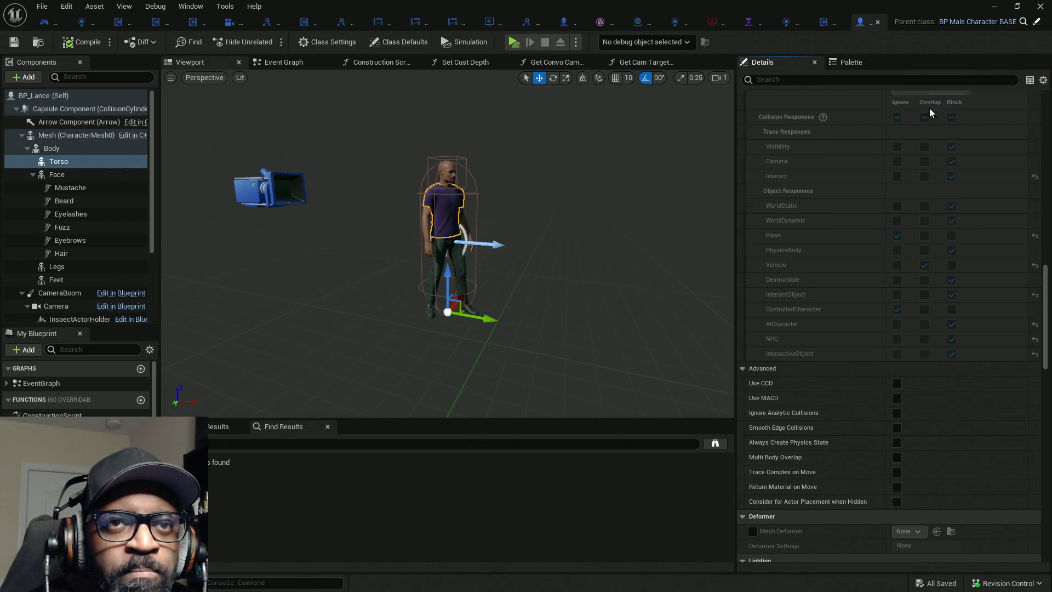
{"action": "left_click", "coordinate": [52, 152]}
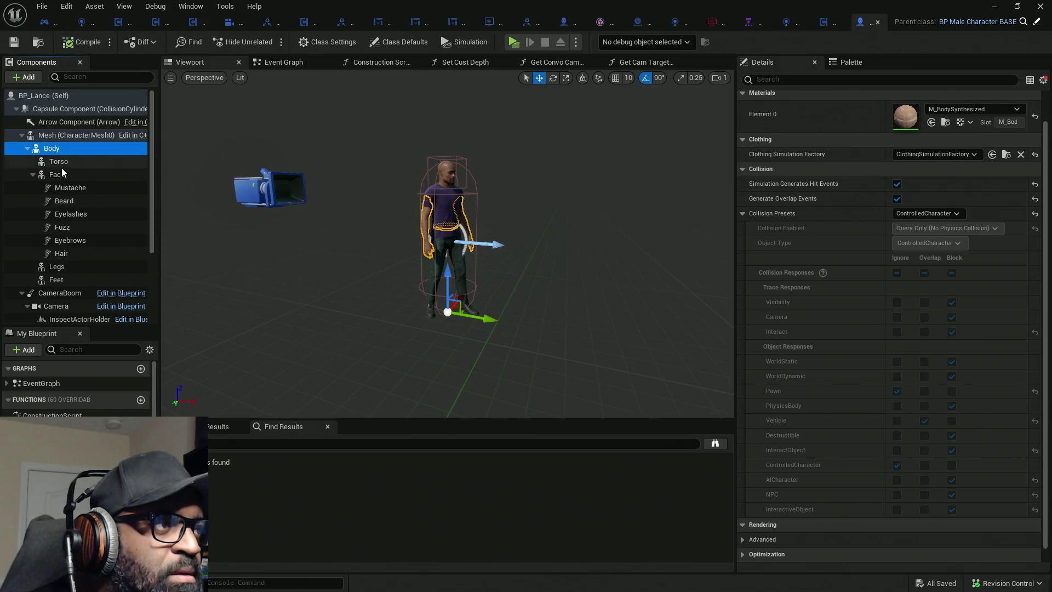
{"action": "left_click", "coordinate": [58, 161], "text": "ctrl"}
{"action": "left_click", "coordinate": [58, 174], "text": "ctrl"}
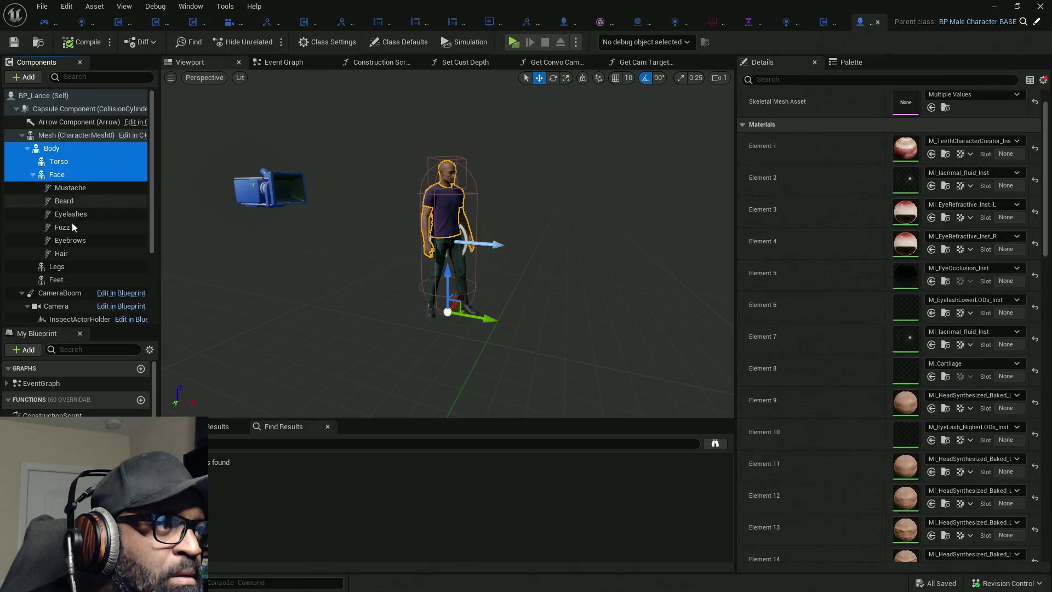
{"action": "left_click", "coordinate": [57, 266], "text": "ctrl"}
{"action": "left_click", "coordinate": [56, 280], "text": "ctrl"}
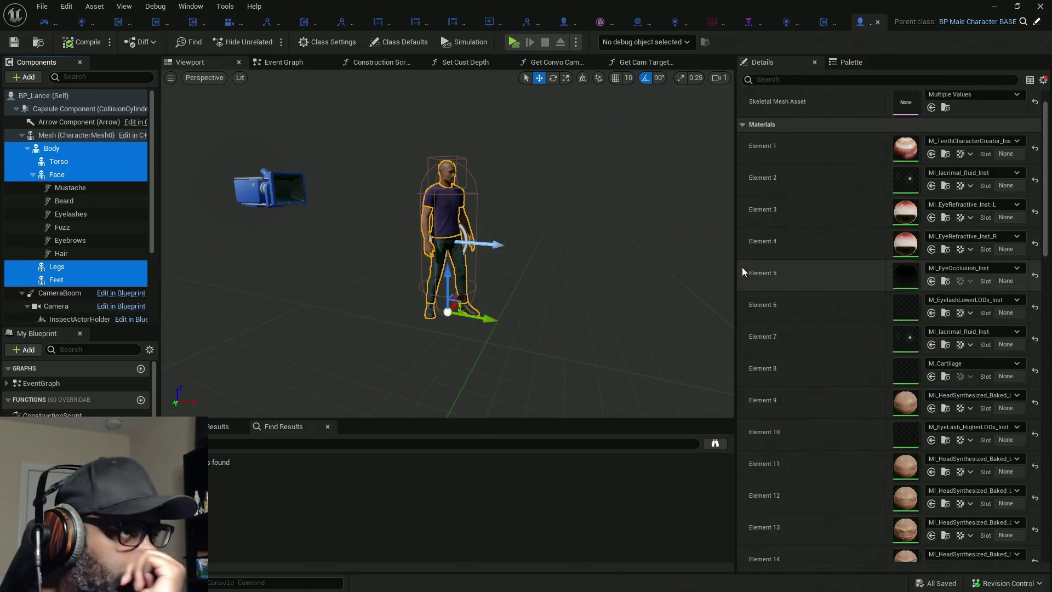
{"action": "scroll", "coordinate": [839, 273], "scroll_direction": "up", "scroll_amount": 1}
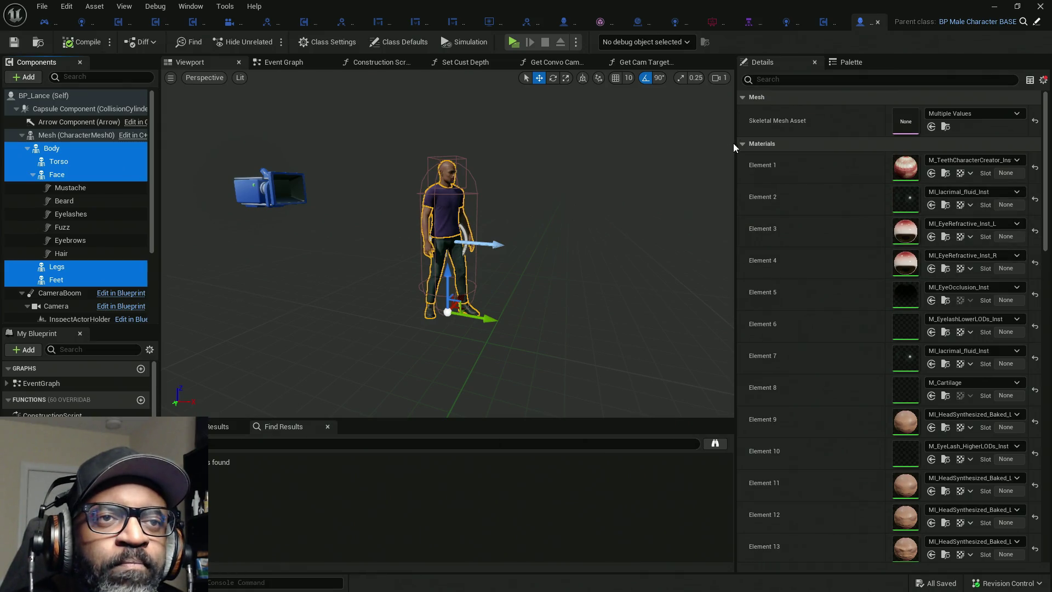
{"action": "left_click", "coordinate": [742, 143]}
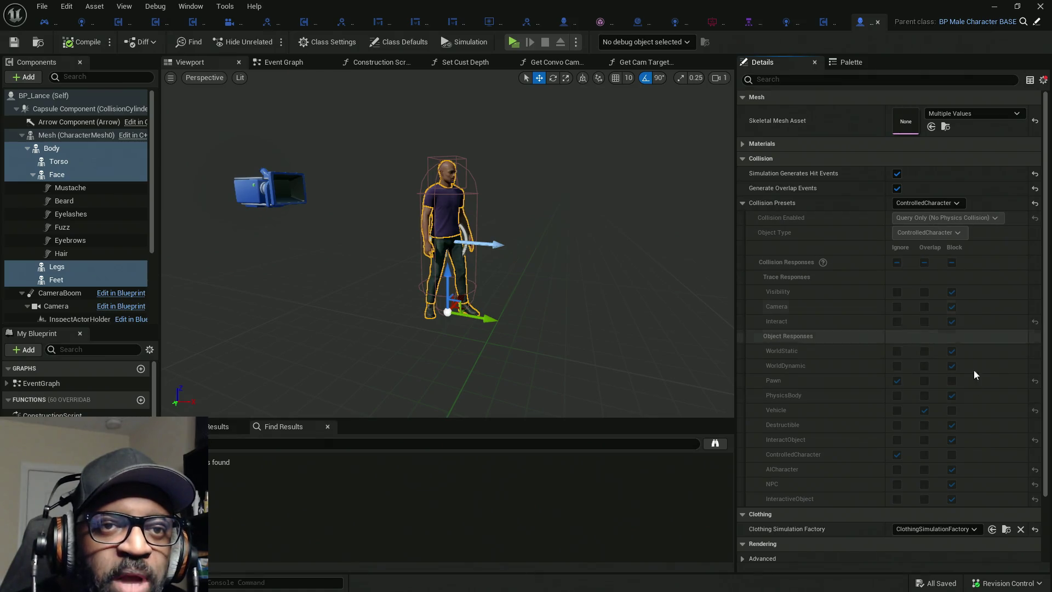
Show all advanced details and turn off modified-only properties to restore the full list.
{"action": "scroll", "coordinate": [964, 416], "scroll_direction": "down", "scroll_amount": 3}
{"action": "scroll", "coordinate": [913, 446], "scroll_direction": "down", "scroll_amount": 1}
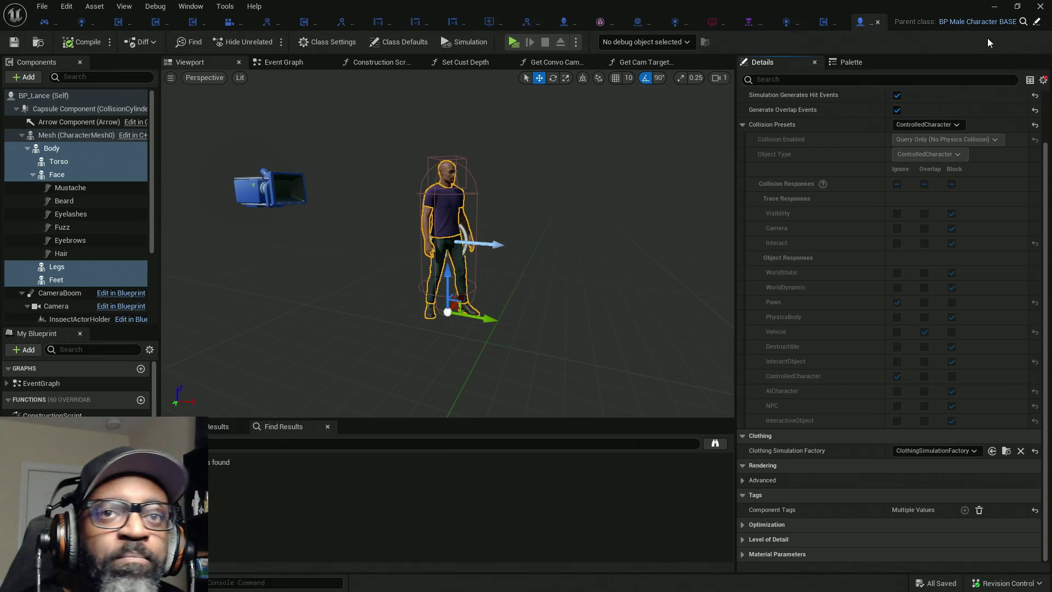
{"action": "left_click", "coordinate": [1043, 79]}
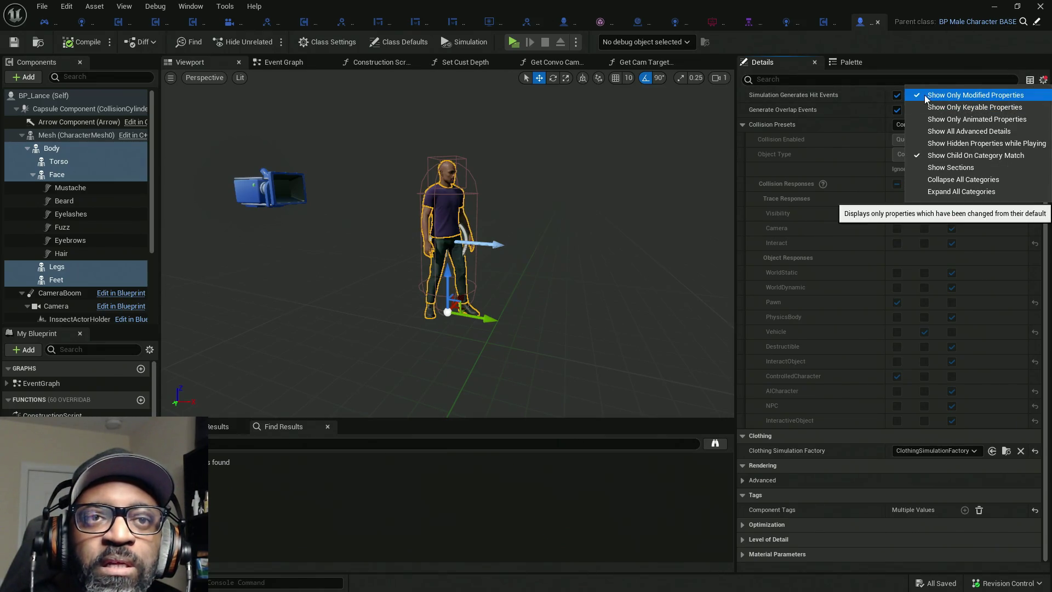
{"action": "left_click", "coordinate": [937, 132]}
{"action": "left_click", "coordinate": [1042, 81]}
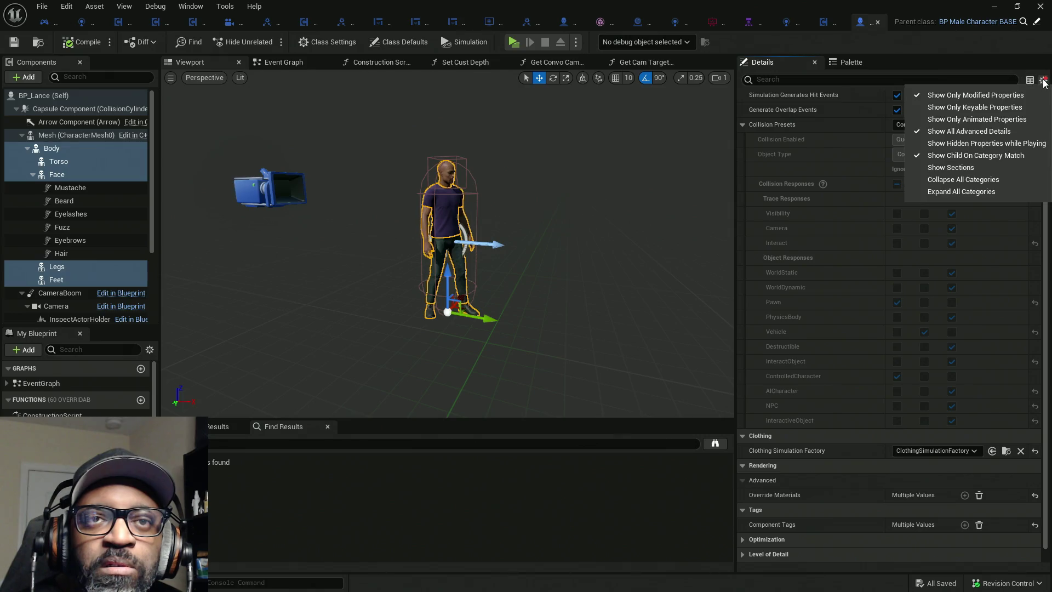
{"action": "left_click", "coordinate": [922, 95]}
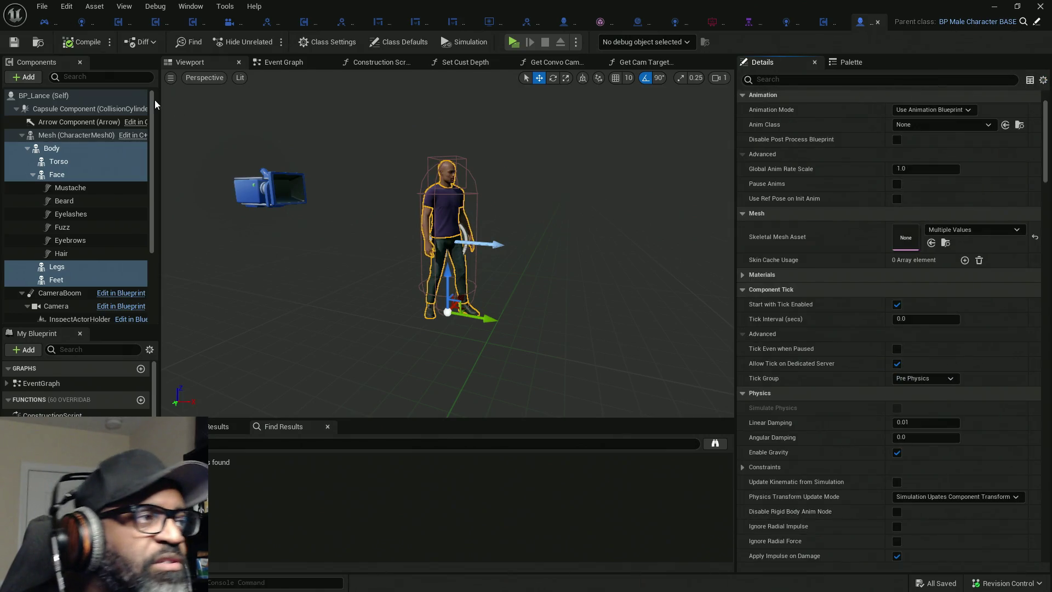
Un-maximize the BP_Lance editor into a smaller window so the RnDTesting level shows behind.
{"action": "scroll", "coordinate": [544, 169], "scroll_direction": "down", "scroll_amount": 5}
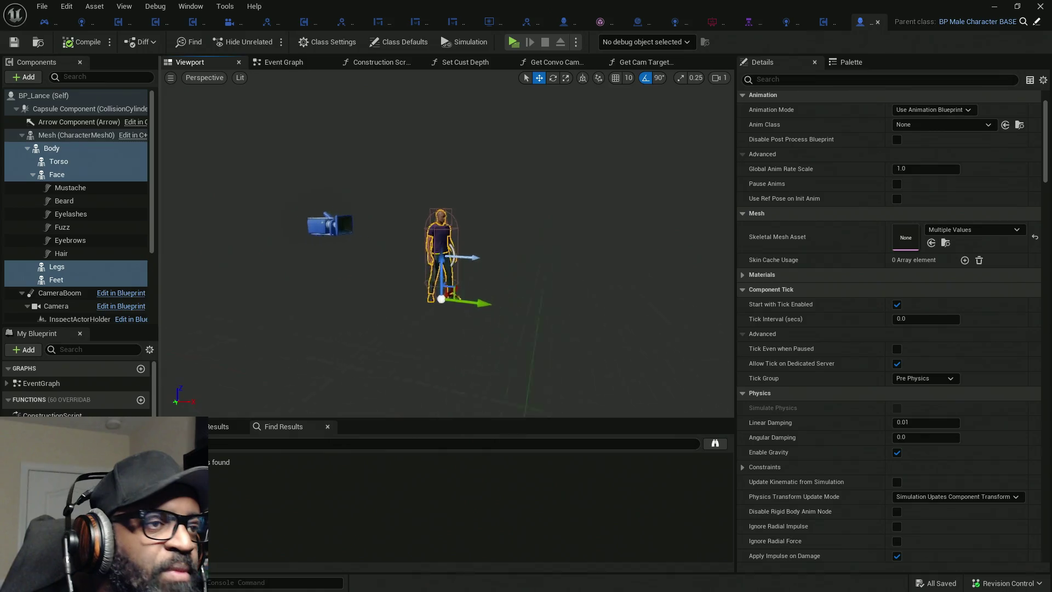
{"action": "scroll", "coordinate": [542, 171], "scroll_direction": "up", "scroll_amount": 5}
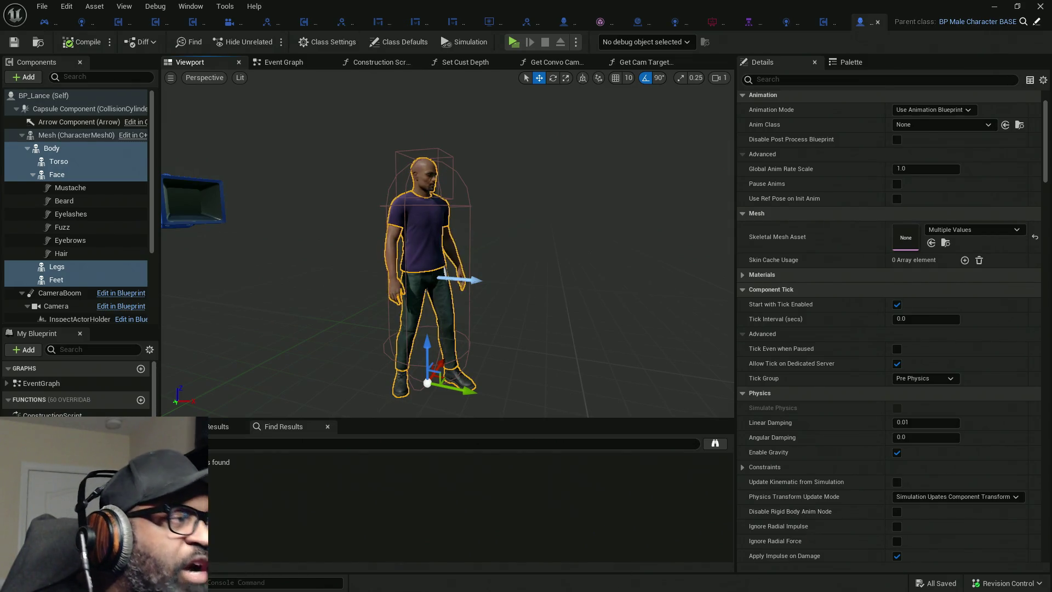
{"action": "mouse_move", "coordinate": [557, 45]}
{"action": "left_mouse_down"}
{"action": "mouse_move", "coordinate": [298, 197]}
{"action": "mouse_move", "coordinate": [0, 225]}
{"action": "mouse_move", "coordinate": [5, 249]}
{"action": "mouse_move", "coordinate": [0, 198]}
{"action": "mouse_move", "coordinate": [582, 172]}
{"action": "left_mouse_up"}
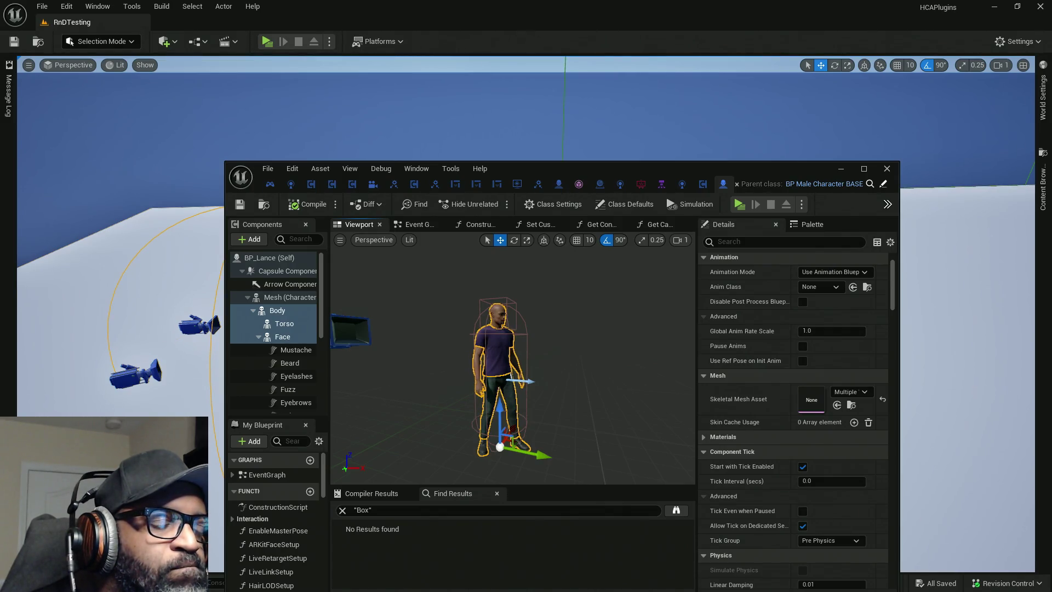
Move the BP_Lance Blueprint window off the level and start Play In Editor with Alt+P.
{"action": "key", "text": "alt+Tab"}
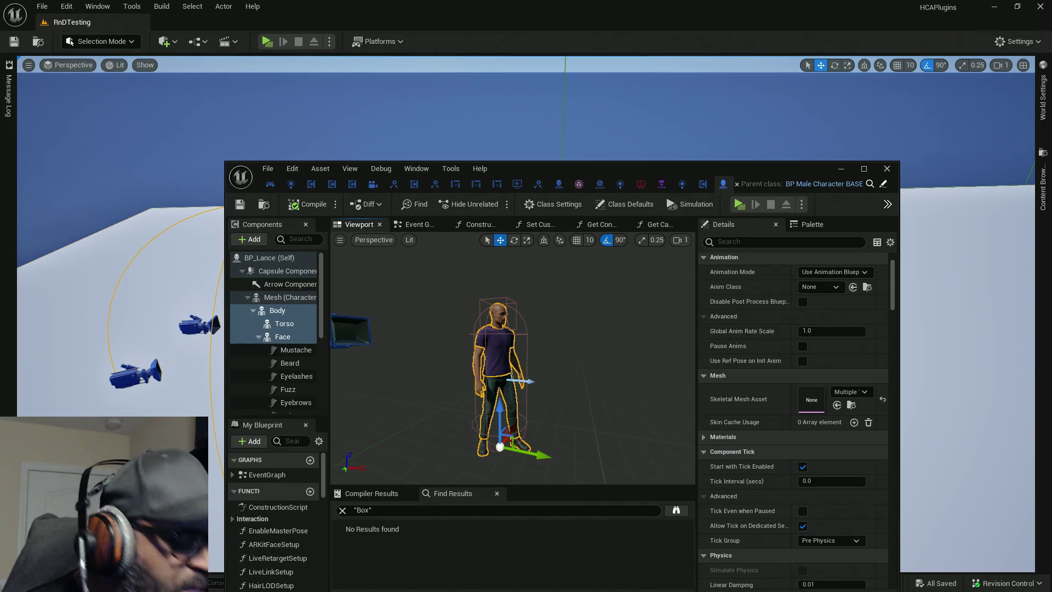
{"action": "key", "text": "super"}
{"action": "key", "text": "super"}
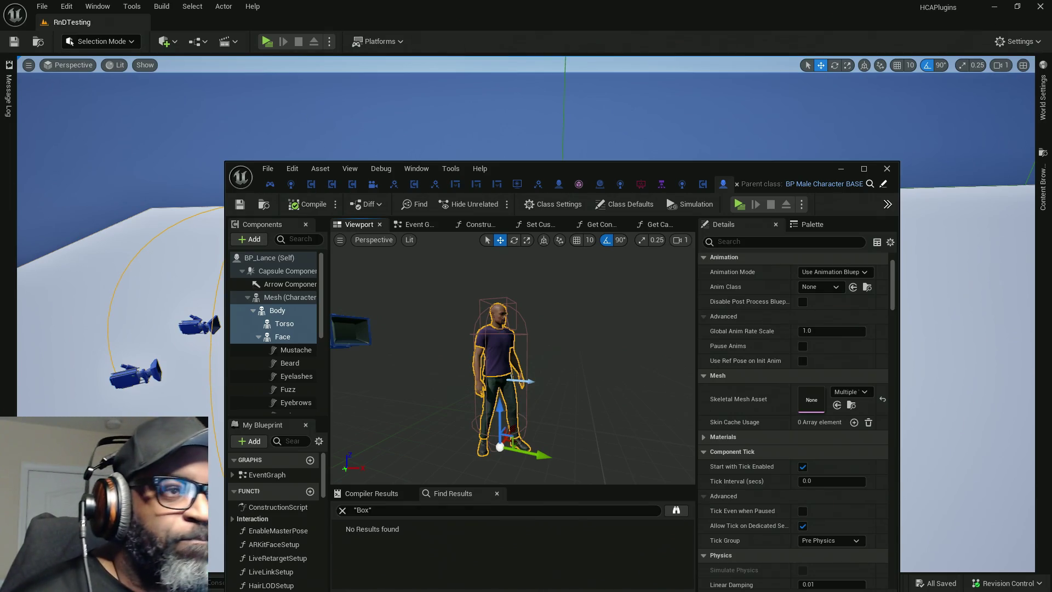
{"action": "left_click_drag", "start_coordinate": [746, 164], "coordinate": [0, 148]}
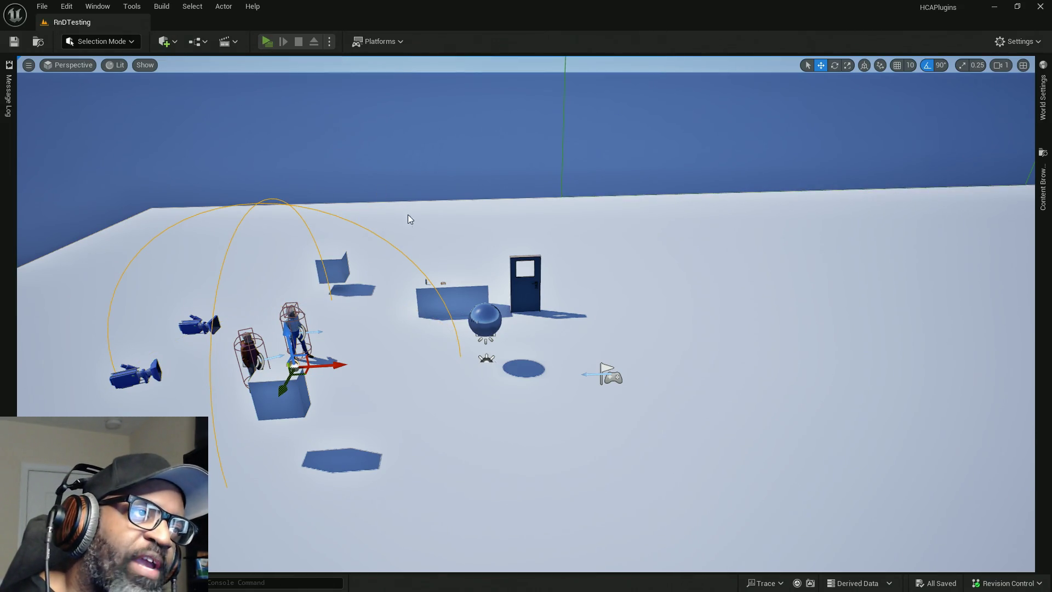
{"action": "key", "text": "alt+p"}
Walk the character past the NPCs and around to Fen until his talk prompt shows.
{"action": "key", "text": "w"}
{"action": "key", "text": "w"}
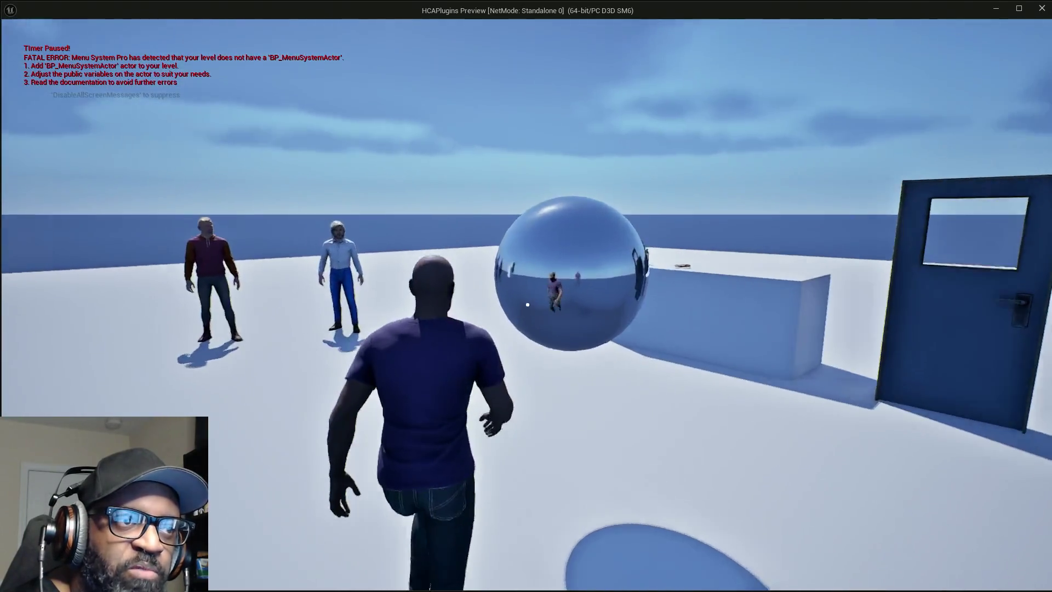
{"action": "key", "text": "w"}
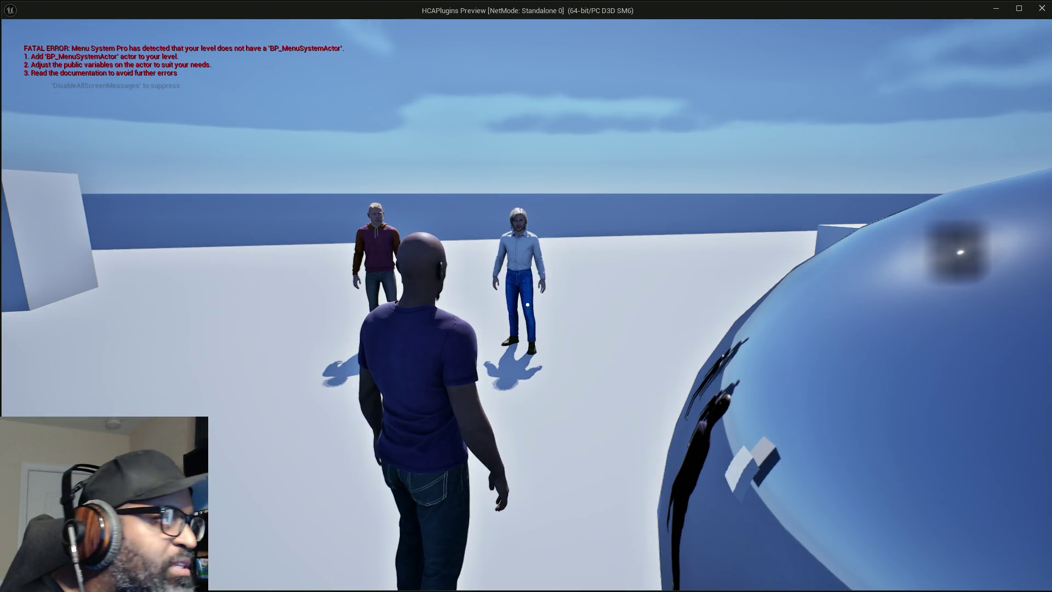
{"action": "key", "text": "d"}
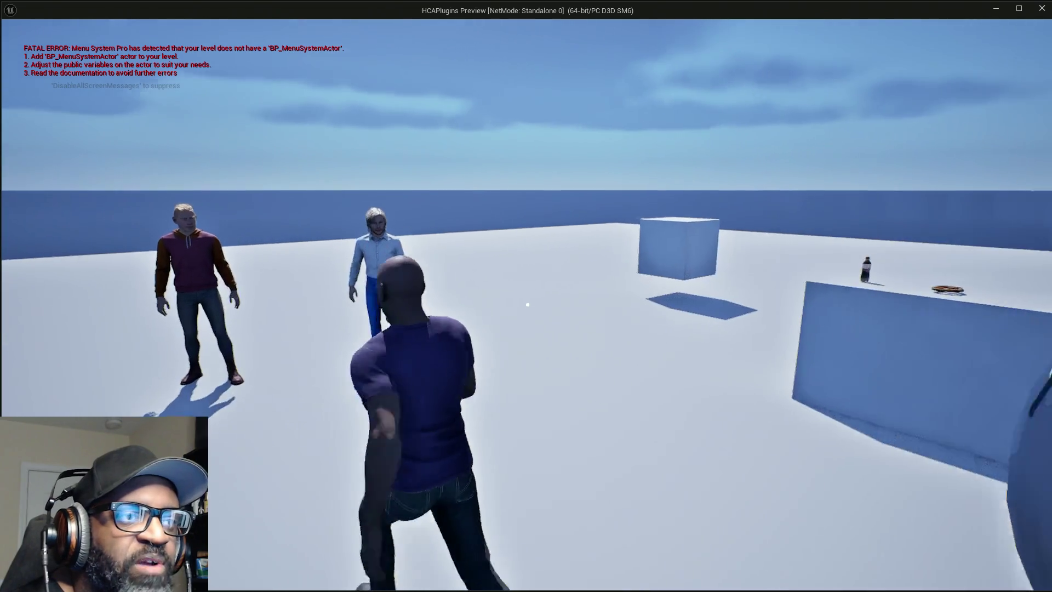
{"action": "key", "text": "w"}
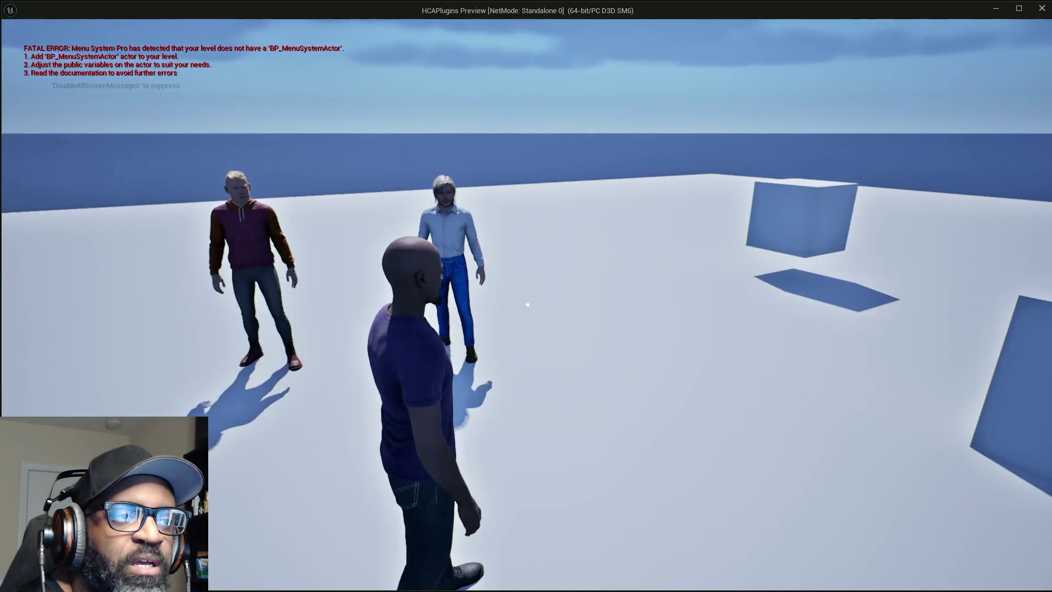
{"action": "key", "text": "w"}
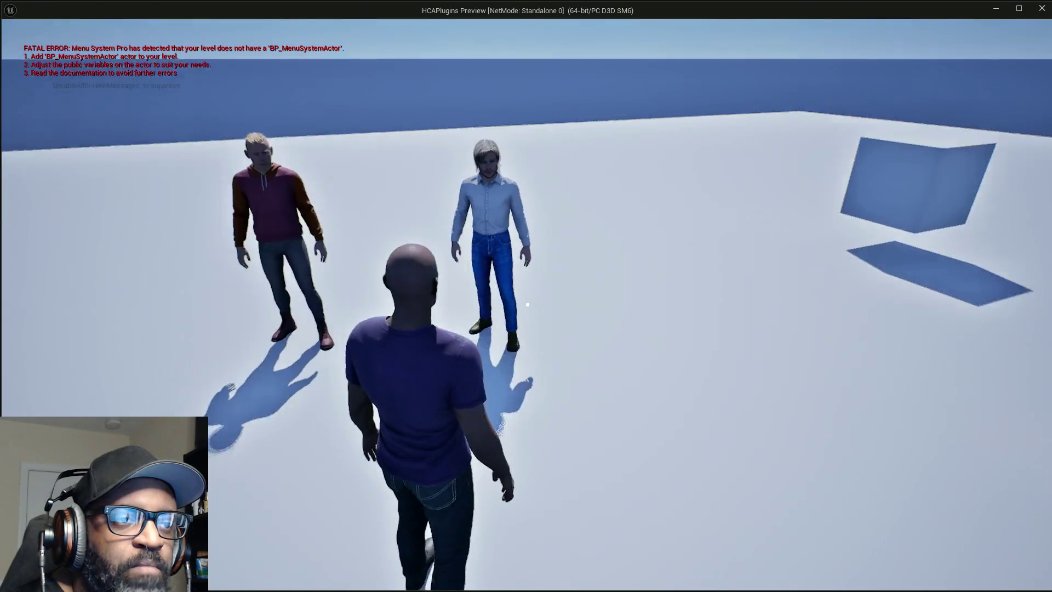
{"action": "key", "text": "w"}
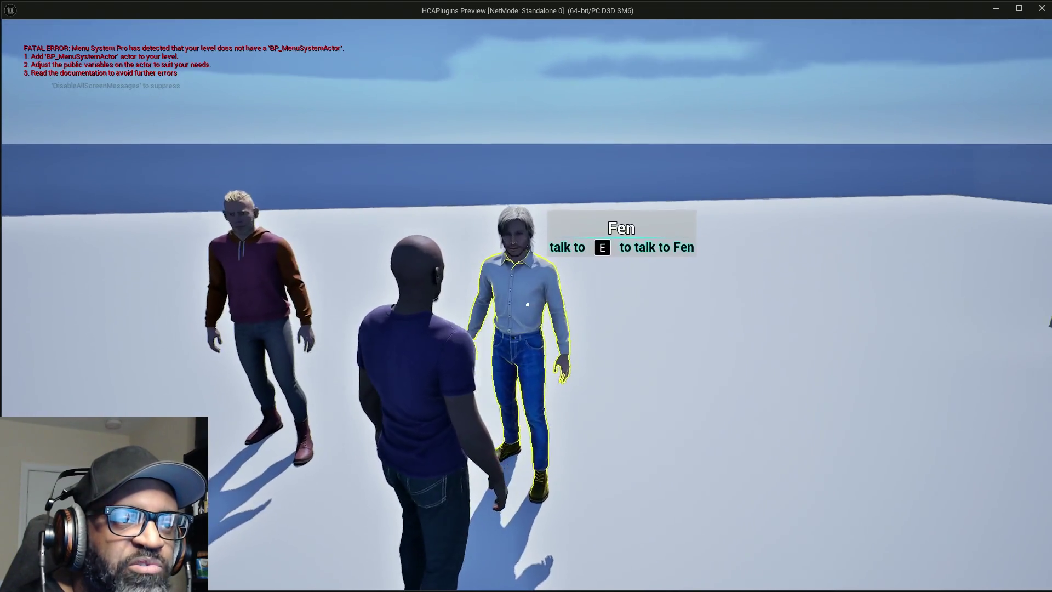
{"action": "key", "text": "w"}
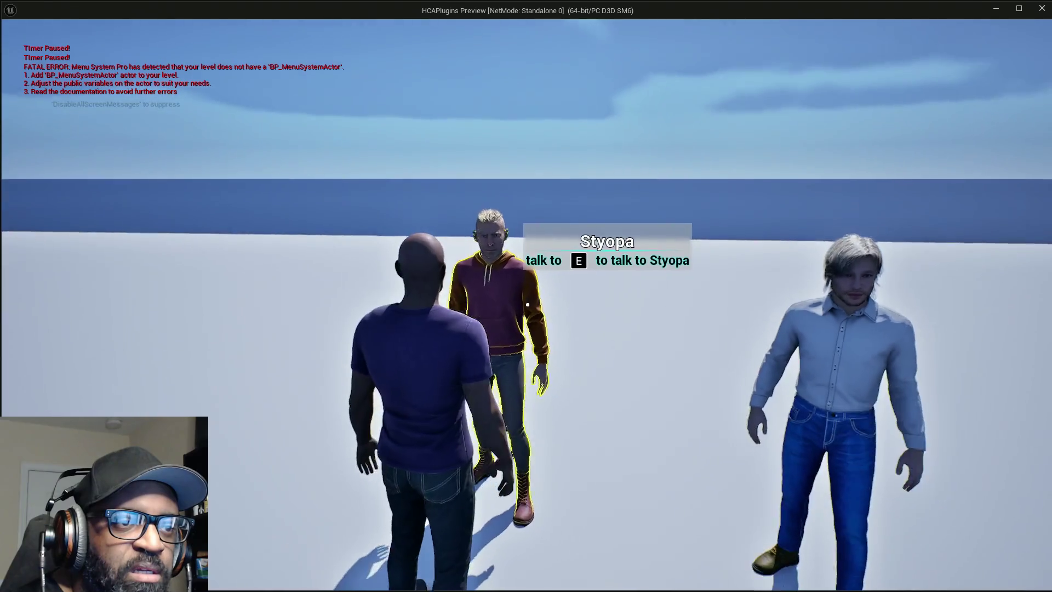
{"action": "key", "text": "w"}
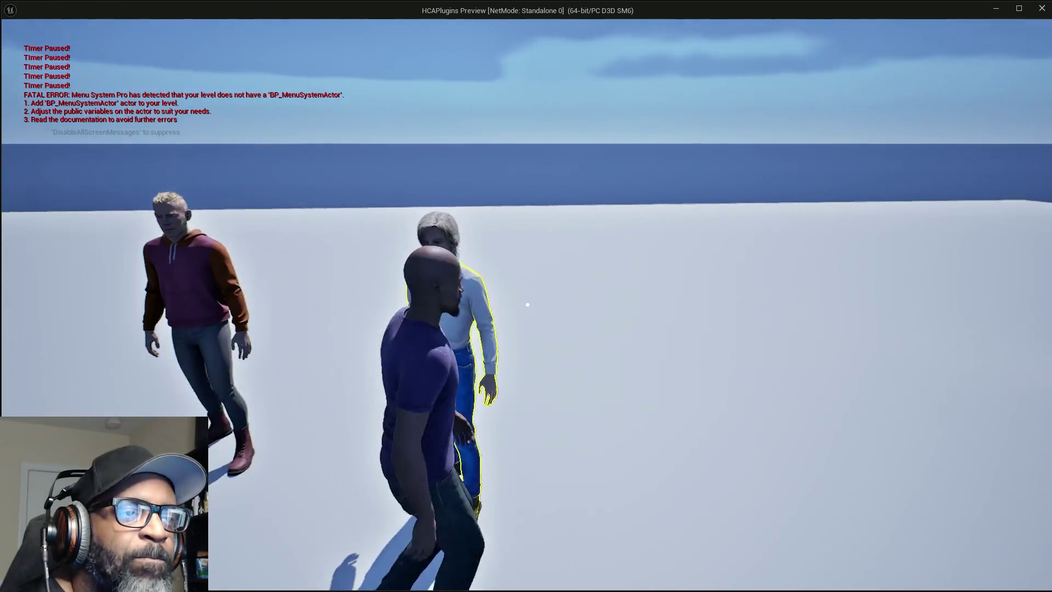
{"action": "key", "text": "w"}
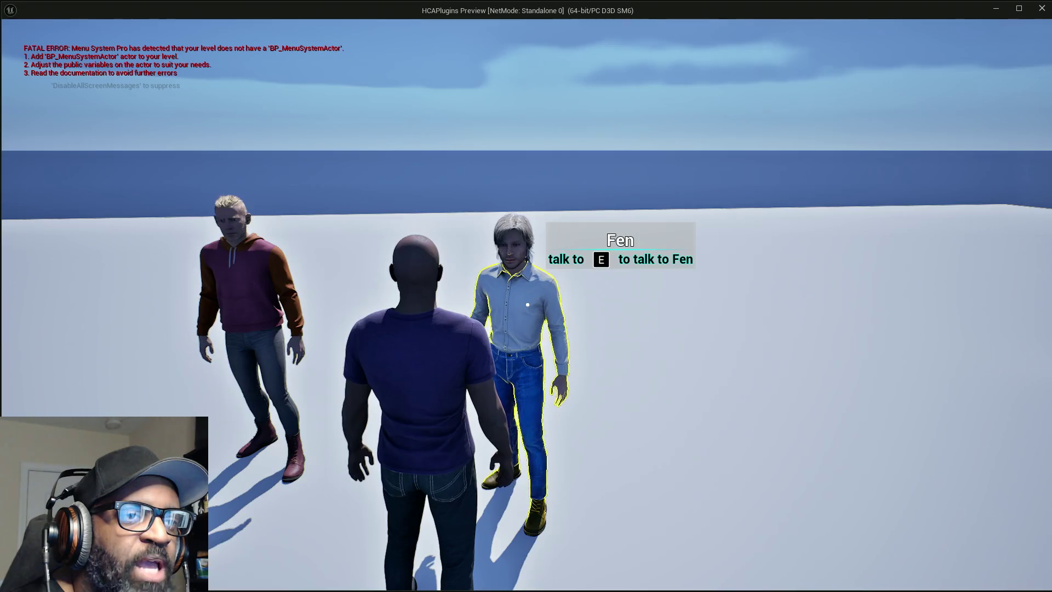
{"action": "key", "text": "w"}
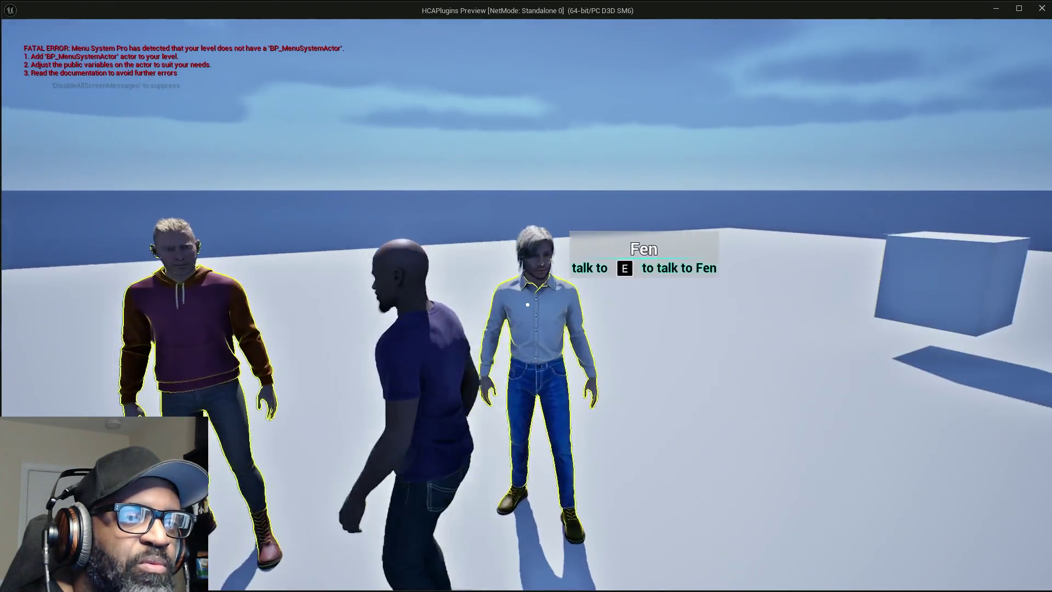
{"action": "key", "text": "w"}
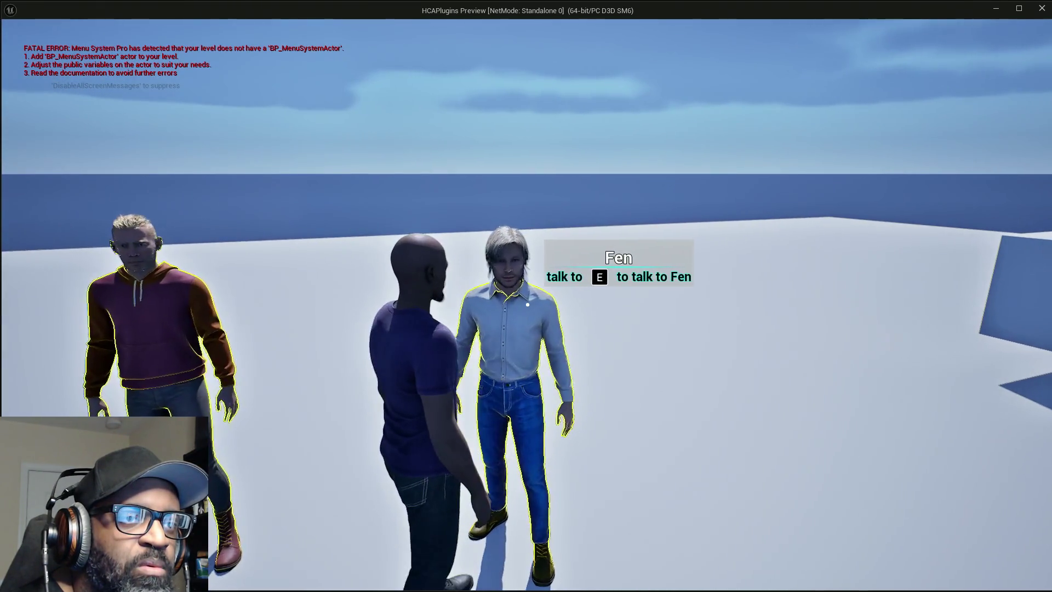
{"action": "key", "text": "s"}
{"action": "key", "text": "w"}
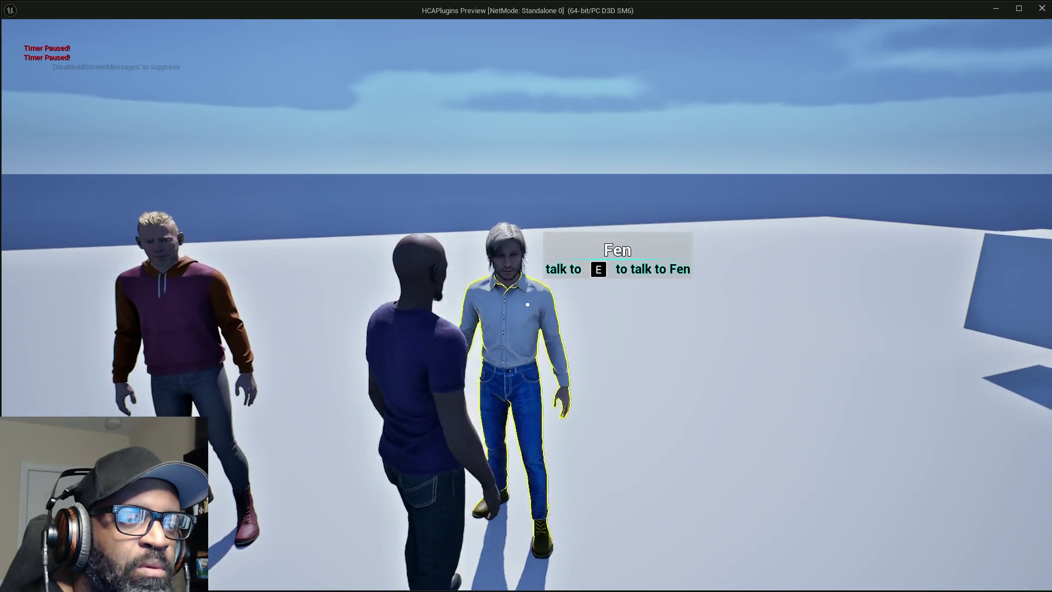
{"action": "key", "text": "w"}
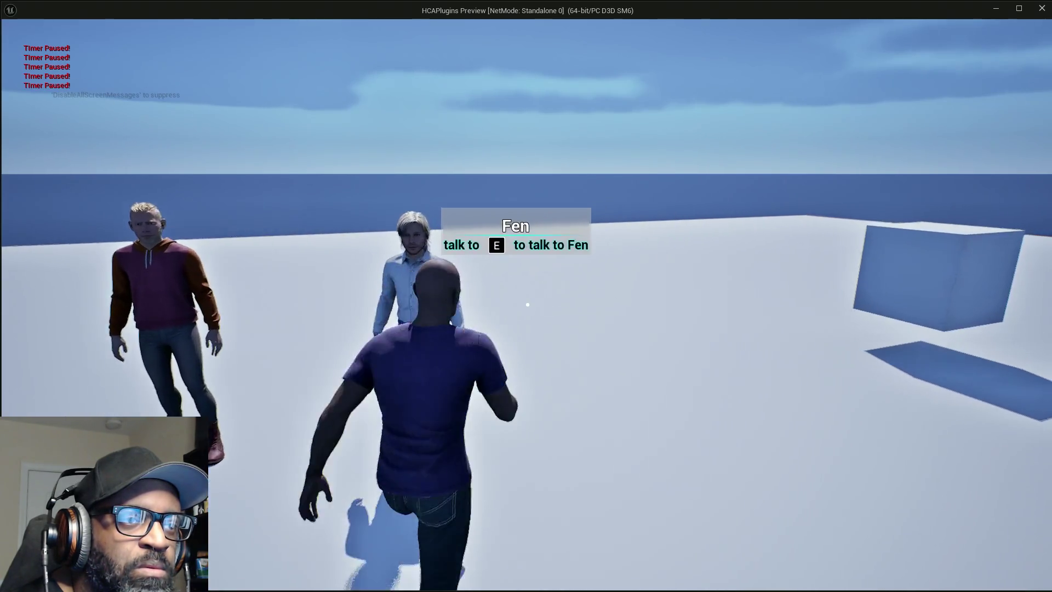
{"action": "key", "text": "w"}
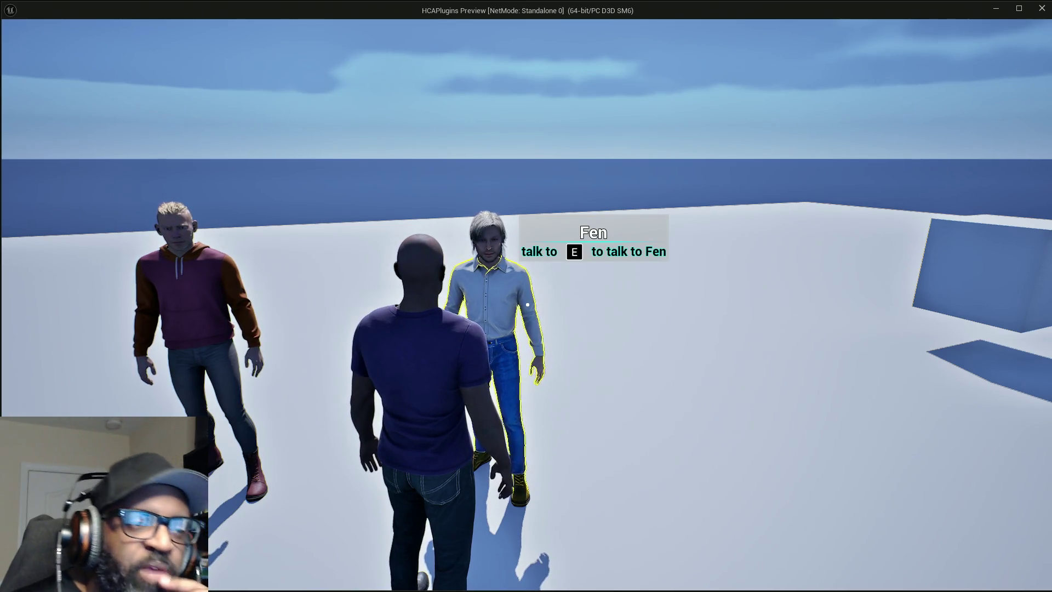
Back away from Fen, talk to him with E, then end the play session with Esc.
{"action": "key", "text": "s"}
{"action": "key", "text": "w"}
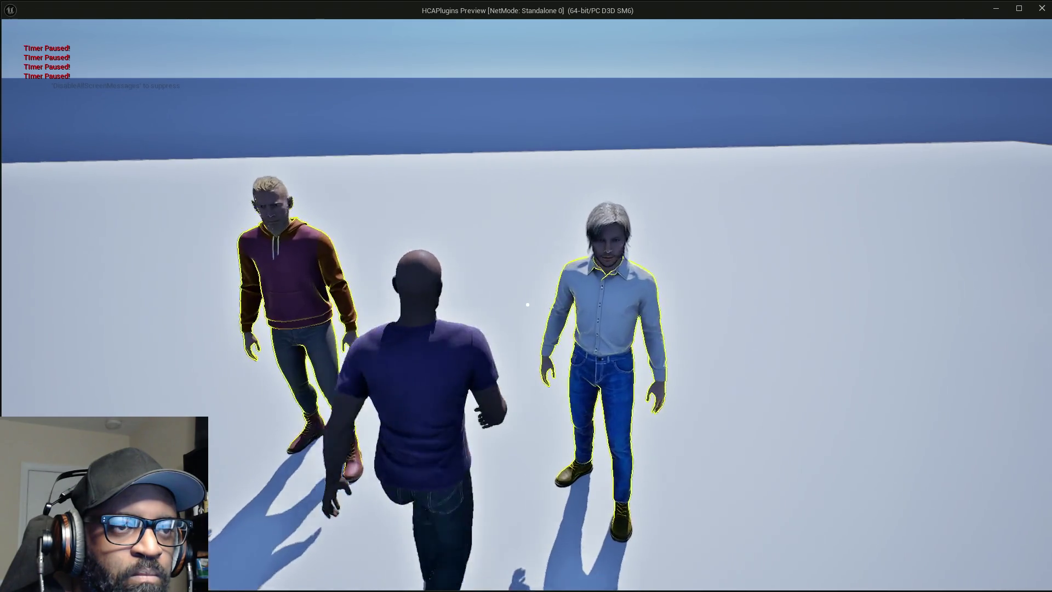
{"action": "key", "text": "e"}
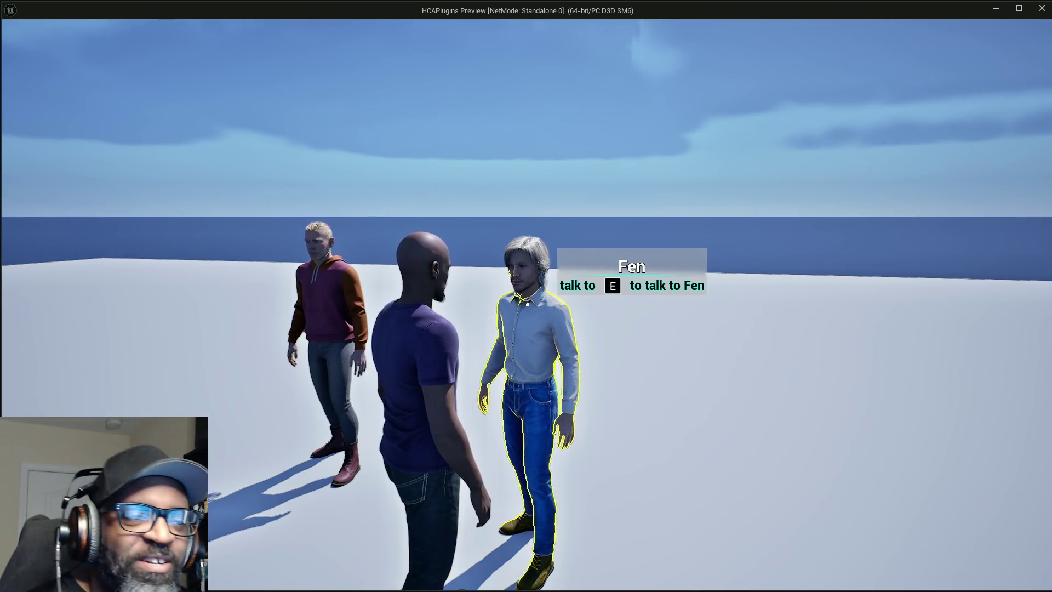
{"action": "key", "text": "Escape"}
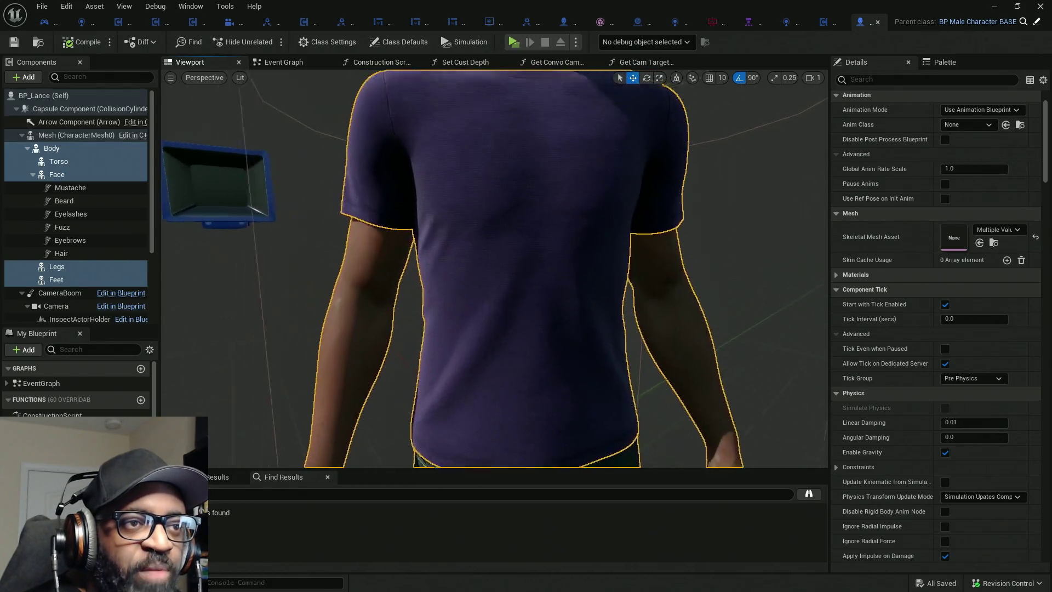
Zoom over BP_Lance in its viewport, then switch to HC_PlayerController's Set Pawn Collision graph.
{"action": "scroll", "coordinate": [625, 272], "scroll_direction": "up", "scroll_amount": 5}
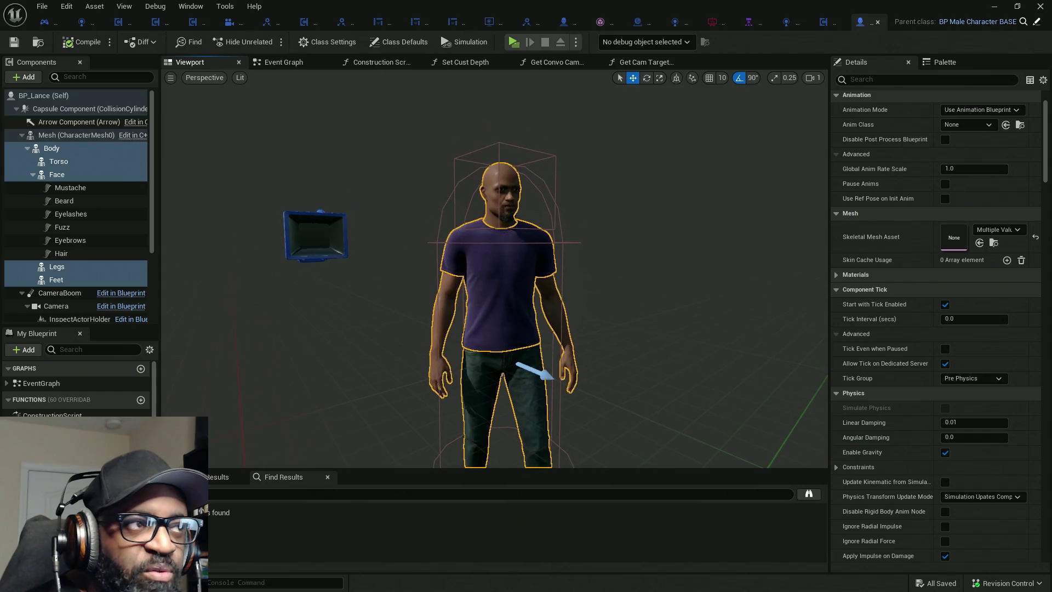
{"action": "scroll", "coordinate": [669, 283], "scroll_direction": "up", "scroll_amount": 5}
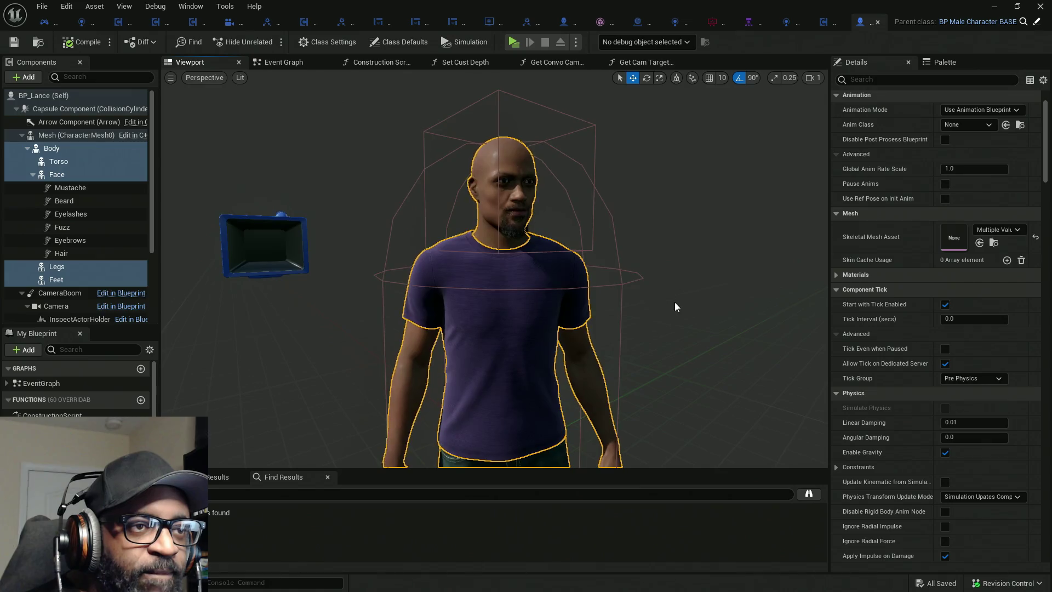
{"action": "scroll", "coordinate": [657, 274], "scroll_direction": "down", "scroll_amount": 5}
{"action": "scroll", "coordinate": [663, 264], "scroll_direction": "up", "scroll_amount": 4}
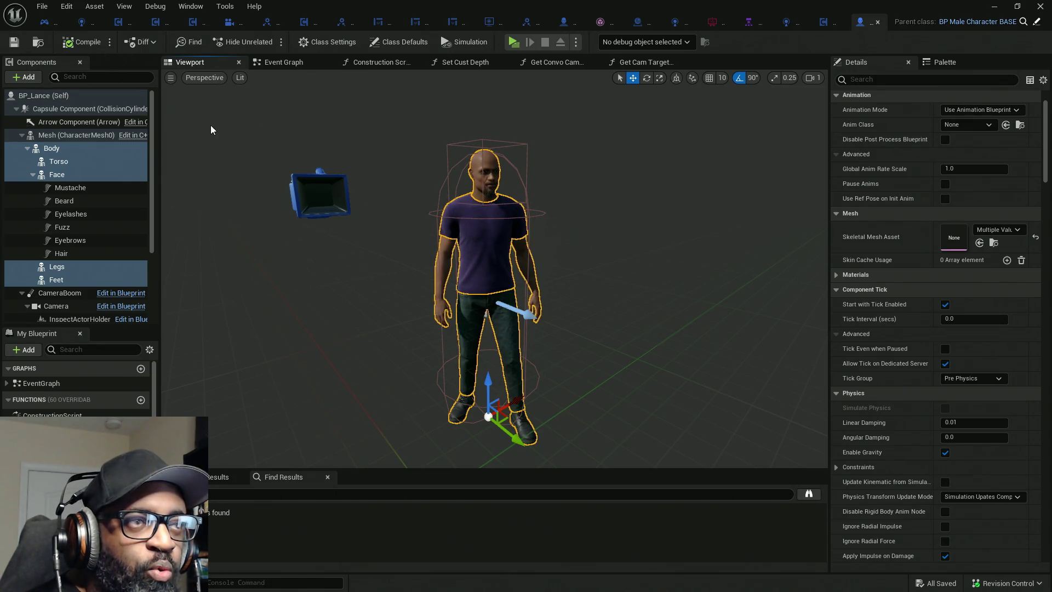
{"action": "left_click", "coordinate": [45, 22]}
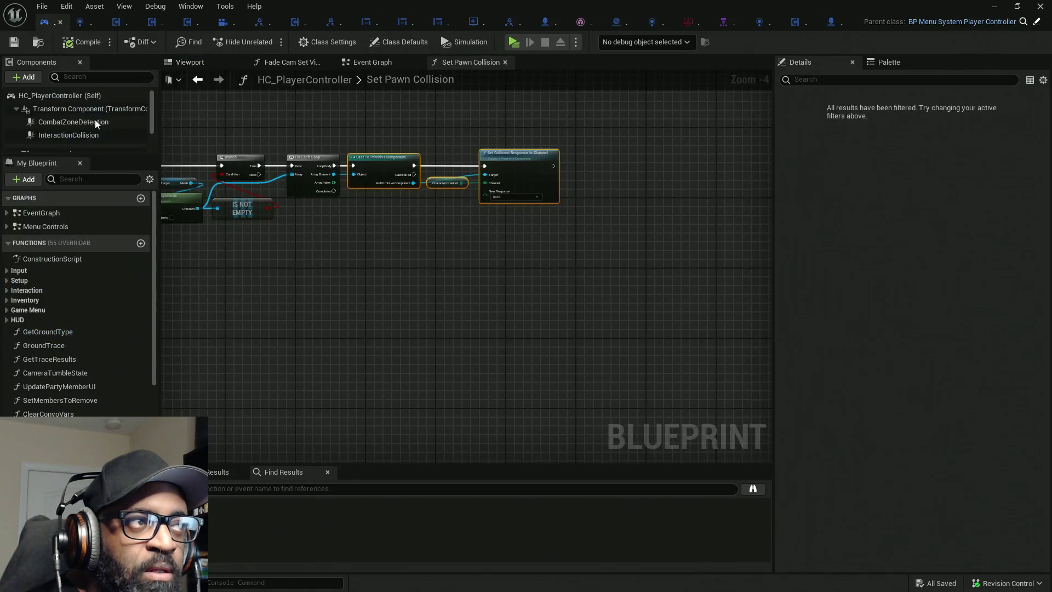
Expand the components list and open AC_PlayerInteraction_BASE for editing from AC_PlayerInteraction's context menu.
{"action": "scroll", "coordinate": [112, 303], "scroll_direction": "down", "scroll_amount": 2}
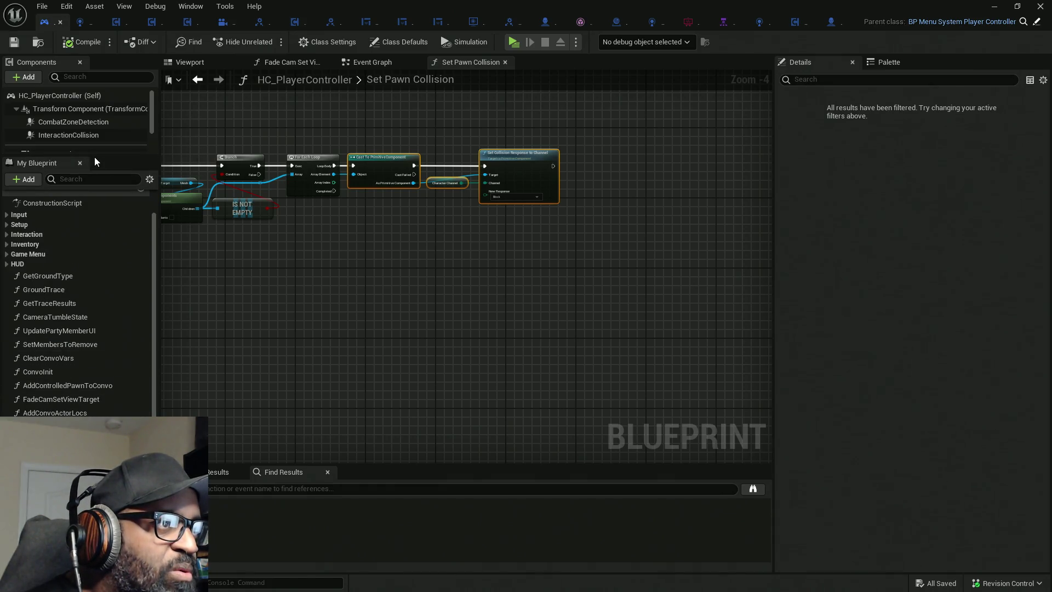
{"action": "mouse_move", "coordinate": [94, 155]}
{"action": "left_mouse_down"}
{"action": "mouse_move", "coordinate": [122, 316]}
{"action": "mouse_move", "coordinate": [122, 250]}
{"action": "left_mouse_up"}
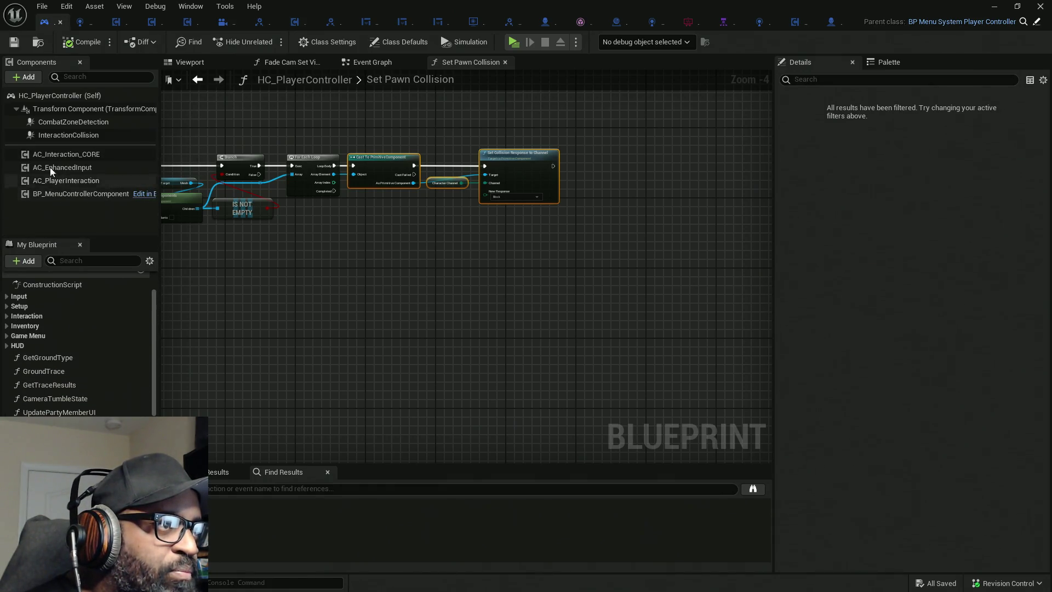
{"action": "left_click", "coordinate": [69, 182]}
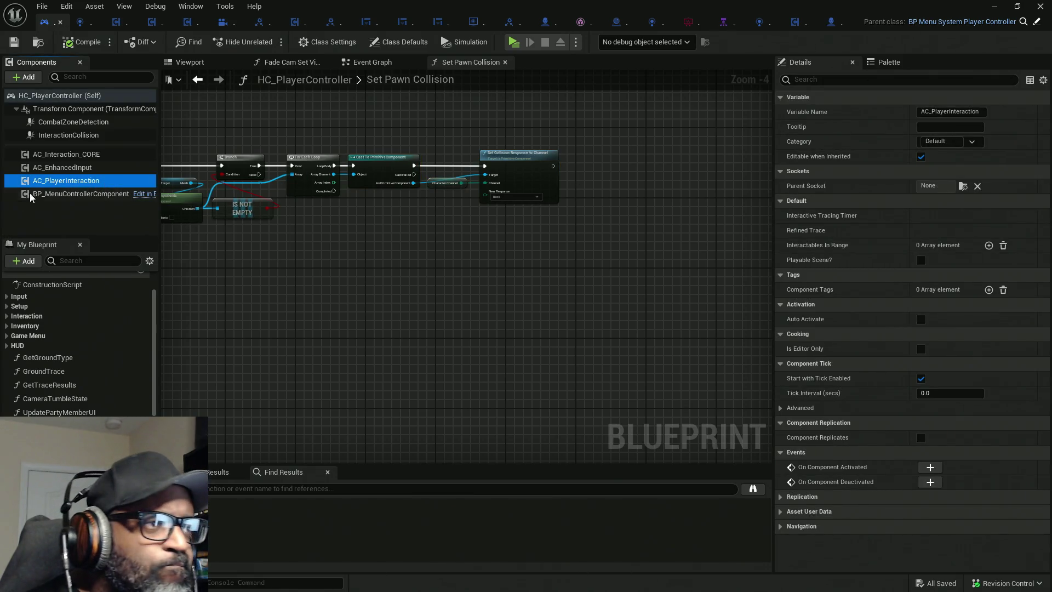
{"action": "right_click", "coordinate": [67, 181]}
{"action": "mouse_move", "coordinate": [109, 217]}
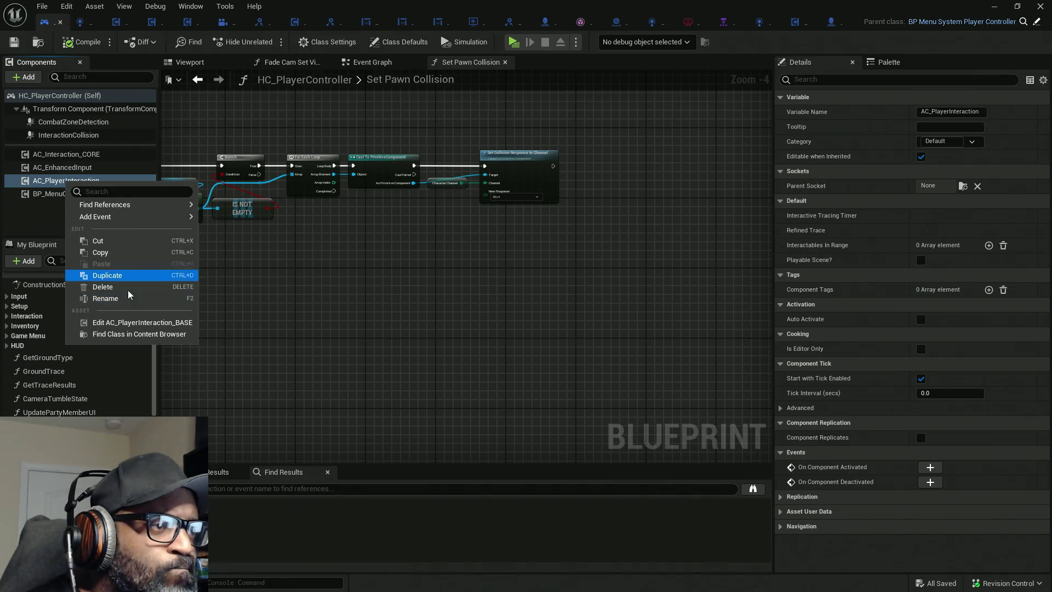
{"action": "left_click", "coordinate": [127, 322]}
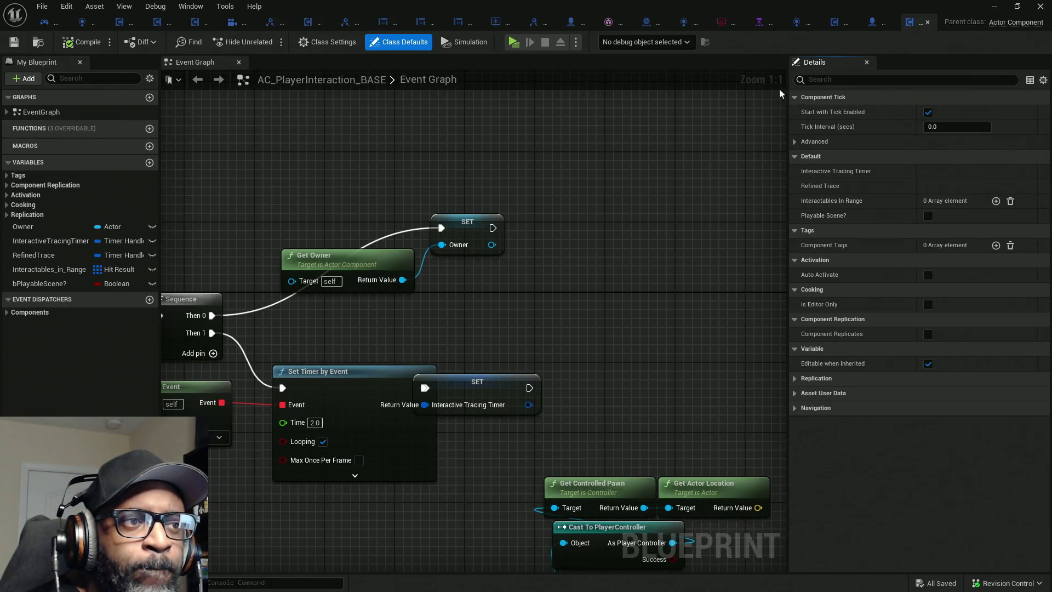
Straighten the links between the Create Event, Set Timer by Event and SET timer nodes.
{"action": "scroll", "coordinate": [267, 203], "scroll_direction": "down", "scroll_amount": 5}
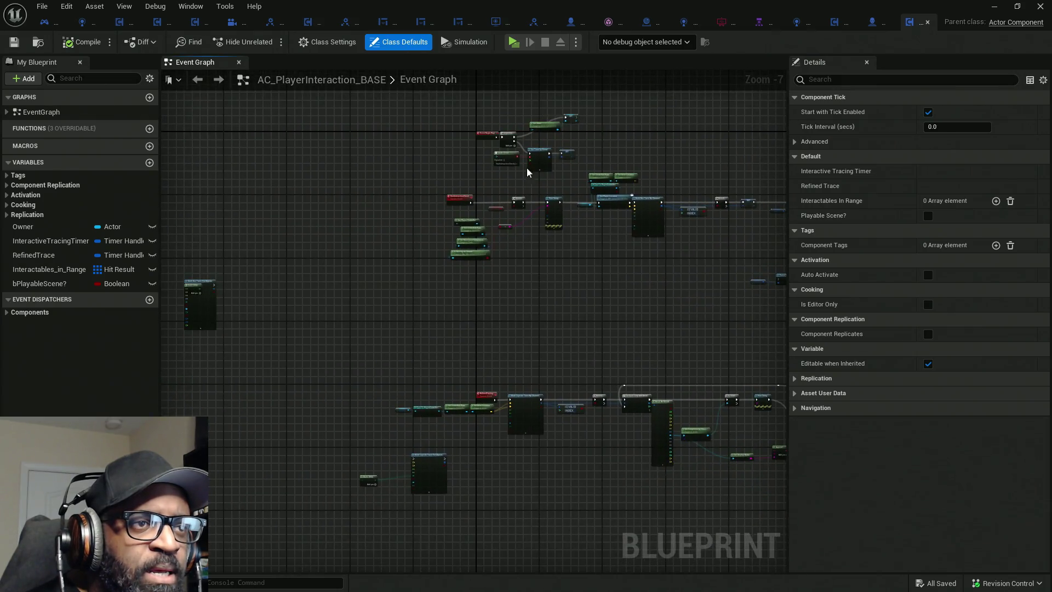
{"action": "scroll", "coordinate": [466, 195], "scroll_direction": "up", "scroll_amount": 5}
{"action": "scroll", "coordinate": [465, 189], "scroll_direction": "down", "scroll_amount": 6}
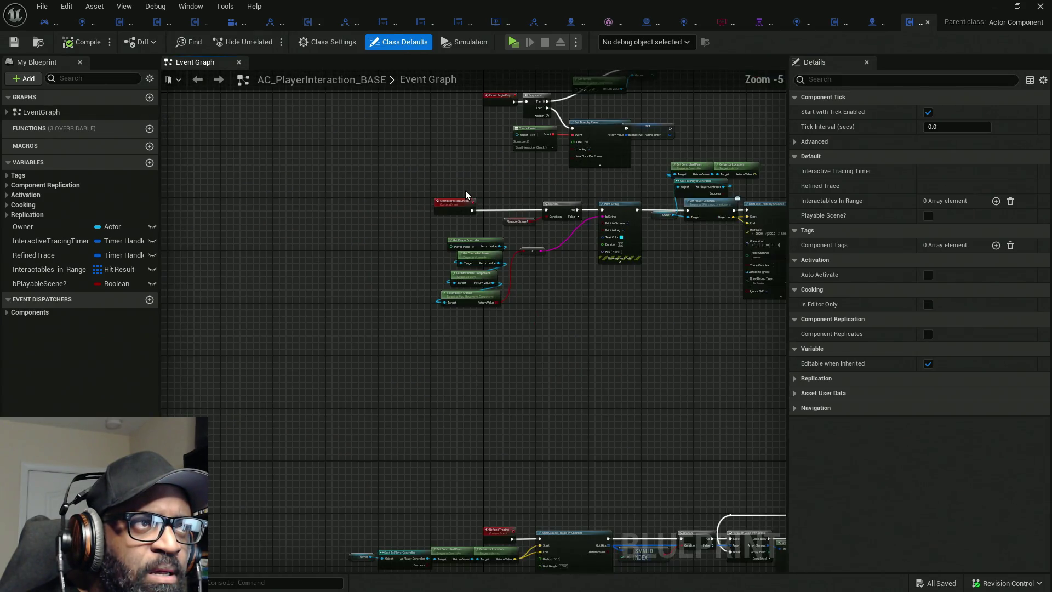
{"action": "scroll", "coordinate": [485, 185], "scroll_direction": "up", "scroll_amount": 5}
{"action": "mouse_move", "coordinate": [486, 185]}
{"action": "left_mouse_down"}
{"action": "mouse_move", "coordinate": [470, 234]}
{"action": "mouse_move", "coordinate": [393, 337]}
{"action": "mouse_move", "coordinate": [280, 357]}
{"action": "mouse_move", "coordinate": [565, 253]}
{"action": "mouse_move", "coordinate": [603, 250]}
{"action": "mouse_move", "coordinate": [512, 256]}
{"action": "mouse_move", "coordinate": [565, 253]}
{"action": "left_mouse_up"}
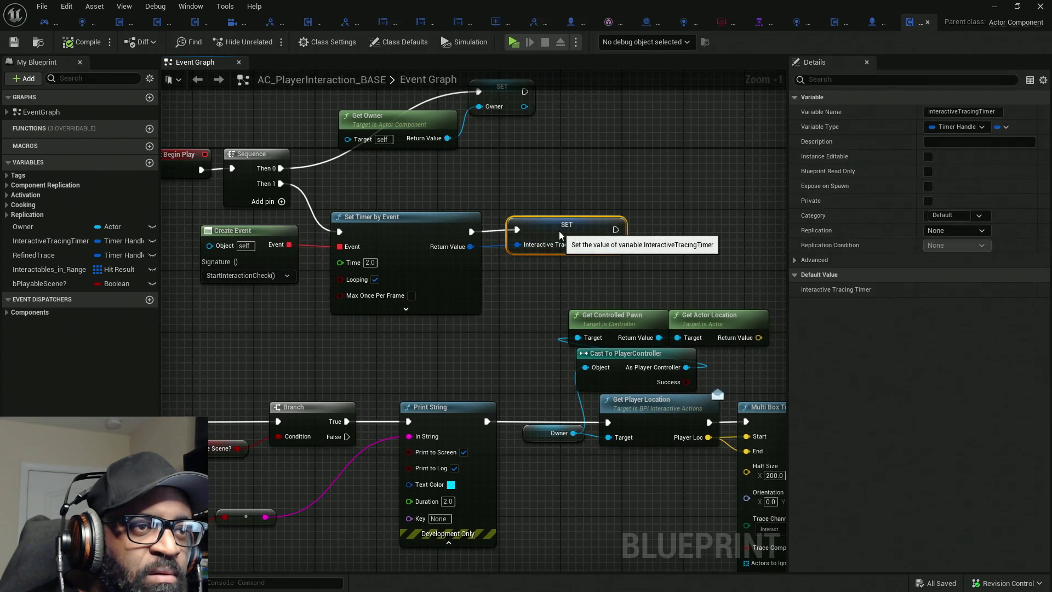
{"action": "mouse_move", "coordinate": [557, 241]}
{"action": "left_mouse_down"}
{"action": "mouse_move", "coordinate": [550, 249]}
{"action": "mouse_move", "coordinate": [219, 230]}
{"action": "left_mouse_up"}
{"action": "key", "text": "q"}
{"action": "mouse_move", "coordinate": [475, 321]}
{"action": "left_mouse_down"}
{"action": "mouse_move", "coordinate": [488, 233]}
{"action": "mouse_move", "coordinate": [431, 210]}
{"action": "mouse_move", "coordinate": [450, 196]}
{"action": "mouse_move", "coordinate": [621, 190]}
{"action": "left_mouse_up"}
Inspect StartInteractionCheck's Playable Scene? getter, Multi Box Trace, Branch and For Each Loop nodes.
{"action": "mouse_move", "coordinate": [329, 473]}
{"action": "left_mouse_down"}
{"action": "mouse_move", "coordinate": [435, 451]}
{"action": "mouse_move", "coordinate": [365, 411]}
{"action": "mouse_move", "coordinate": [547, 388]}
{"action": "mouse_move", "coordinate": [525, 390]}
{"action": "left_mouse_up"}
{"action": "left_click", "coordinate": [444, 255]}
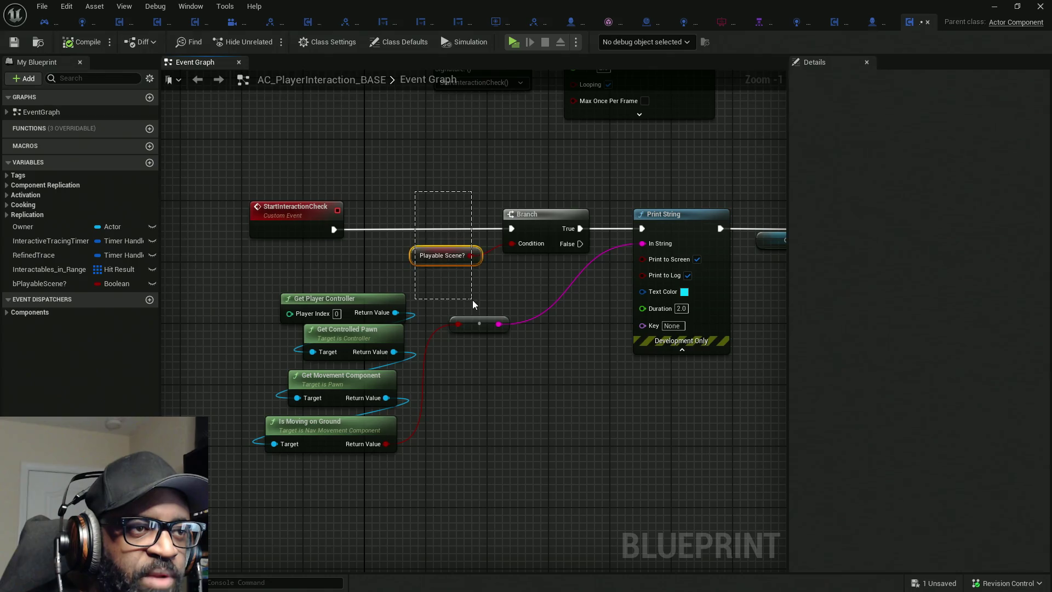
{"action": "mouse_move", "coordinate": [544, 411]}
{"action": "left_mouse_down"}
{"action": "mouse_move", "coordinate": [521, 429]}
{"action": "mouse_move", "coordinate": [491, 493]}
{"action": "left_mouse_up"}
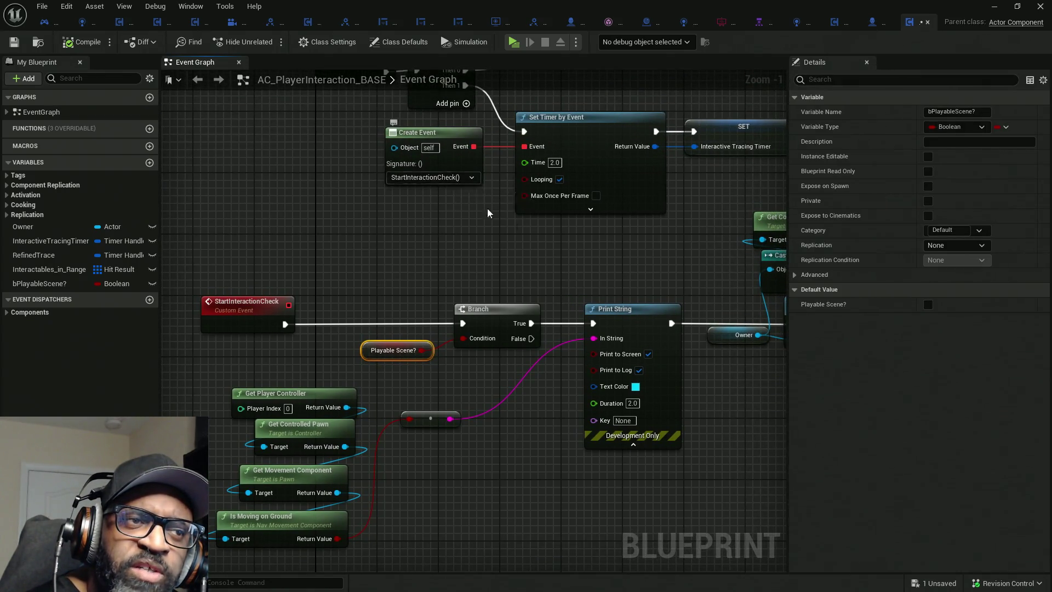
{"action": "left_click_drag", "start_coordinate": [468, 200], "coordinate": [206, 170]}
{"action": "left_click_drag", "start_coordinate": [548, 358], "coordinate": [358, 350]}
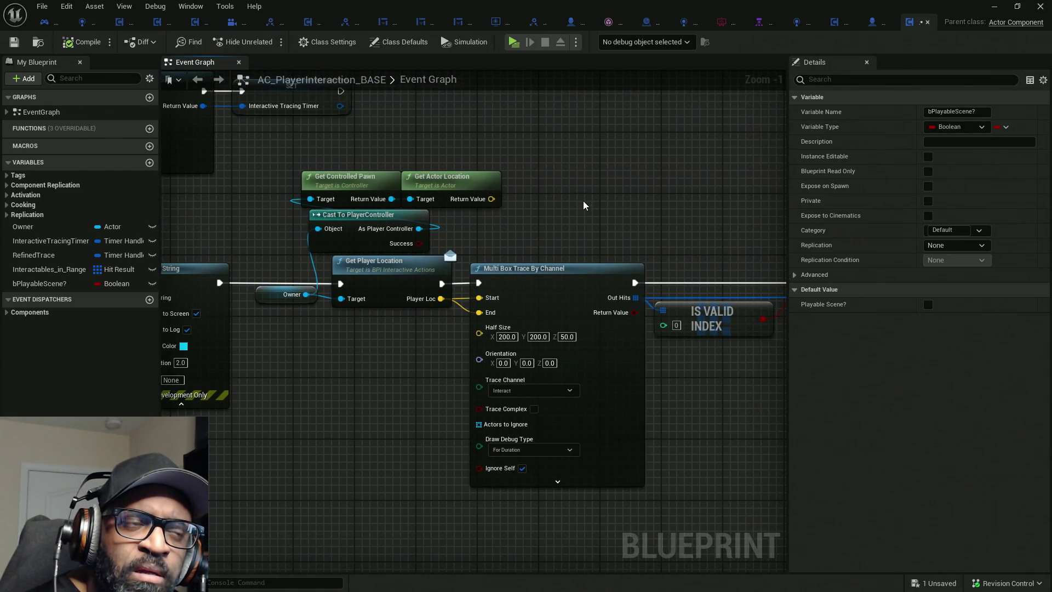
{"action": "left_click", "coordinate": [612, 475]}
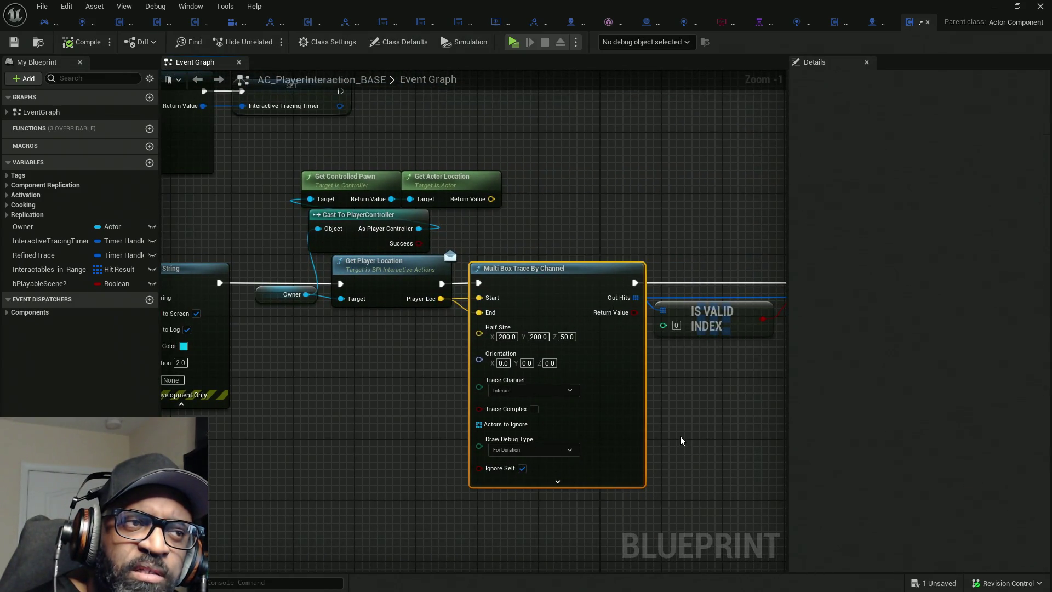
{"action": "mouse_move", "coordinate": [692, 420]}
{"action": "left_mouse_down"}
{"action": "mouse_move", "coordinate": [472, 404]}
{"action": "mouse_move", "coordinate": [197, 409]}
{"action": "left_mouse_up"}
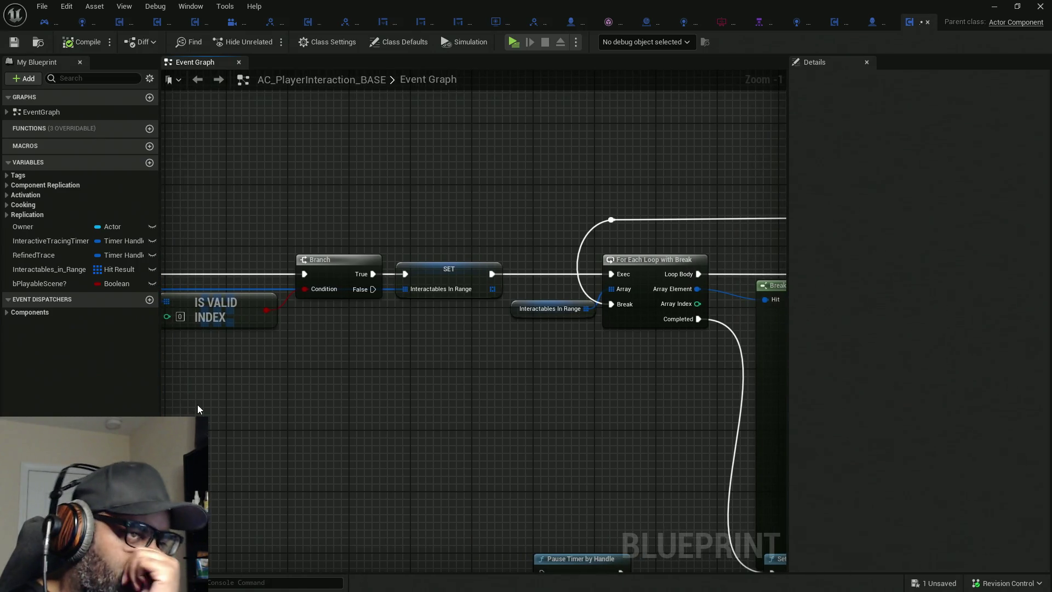
{"action": "left_click", "coordinate": [453, 277]}
{"action": "left_click_drag", "start_coordinate": [592, 408], "coordinate": [278, 407]}
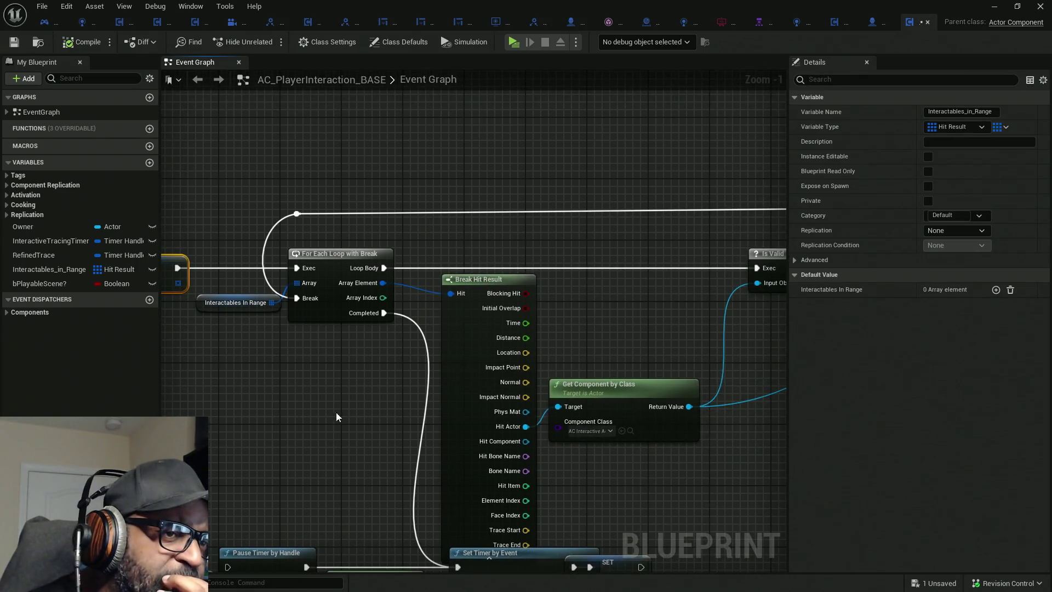
{"action": "mouse_move", "coordinate": [634, 344]}
{"action": "left_mouse_down"}
{"action": "mouse_move", "coordinate": [582, 305]}
{"action": "mouse_move", "coordinate": [476, 297]}
{"action": "left_mouse_up"}
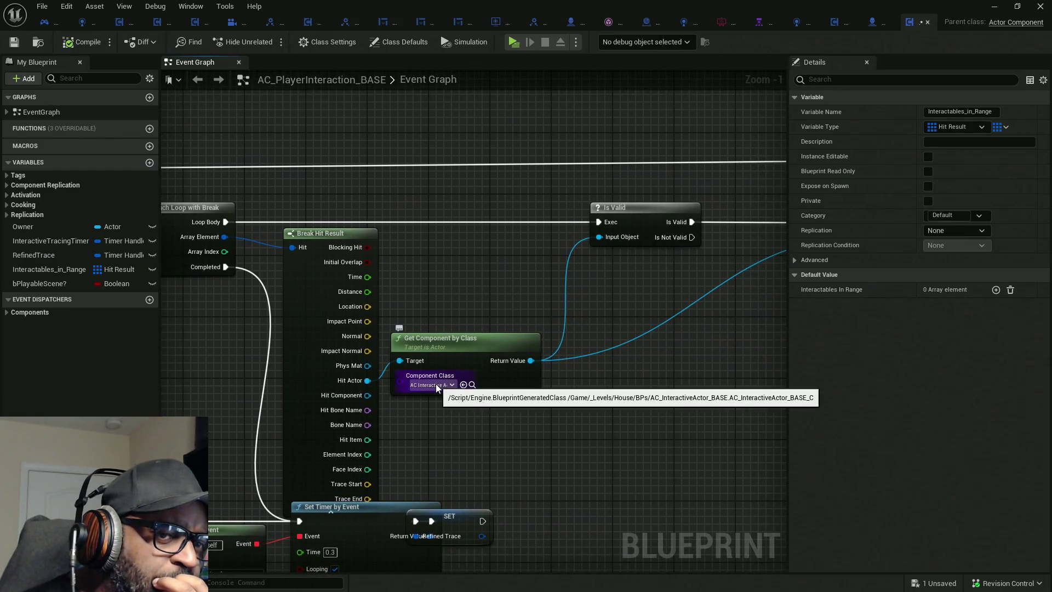
{"action": "mouse_move", "coordinate": [535, 392]}
{"action": "left_mouse_down"}
{"action": "mouse_move", "coordinate": [425, 388]}
{"action": "mouse_move", "coordinate": [536, 361]}
{"action": "mouse_move", "coordinate": [523, 399]}
{"action": "mouse_move", "coordinate": [622, 368]}
{"action": "mouse_move", "coordinate": [564, 372]}
{"action": "left_mouse_up"}
{"action": "left_click", "coordinate": [581, 429]}
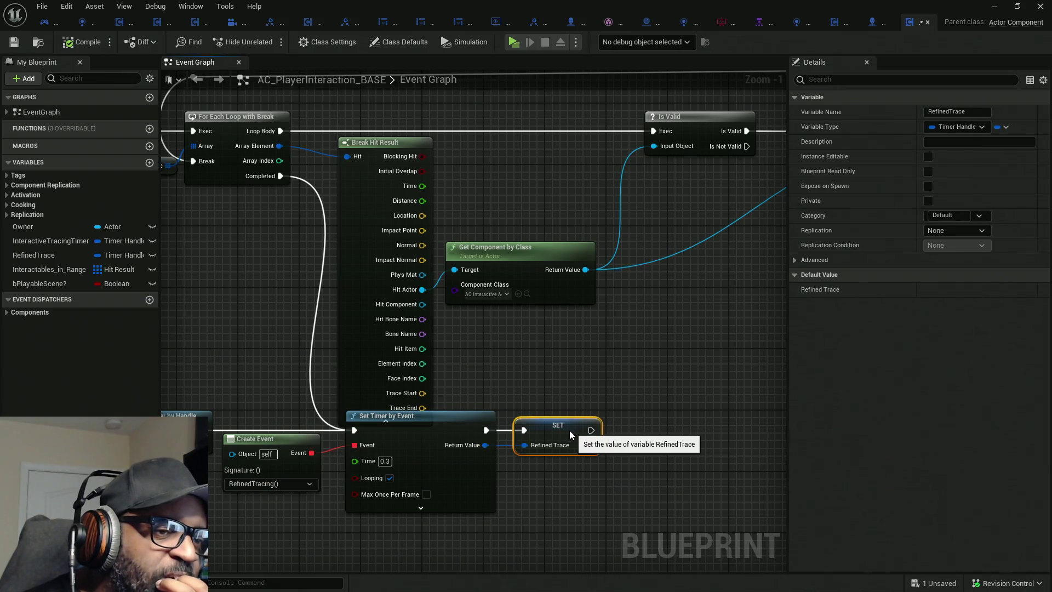
{"action": "mouse_move", "coordinate": [590, 549]}
{"action": "left_mouse_down"}
{"action": "mouse_move", "coordinate": [653, 429]}
{"action": "mouse_move", "coordinate": [670, 421]}
{"action": "left_mouse_up"}
{"action": "scroll", "coordinate": [607, 382], "scroll_direction": "down", "scroll_amount": 2}
{"action": "mouse_move", "coordinate": [607, 382]}
{"action": "left_mouse_down"}
{"action": "mouse_move", "coordinate": [640, 361]}
{"action": "mouse_move", "coordinate": [245, 262]}
{"action": "left_mouse_up"}
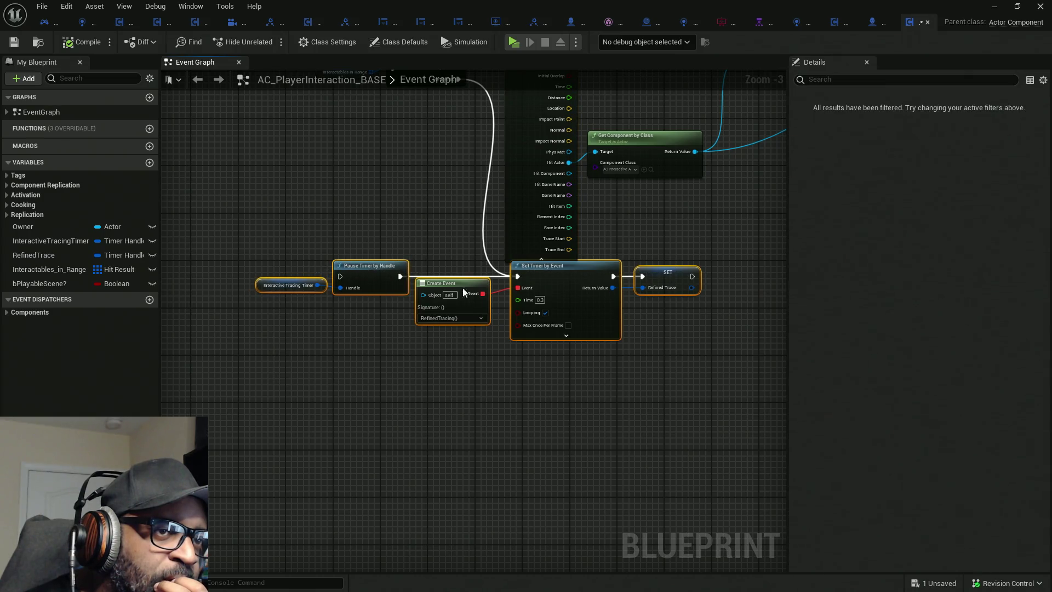
{"action": "left_click_drag", "start_coordinate": [579, 296], "coordinate": [573, 307]}
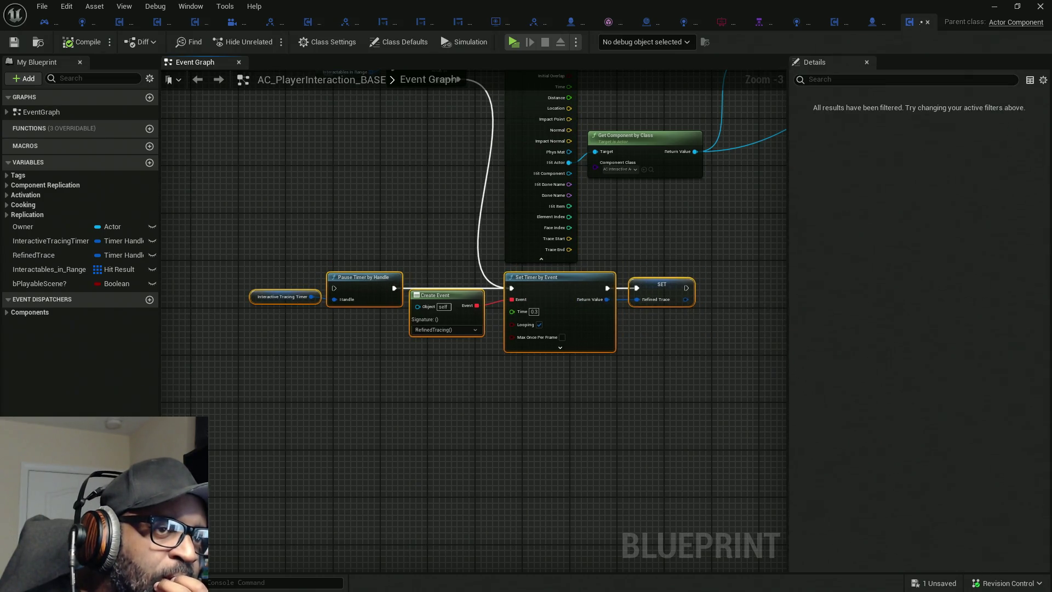
{"action": "left_click_drag", "start_coordinate": [614, 233], "coordinate": [622, 329]}
{"action": "left_click", "coordinate": [623, 333]}
{"action": "mouse_move", "coordinate": [316, 333]}
{"action": "left_mouse_down"}
{"action": "mouse_move", "coordinate": [512, 344]}
{"action": "mouse_move", "coordinate": [392, 338]}
{"action": "left_mouse_up"}
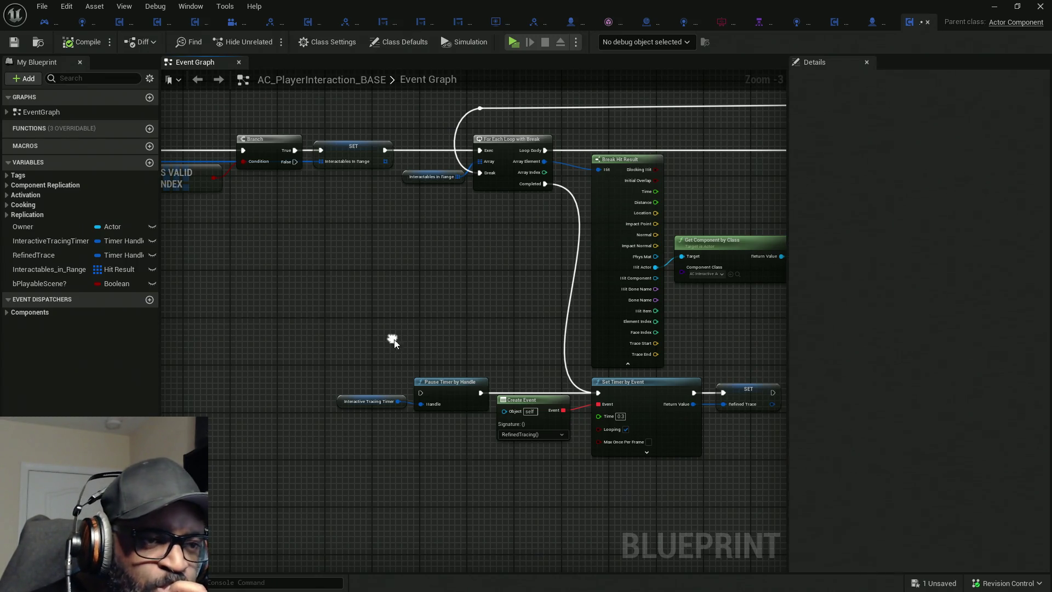
{"action": "scroll", "coordinate": [514, 443], "scroll_direction": "up", "scroll_amount": 3}
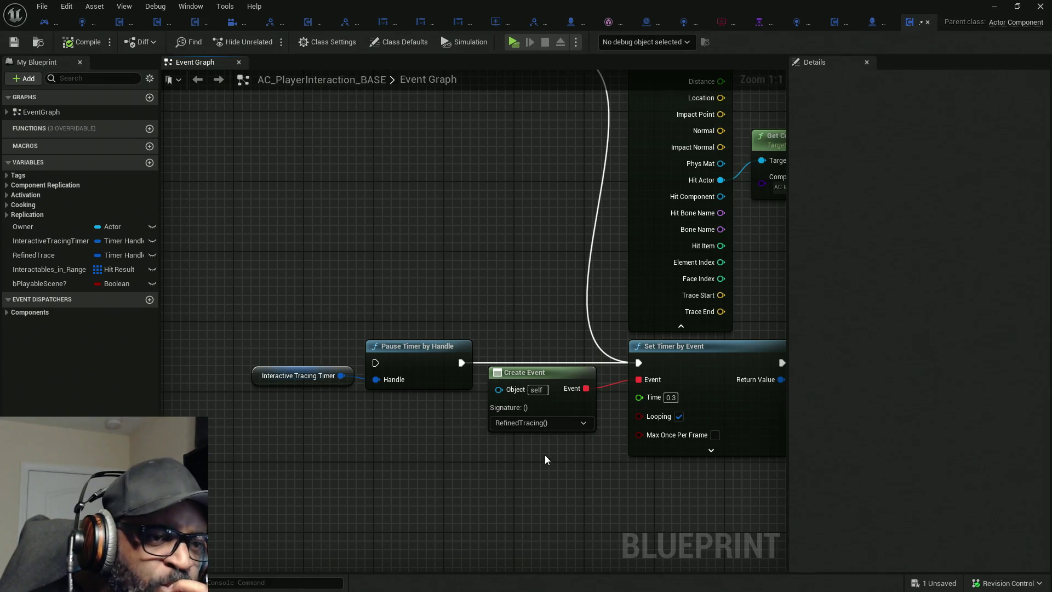
{"action": "scroll", "coordinate": [544, 455], "scroll_direction": "down", "scroll_amount": 8}
{"action": "scroll", "coordinate": [335, 348], "scroll_direction": "up", "scroll_amount": 2}
{"action": "scroll", "coordinate": [335, 348], "scroll_direction": "up", "scroll_amount": 8}
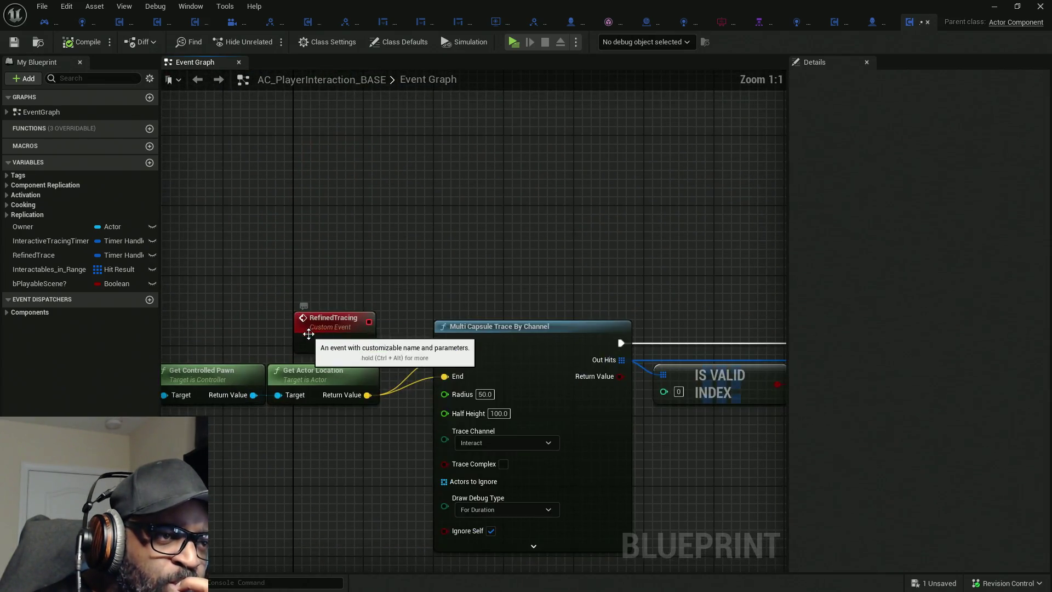
{"action": "left_click_drag", "start_coordinate": [527, 286], "coordinate": [613, 208]}
{"action": "scroll", "coordinate": [593, 294], "scroll_direction": "down", "scroll_amount": 4}
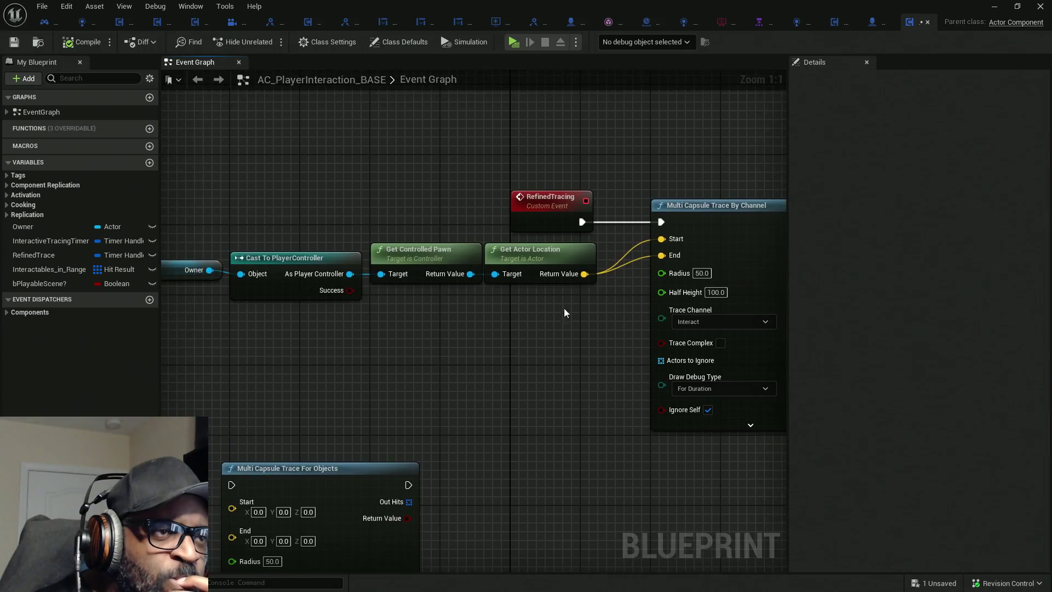
{"action": "left_click_drag", "start_coordinate": [502, 371], "coordinate": [329, 299]}
{"action": "scroll", "coordinate": [523, 274], "scroll_direction": "up", "scroll_amount": 4}
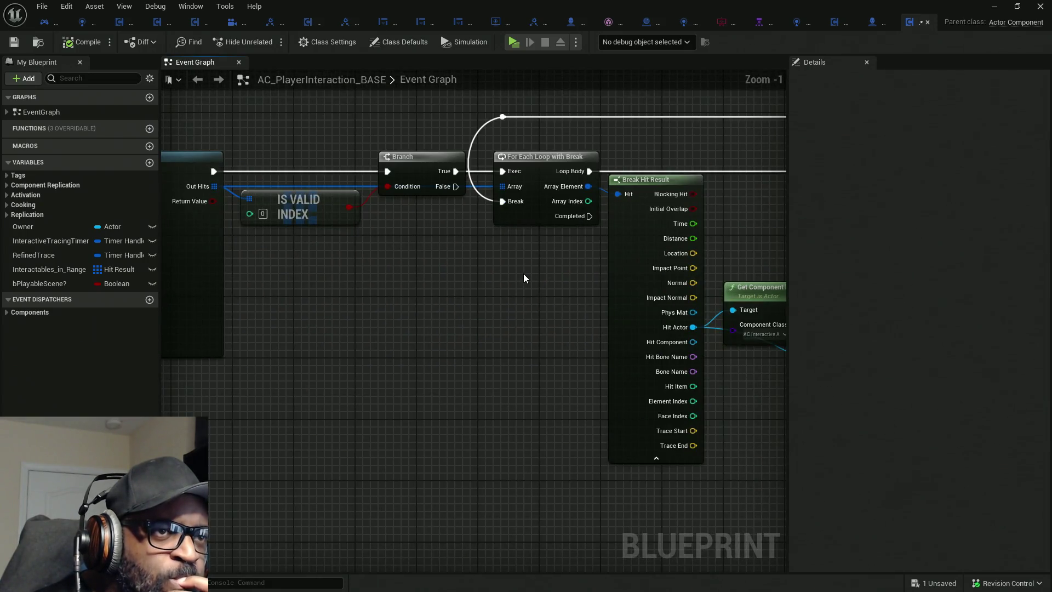
{"action": "scroll", "coordinate": [523, 278], "scroll_direction": "down", "scroll_amount": 4}
{"action": "mouse_move", "coordinate": [524, 278]}
{"action": "left_mouse_down"}
{"action": "mouse_move", "coordinate": [348, 364]}
{"action": "mouse_move", "coordinate": [541, 309]}
{"action": "left_mouse_up"}
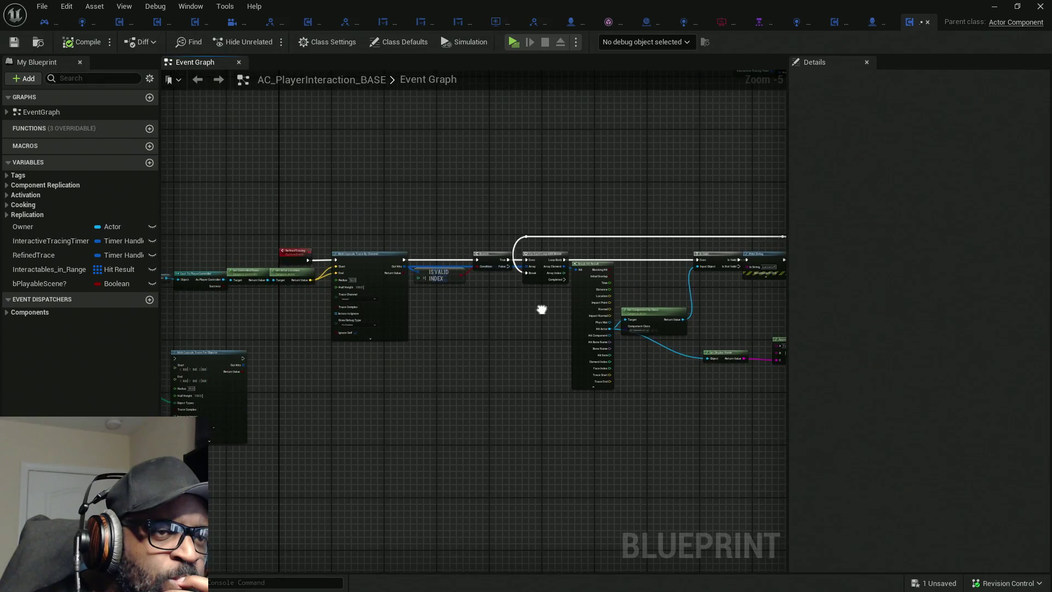
{"action": "scroll", "coordinate": [383, 340], "scroll_direction": "up", "scroll_amount": 5}
{"action": "left_click", "coordinate": [411, 304]}
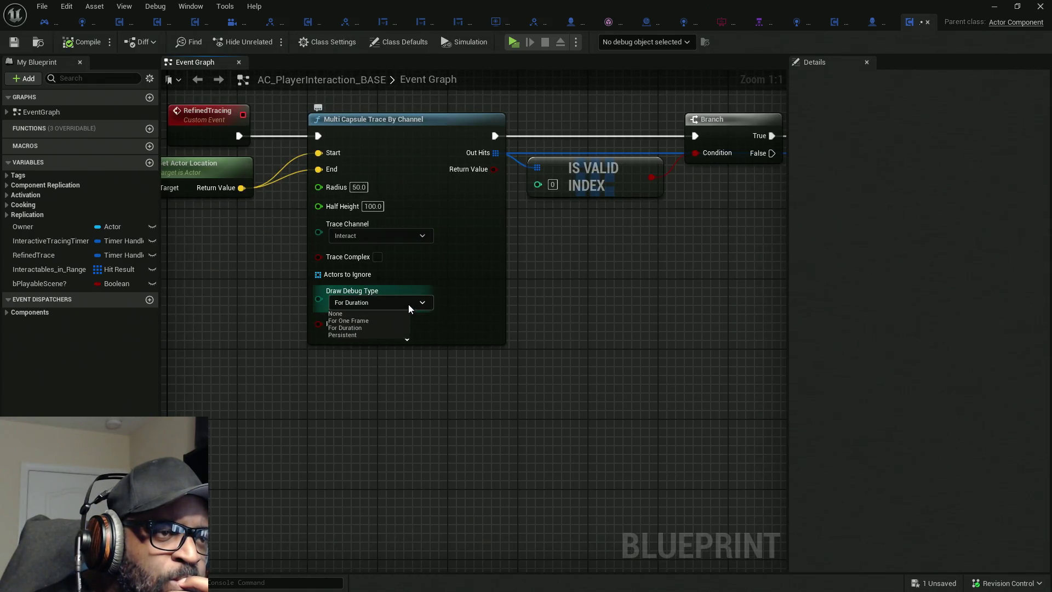
{"action": "left_click", "coordinate": [408, 303]}
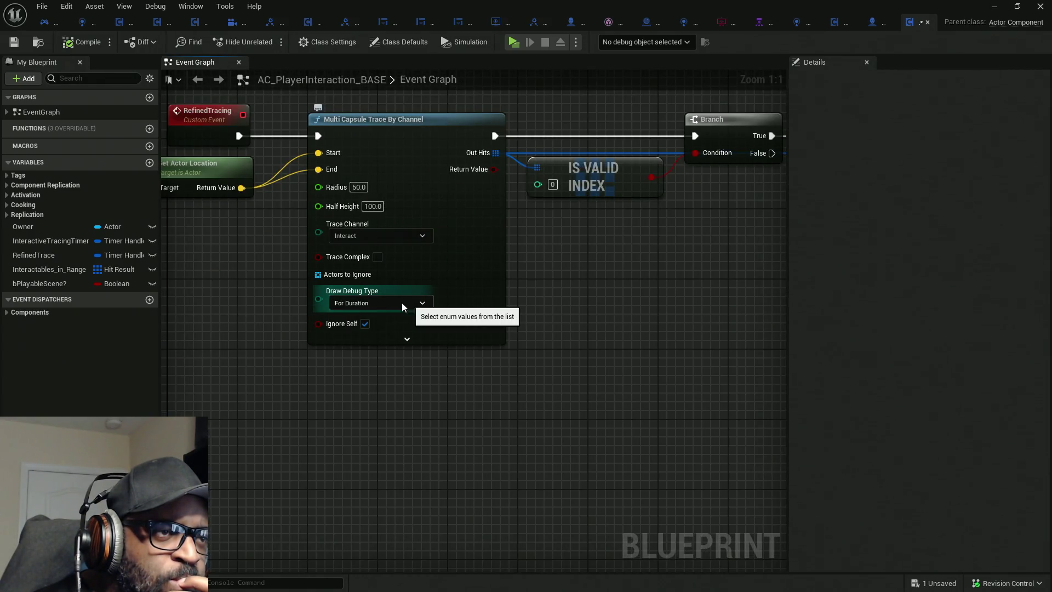
{"action": "scroll", "coordinate": [278, 291], "scroll_direction": "down", "scroll_amount": 3}
{"action": "mouse_move", "coordinate": [594, 301]}
{"action": "left_mouse_down"}
{"action": "mouse_move", "coordinate": [501, 329]}
{"action": "mouse_move", "coordinate": [576, 312]}
{"action": "left_mouse_up"}
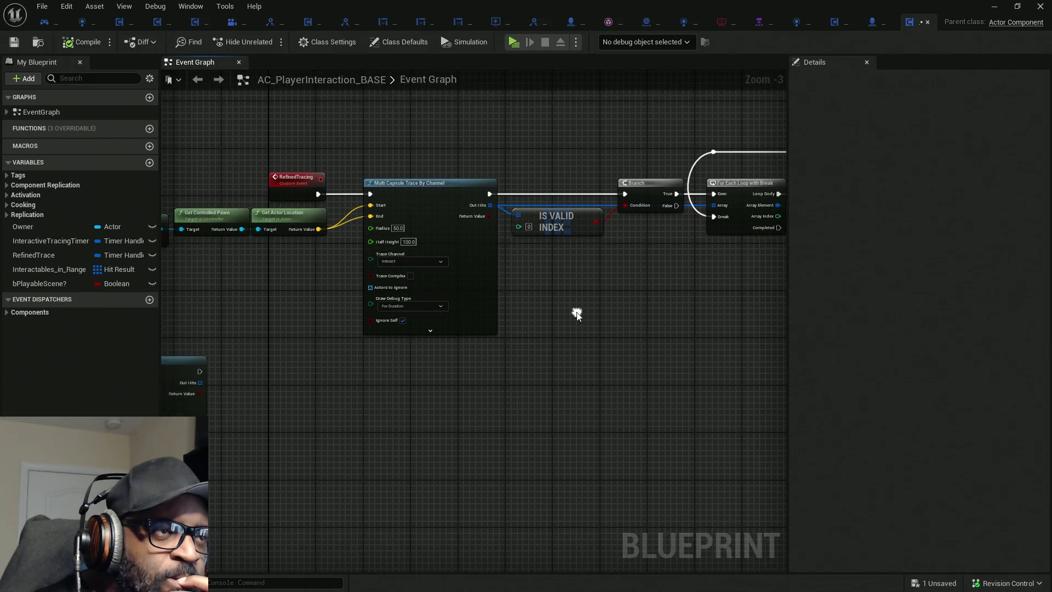
{"action": "key", "text": "Home"}
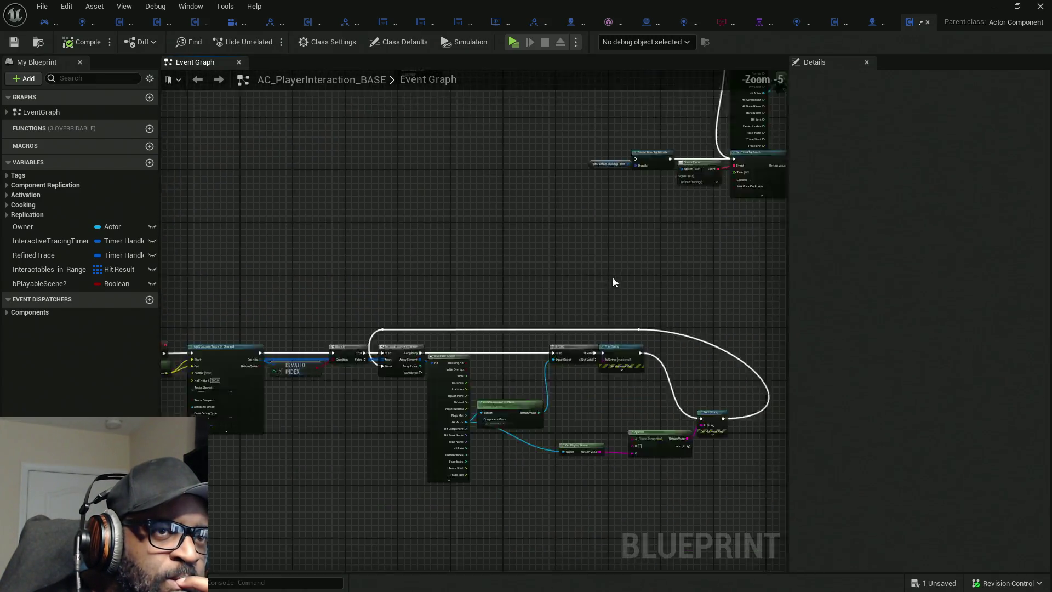
{"action": "scroll", "coordinate": [521, 284], "scroll_direction": "up", "scroll_amount": 7}
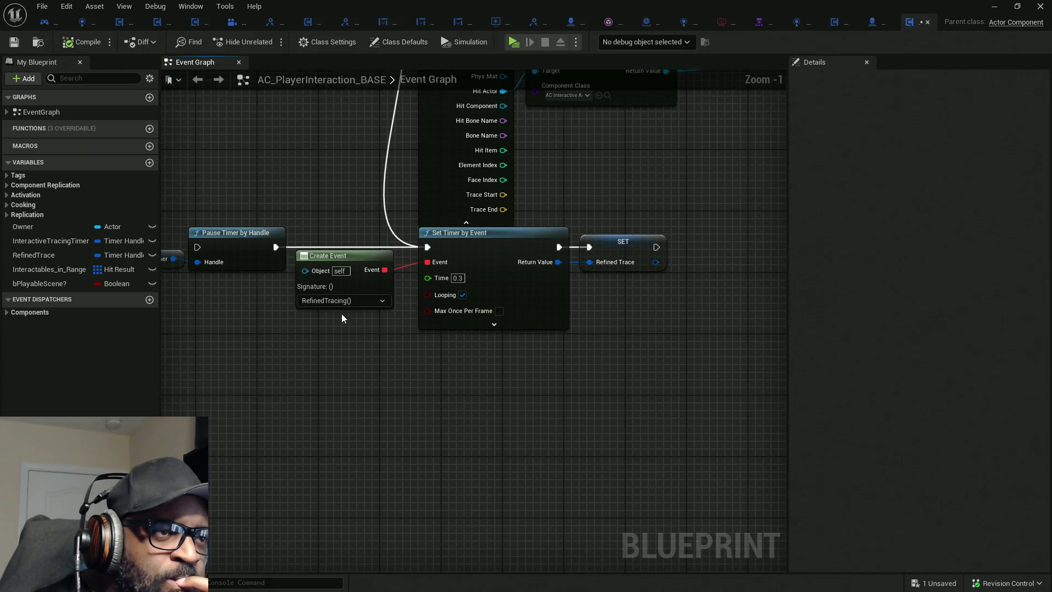
{"action": "mouse_move", "coordinate": [322, 358]}
{"action": "left_mouse_down"}
{"action": "mouse_move", "coordinate": [650, 376]}
{"action": "mouse_move", "coordinate": [477, 345]}
{"action": "left_mouse_up"}
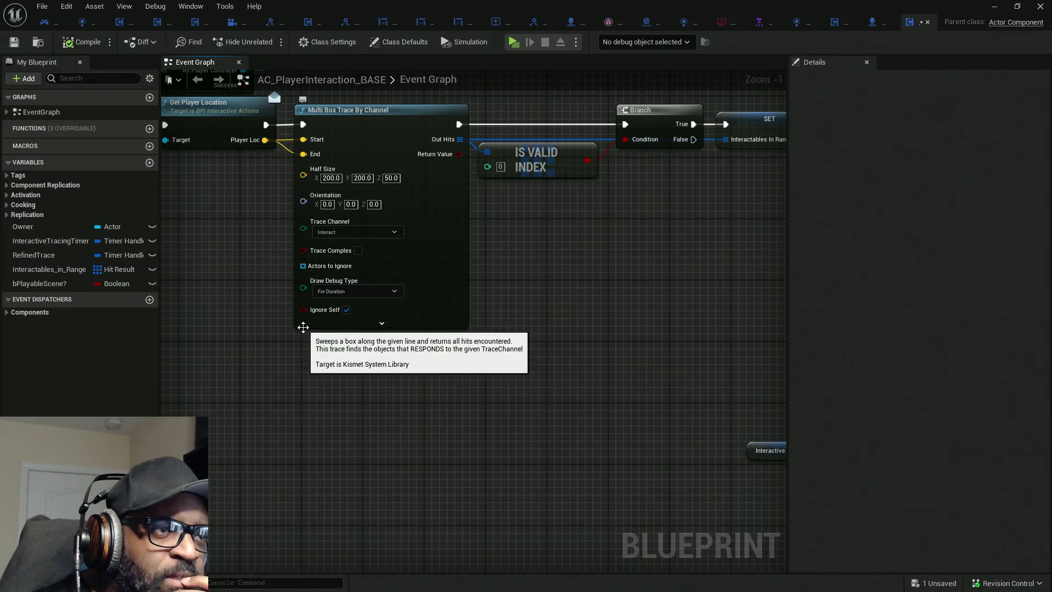
{"action": "scroll", "coordinate": [303, 327], "scroll_direction": "down", "scroll_amount": 2}
{"action": "scroll", "coordinate": [303, 327], "scroll_direction": "up", "scroll_amount": 2}
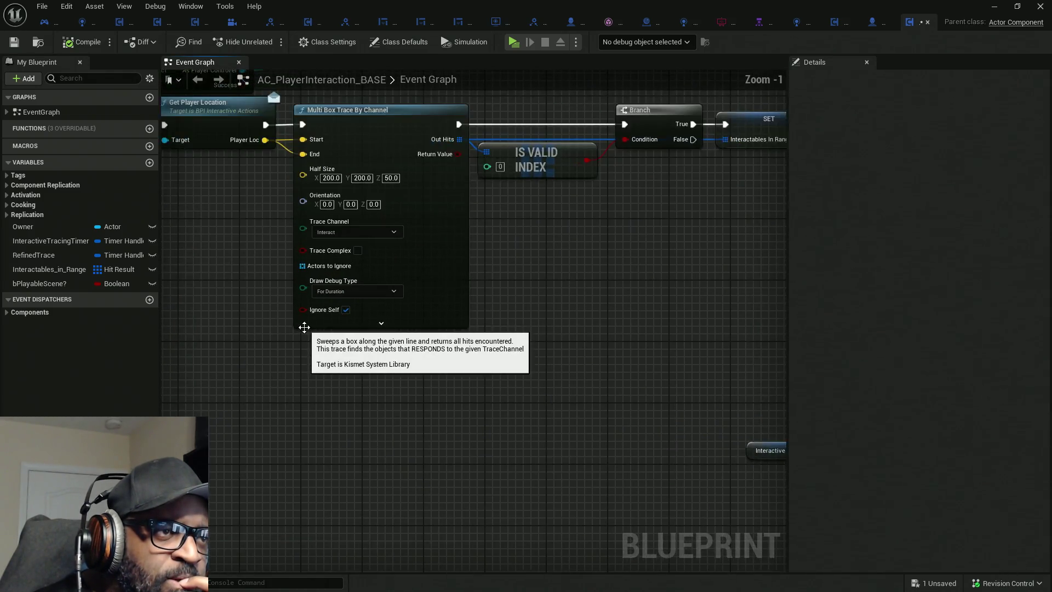
{"action": "scroll", "coordinate": [304, 327], "scroll_direction": "down", "scroll_amount": 3}
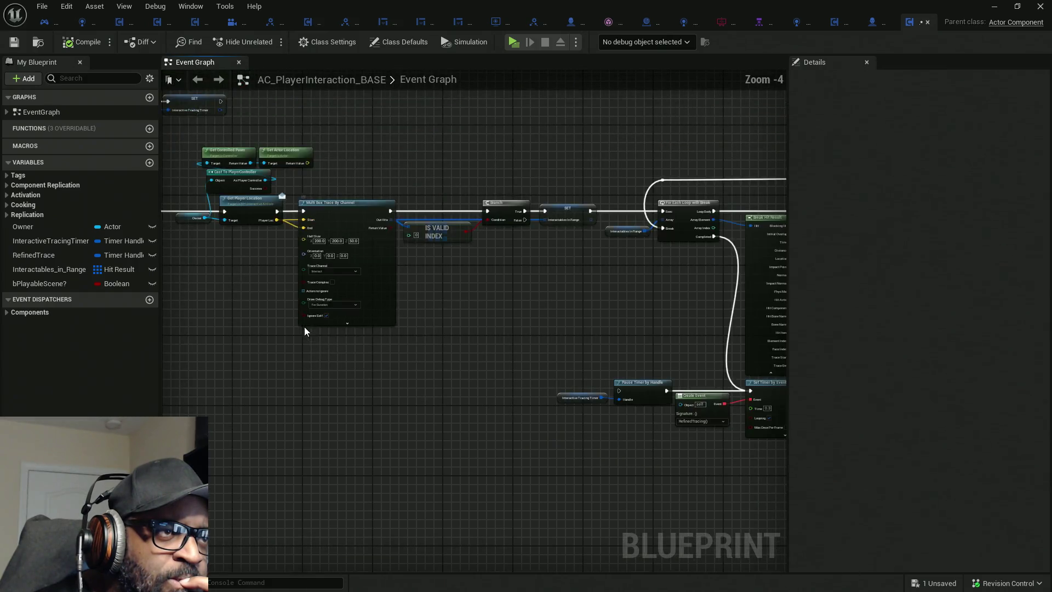
Raise the Get Actor Location node clear of Get Controlled Pawn near Event Begin Play.
{"action": "left_click_drag", "start_coordinate": [458, 326], "coordinate": [548, 376]}
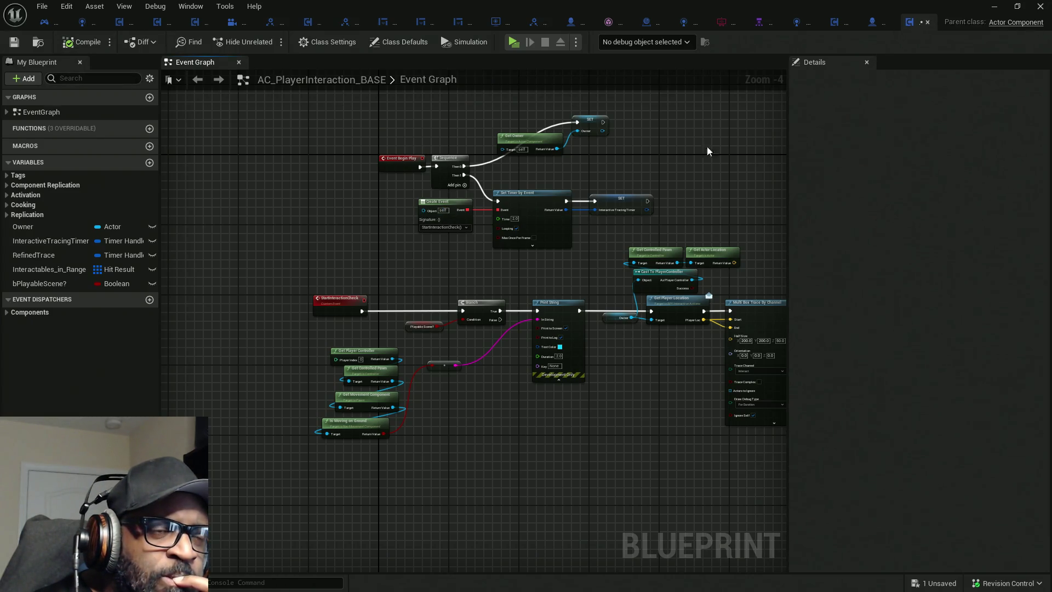
{"action": "scroll", "coordinate": [431, 236], "scroll_direction": "up", "scroll_amount": 3}
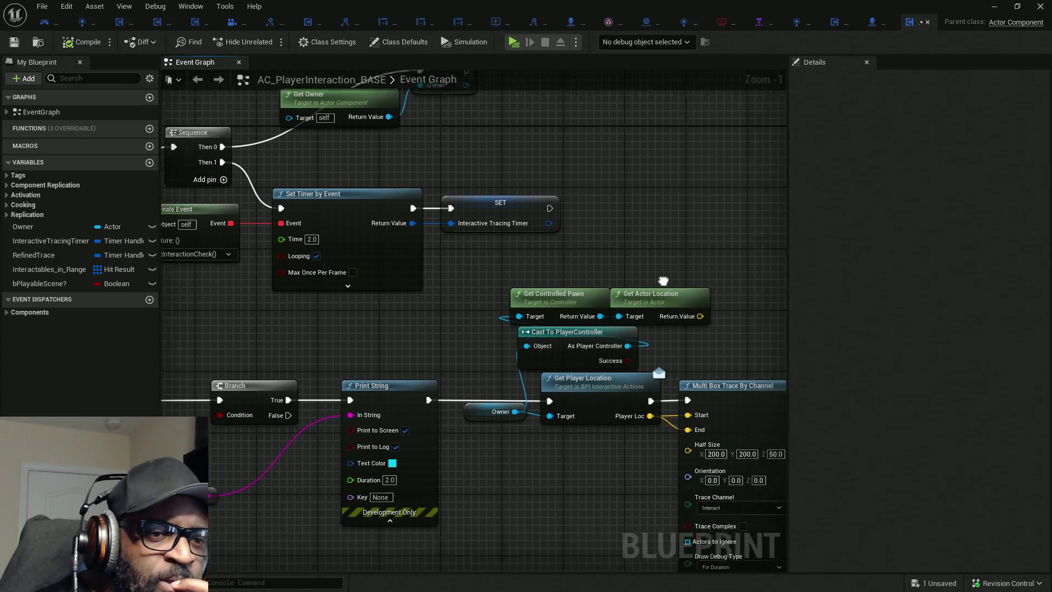
{"action": "mouse_move", "coordinate": [622, 276]}
{"action": "left_mouse_down"}
{"action": "mouse_move", "coordinate": [662, 246]}
{"action": "mouse_move", "coordinate": [638, 231]}
{"action": "left_mouse_up"}
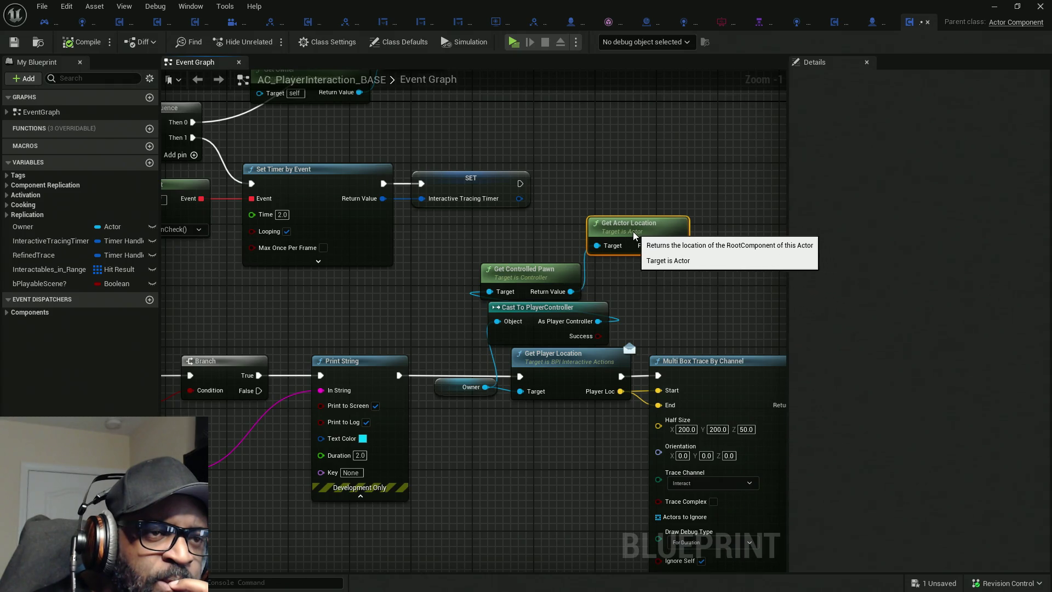
Select the Multi Box Trace By Channel node and review the Branch and SET nodes after it.
{"action": "mouse_move", "coordinate": [548, 399]}
{"action": "left_mouse_down"}
{"action": "mouse_move", "coordinate": [526, 339]}
{"action": "mouse_move", "coordinate": [513, 337]}
{"action": "left_mouse_up"}
{"action": "left_click_drag", "start_coordinate": [657, 242], "coordinate": [696, 390]}
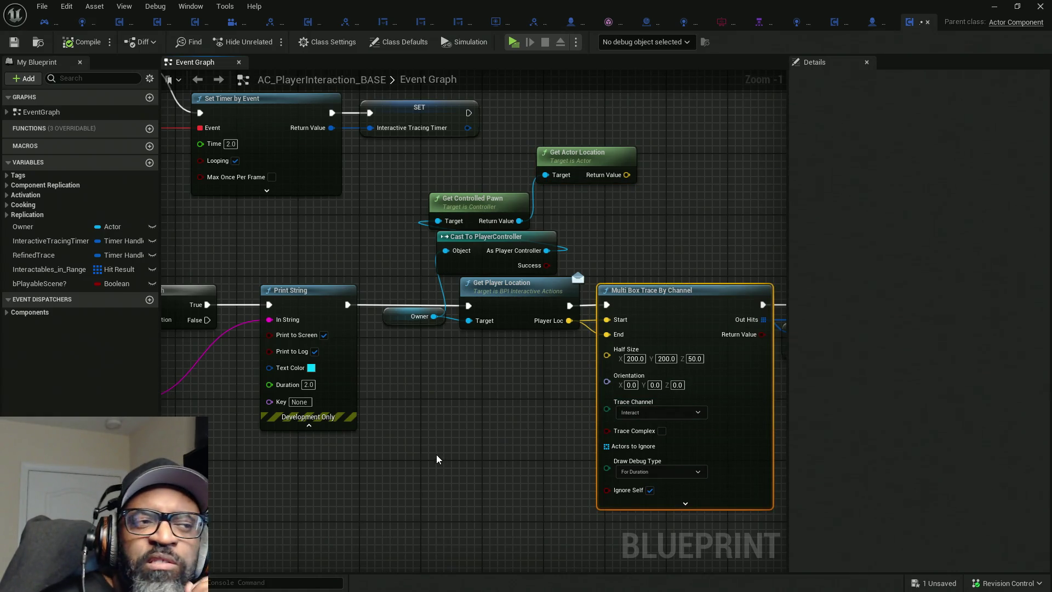
{"action": "left_click_drag", "start_coordinate": [437, 459], "coordinate": [710, 405]}
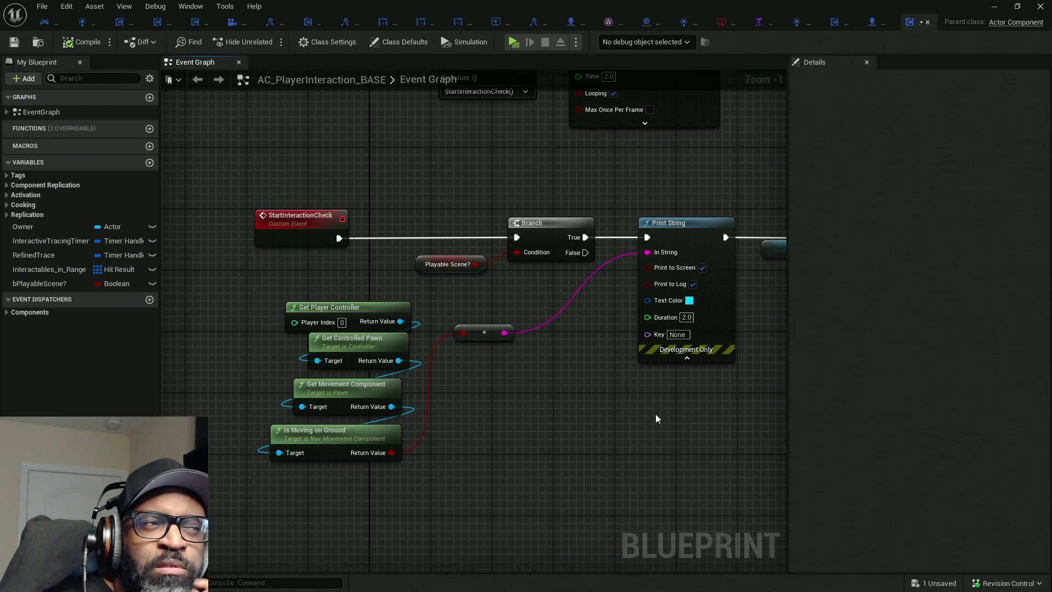
{"action": "left_click_drag", "start_coordinate": [648, 441], "coordinate": [418, 413]}
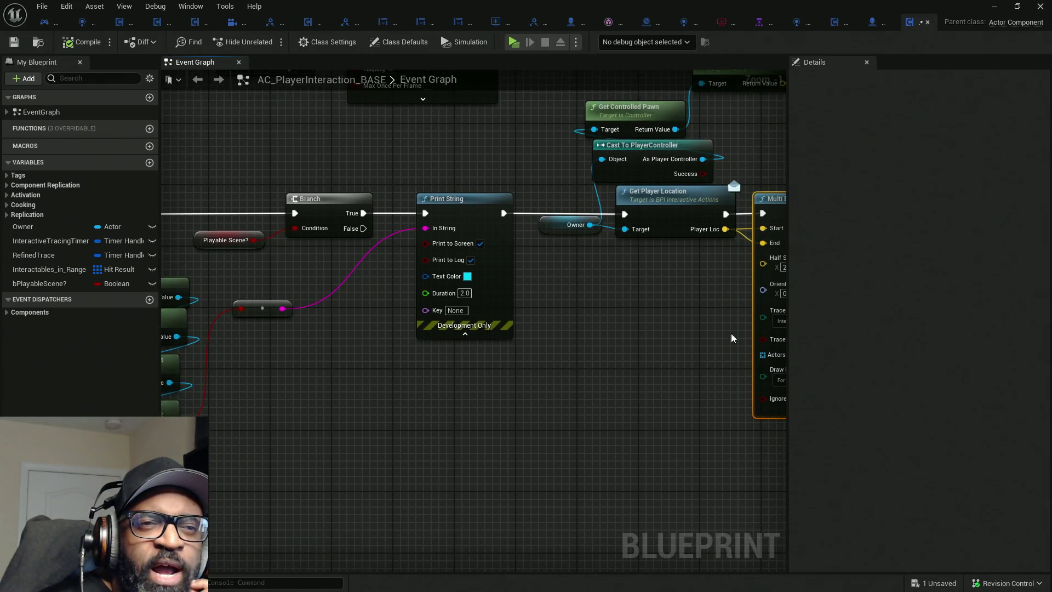
{"action": "scroll", "coordinate": [679, 310], "scroll_direction": "down", "scroll_amount": 4}
{"action": "left_click_drag", "start_coordinate": [672, 311], "coordinate": [649, 280]}
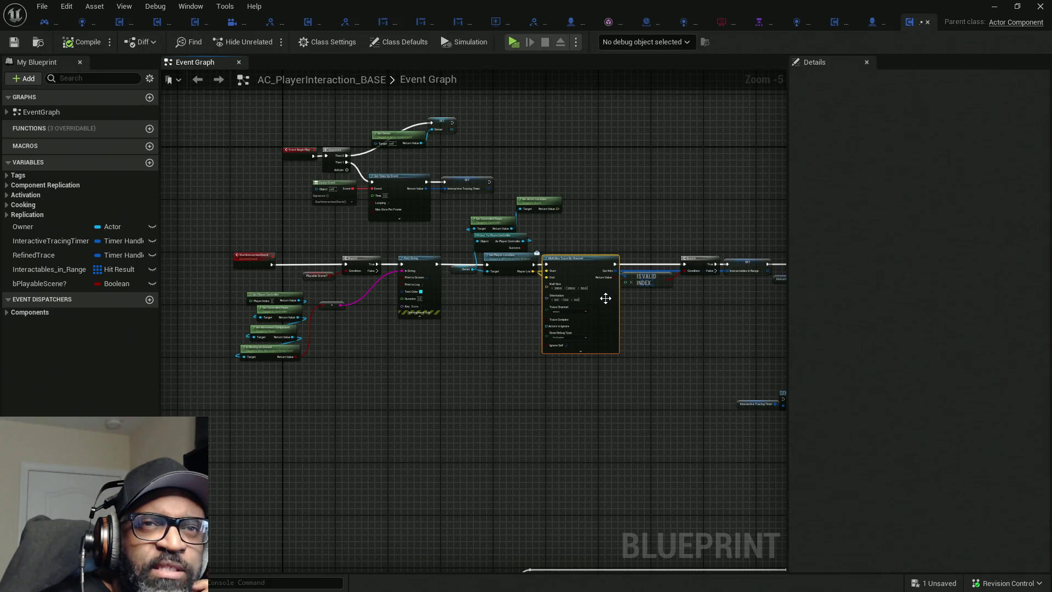
{"action": "right_click", "coordinate": [580, 266]}
Toggle a breakpoint on Multi Box Trace By Channel, then play and walk toward the NPCs.
{"action": "mouse_move", "coordinate": [630, 453]}
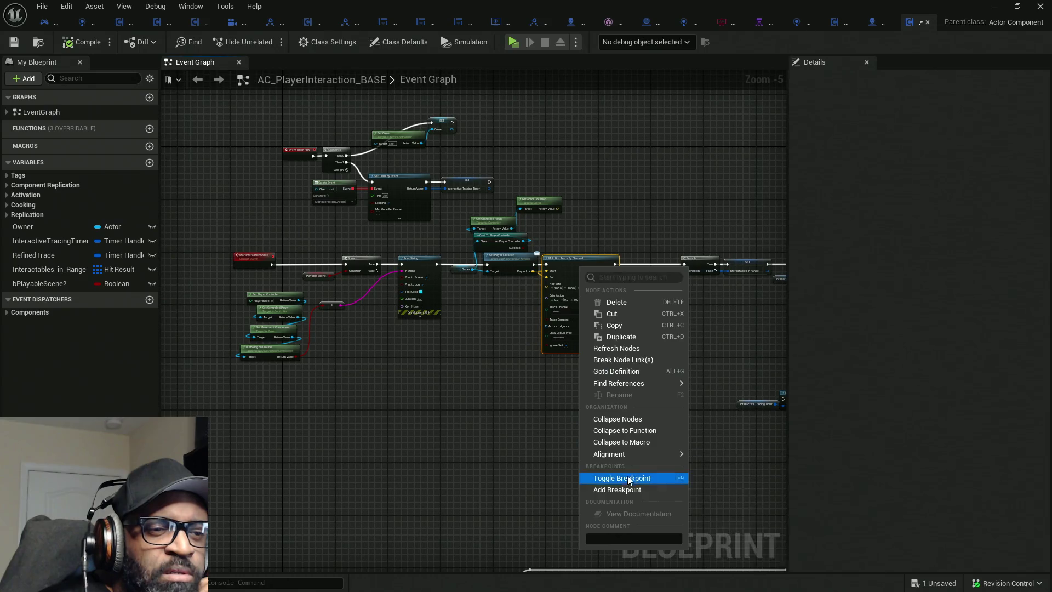
{"action": "left_click", "coordinate": [626, 490]}
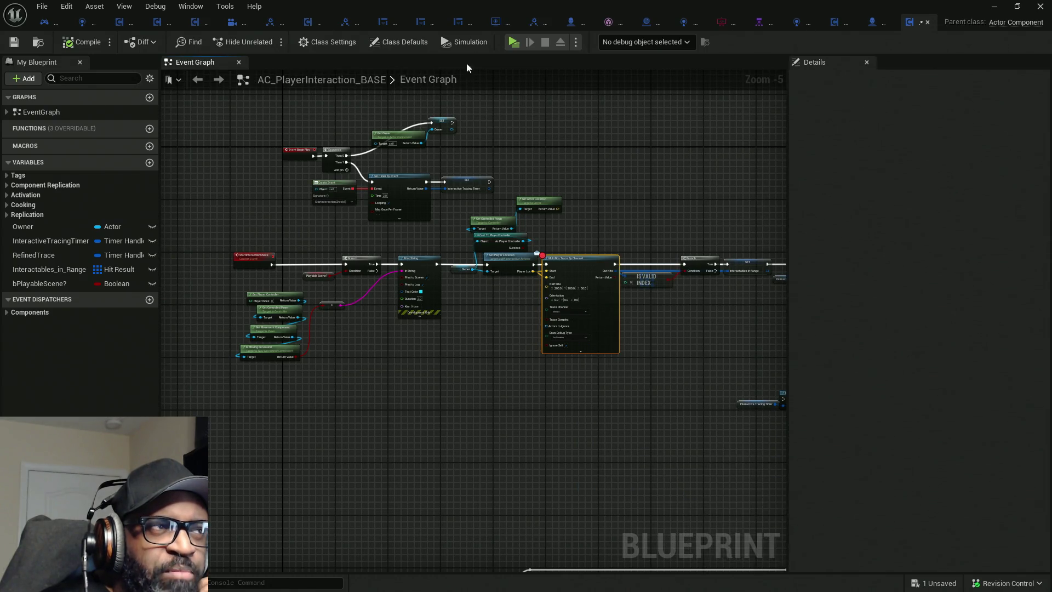
{"action": "left_click", "coordinate": [516, 44]}
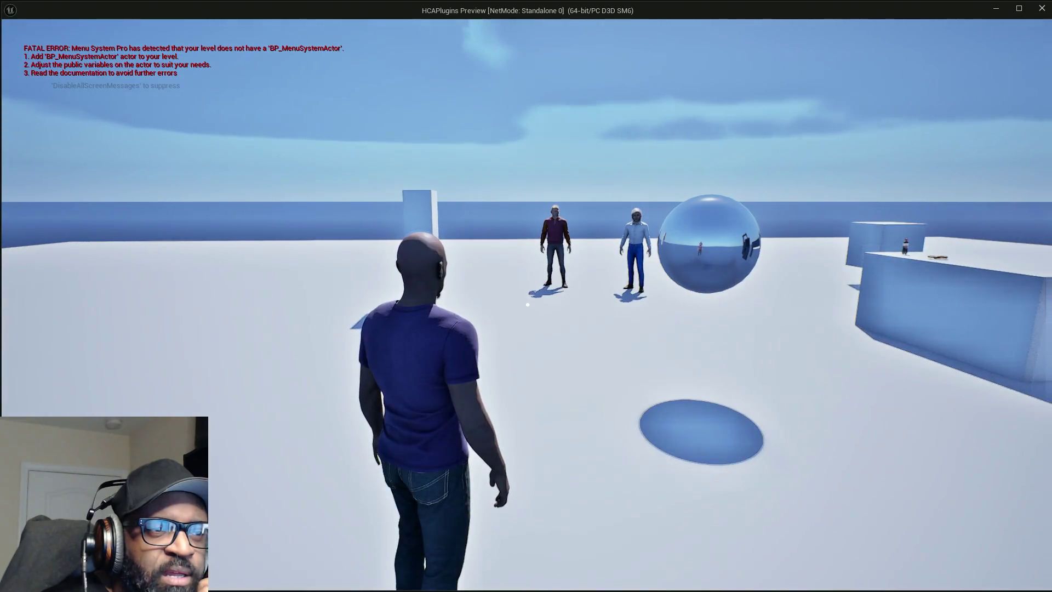
{"action": "key", "text": "w"}
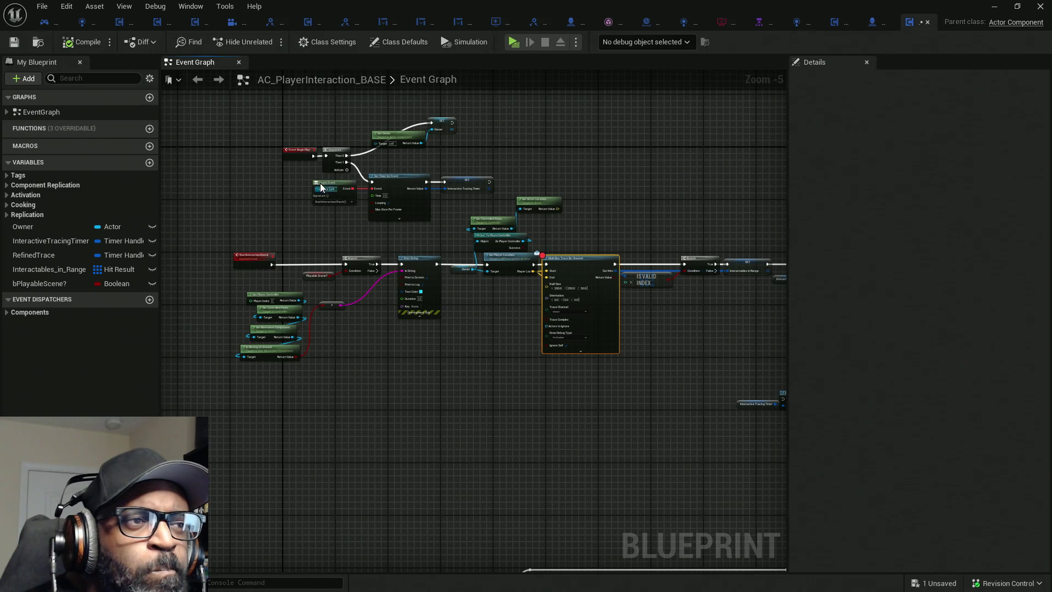
Pan across the Event Begin Play and StartInteractionCheck nodes, then switch to HC_PlayerController.
{"action": "scroll", "coordinate": [319, 192], "scroll_direction": "up", "scroll_amount": 5}
{"action": "left_click_drag", "start_coordinate": [317, 169], "coordinate": [261, 236]}
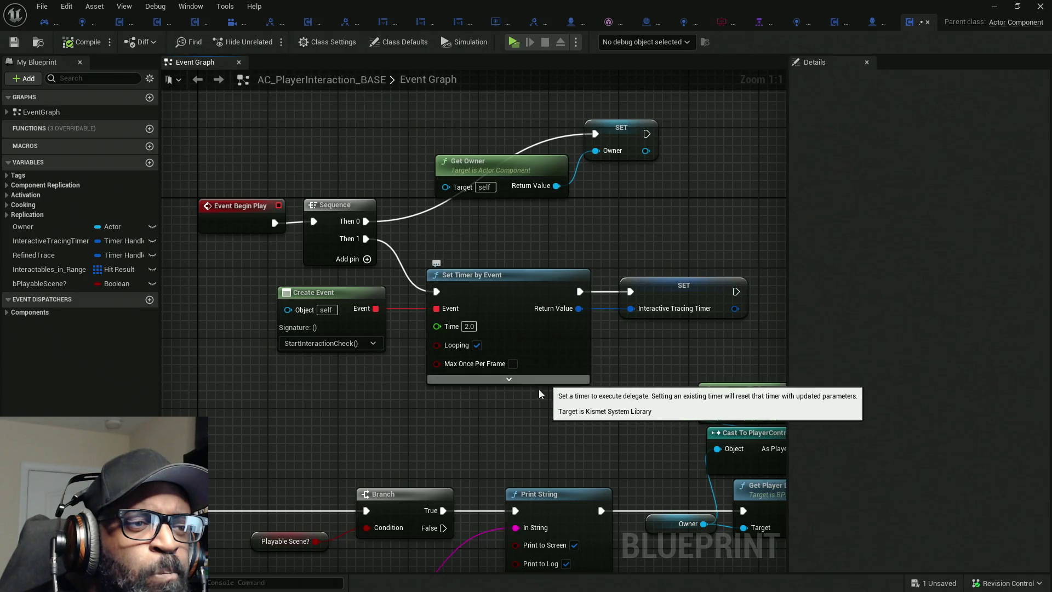
{"action": "mouse_move", "coordinate": [519, 412]}
{"action": "left_mouse_down"}
{"action": "mouse_move", "coordinate": [576, 345]}
{"action": "mouse_move", "coordinate": [587, 277]}
{"action": "mouse_move", "coordinate": [481, 284]}
{"action": "mouse_move", "coordinate": [592, 212]}
{"action": "mouse_move", "coordinate": [659, 190]}
{"action": "left_mouse_up"}
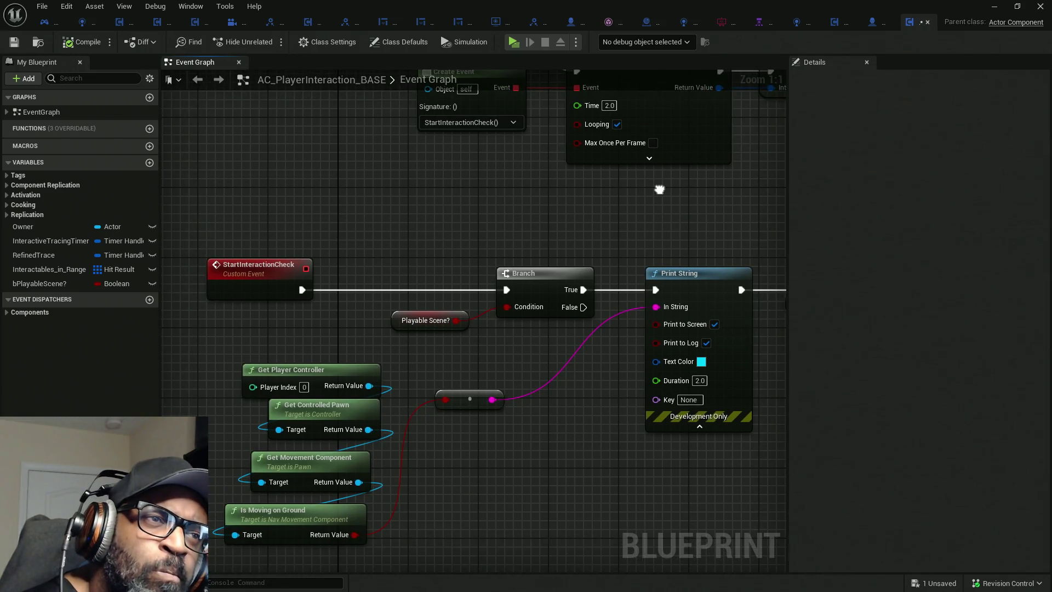
{"action": "left_click_drag", "start_coordinate": [659, 189], "coordinate": [622, 223]}
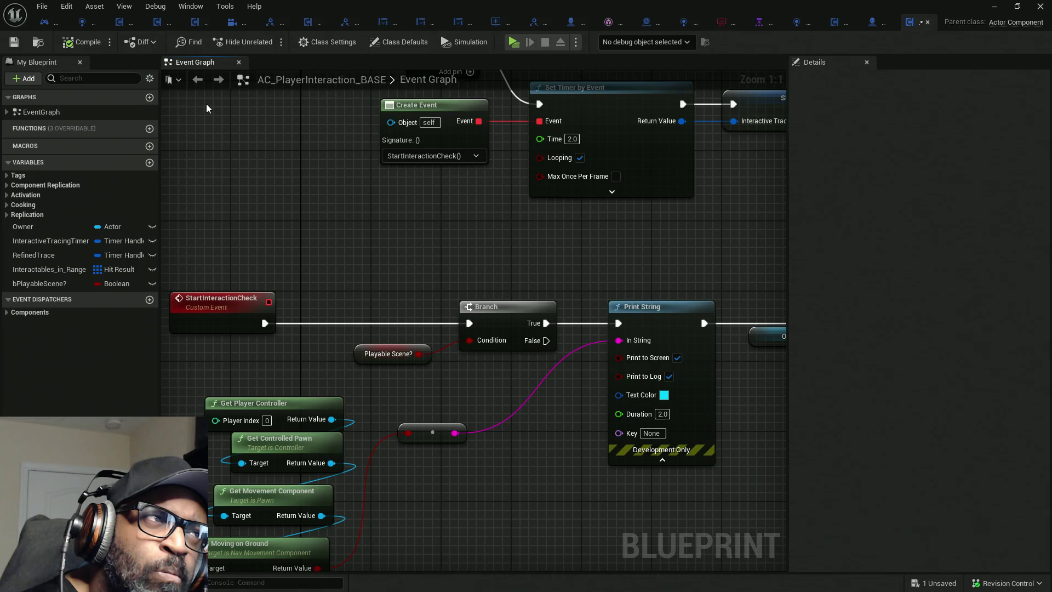
{"action": "left_click", "coordinate": [45, 24]}
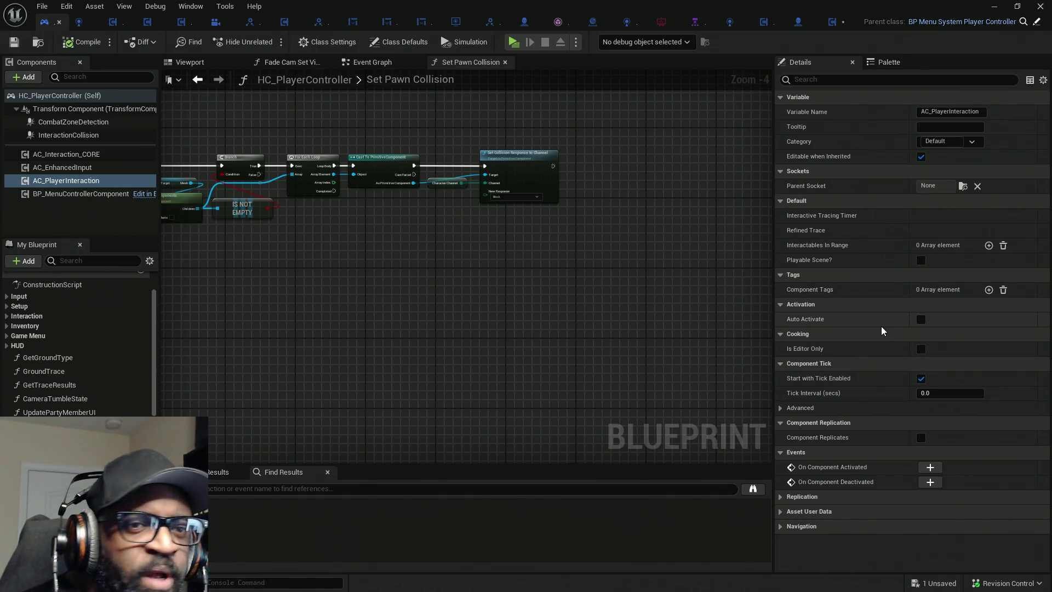
Compare AC_Interaction_CORE and AC_PlayerInteraction properties with Show All Advanced Details enabled.
{"action": "left_click", "coordinate": [77, 156]}
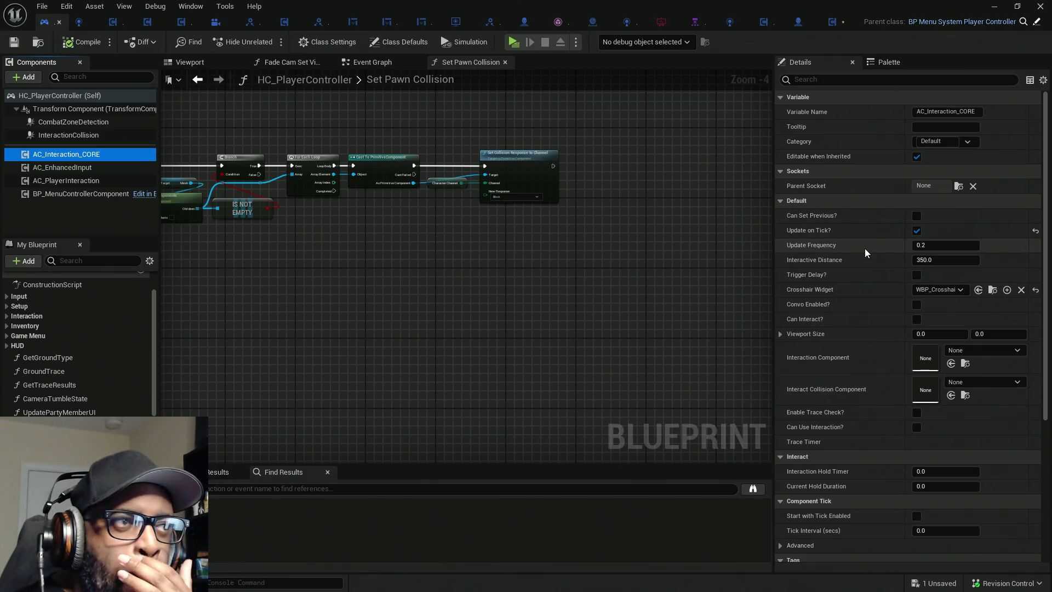
{"action": "left_click", "coordinate": [96, 185]}
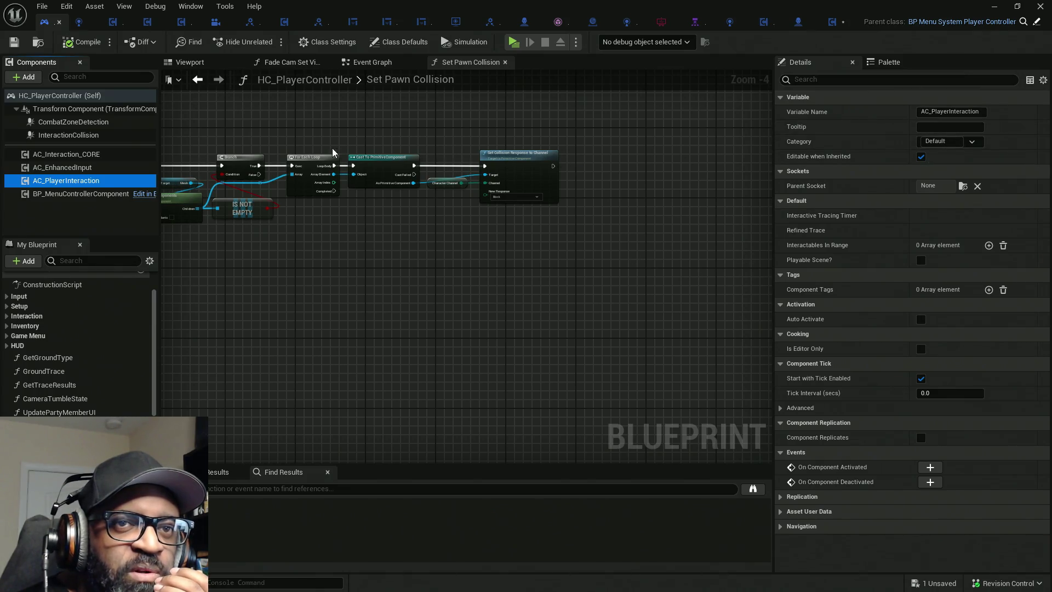
{"action": "left_click", "coordinate": [63, 153]}
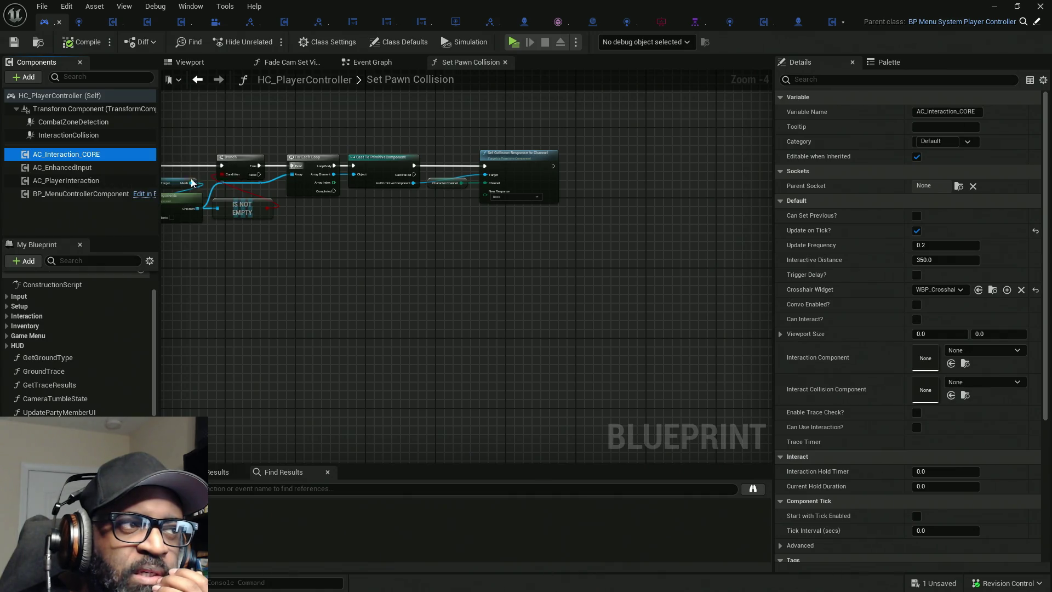
{"action": "left_click", "coordinate": [82, 181]}
{"action": "left_click", "coordinate": [1042, 80]}
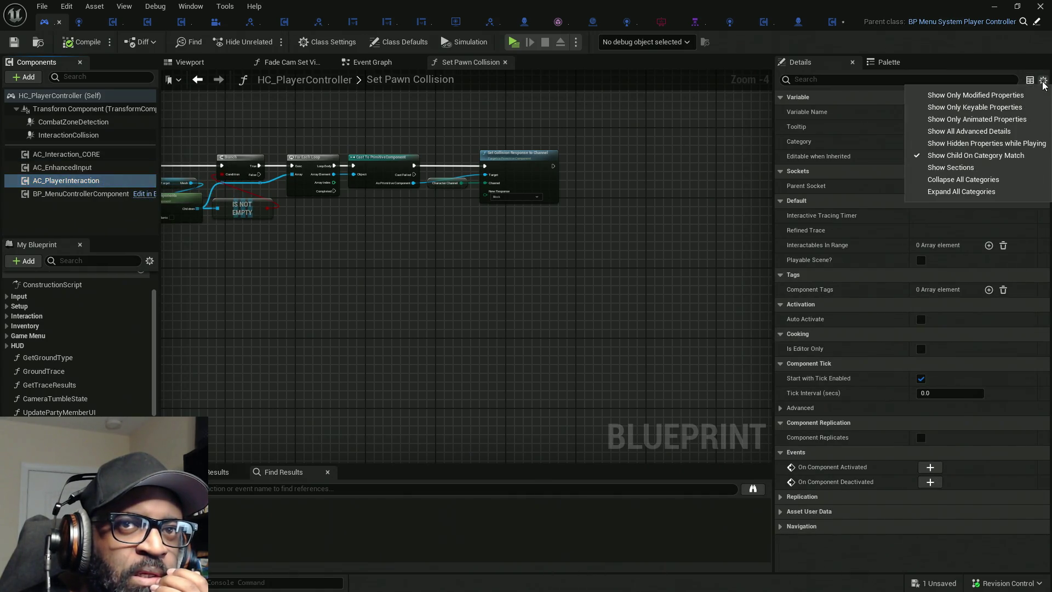
{"action": "left_click", "coordinate": [968, 131]}
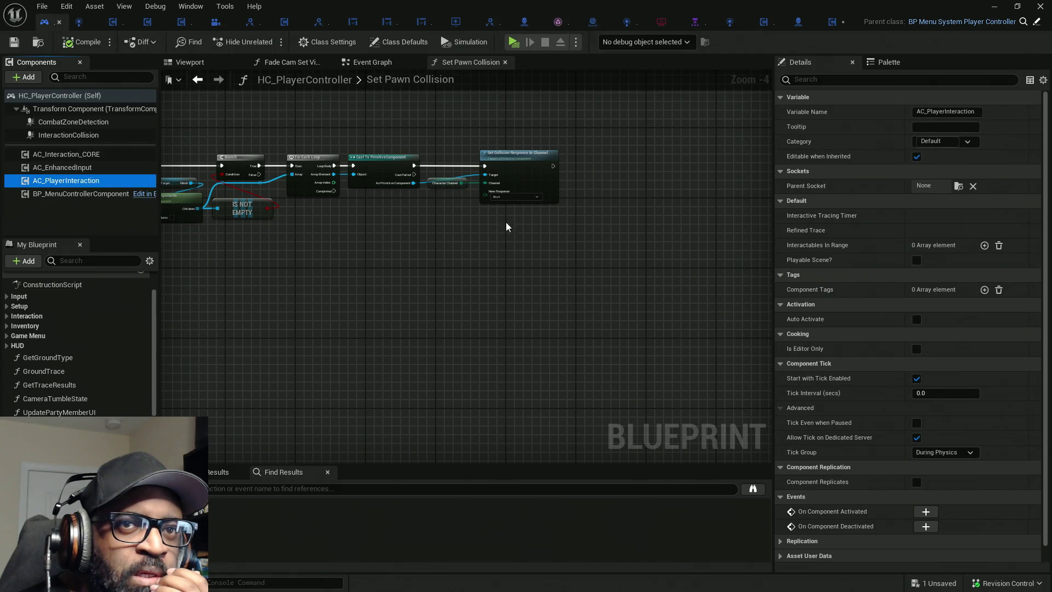
{"action": "left_click", "coordinate": [66, 154]}
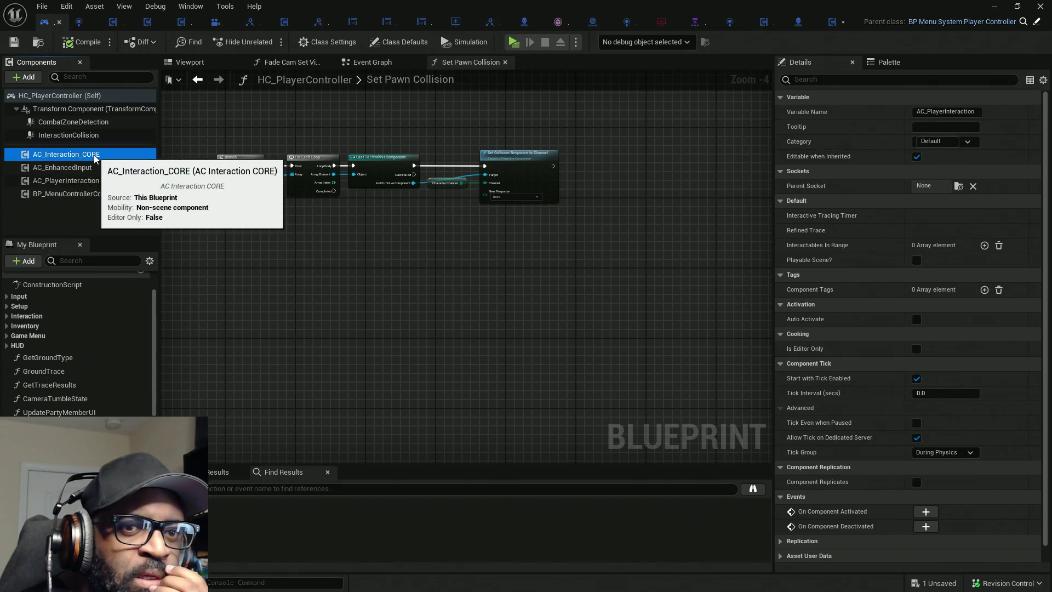
{"action": "left_click", "coordinate": [1042, 82]}
{"action": "left_click", "coordinate": [1042, 82]}
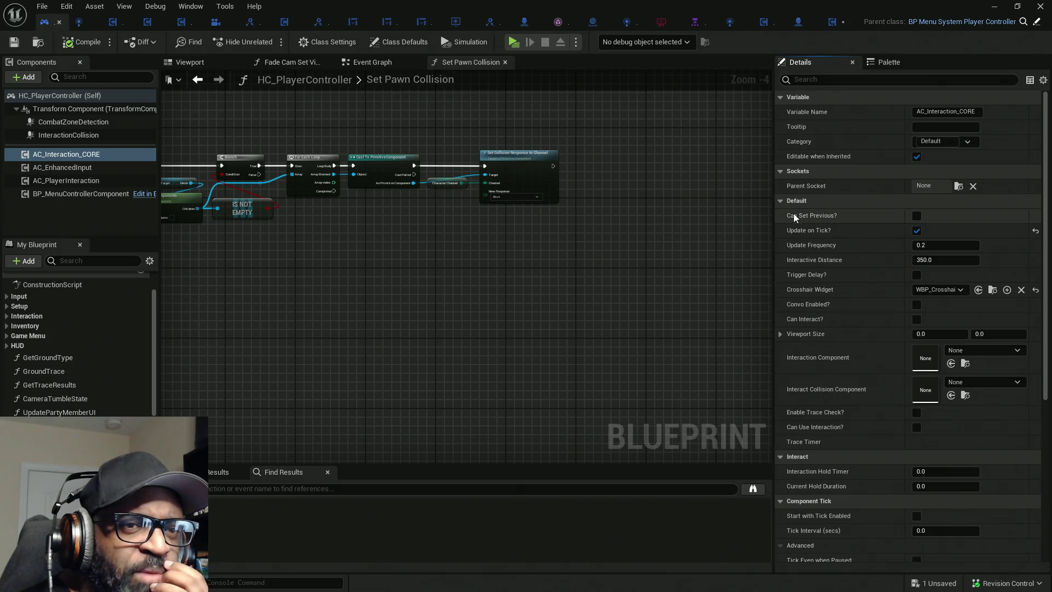
Tick Auto Activate on the AC_PlayerInteraction component.
{"action": "left_click", "coordinate": [780, 202]}
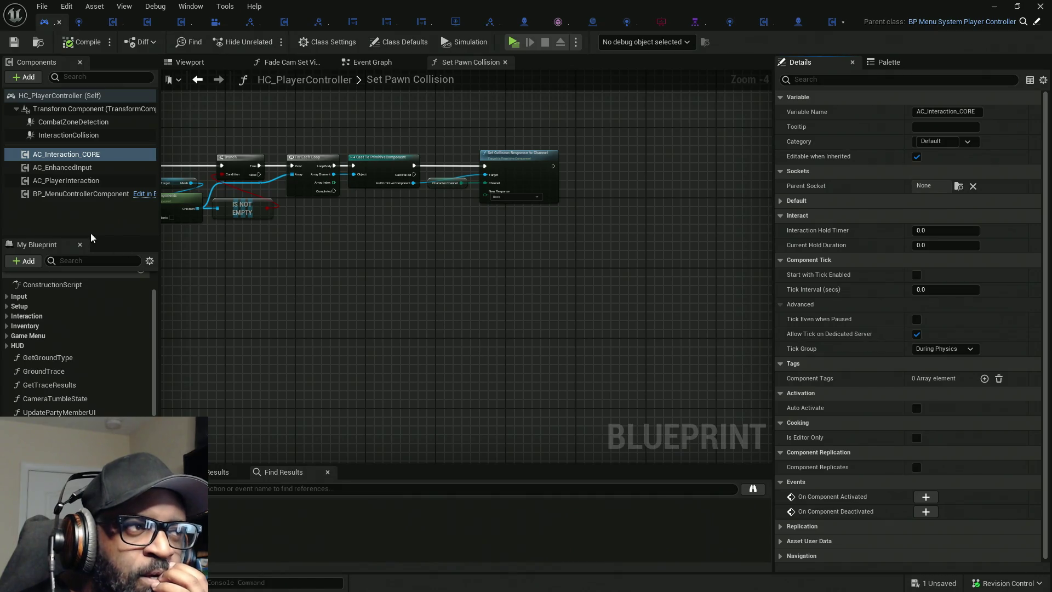
{"action": "left_click", "coordinate": [105, 181]}
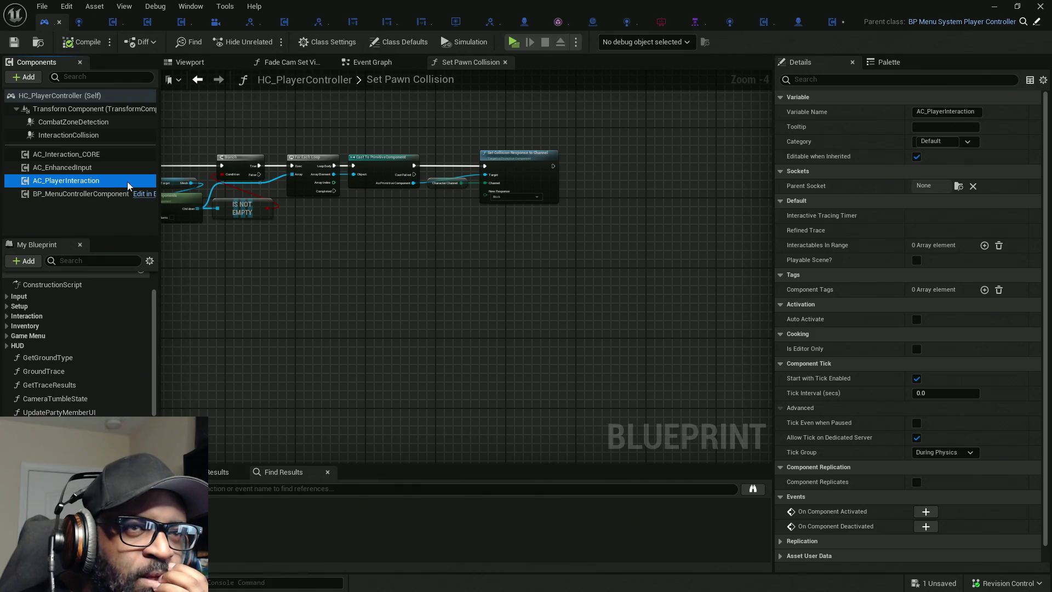
{"action": "left_click", "coordinate": [916, 319]}
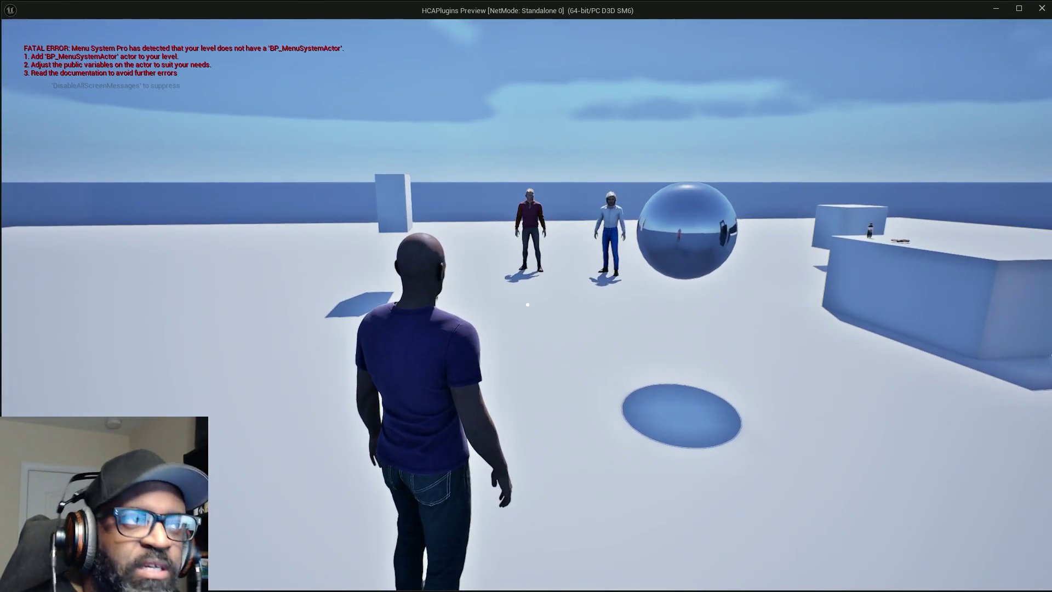
Return to the editor and open AC_PlayerInteraction_BASE, debugging HC_PlayerController0's spawned instance.
{"action": "key", "text": "alt+Tab"}
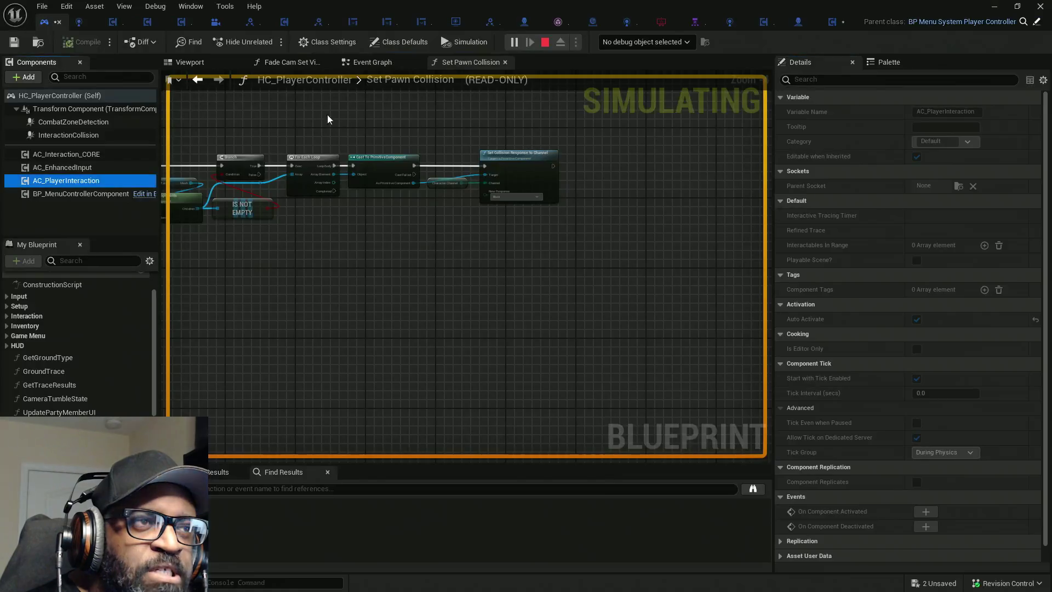
{"action": "left_click", "coordinate": [631, 44]}
{"action": "left_click", "coordinate": [655, 59]}
{"action": "double_click", "coordinate": [113, 181]}
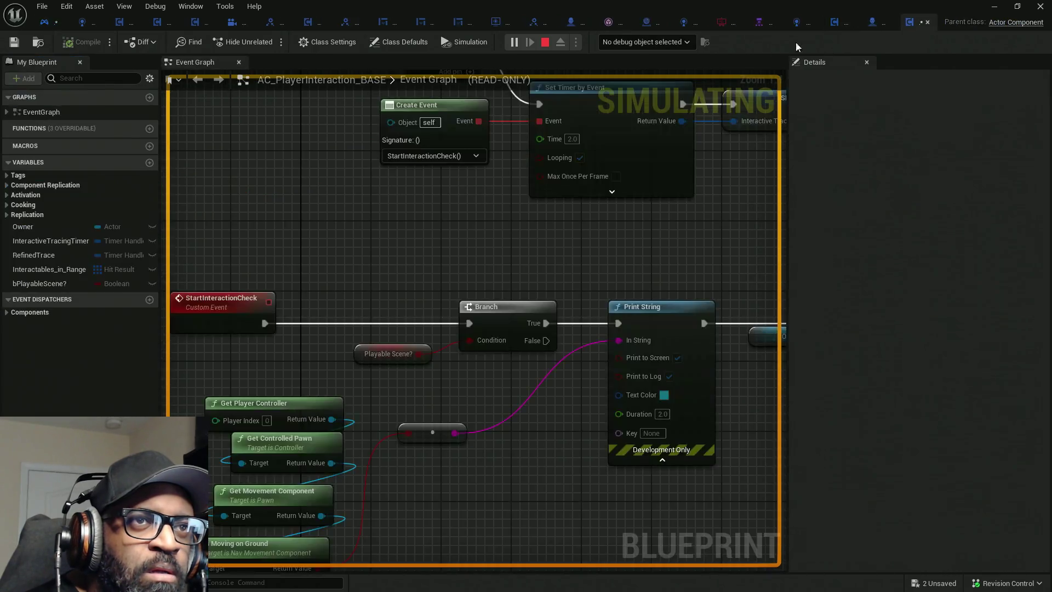
{"action": "left_click", "coordinate": [666, 41]}
{"action": "left_click", "coordinate": [663, 67]}
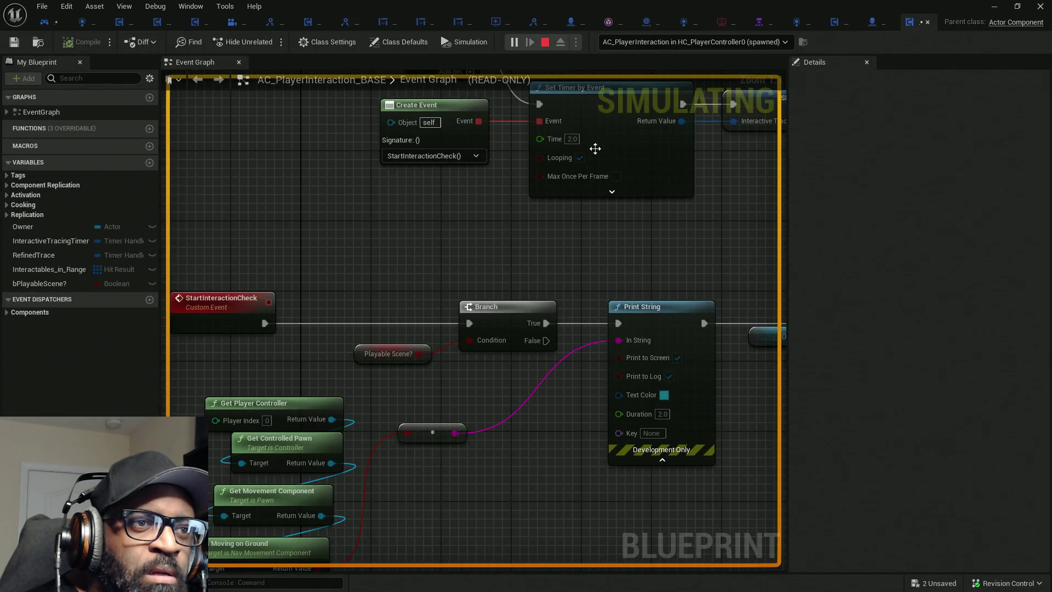
Remove the Multi Box Trace node's breakpoint, then close the AC_PlayerInteraction_BASE blueprint.
{"action": "scroll", "coordinate": [603, 142], "scroll_direction": "down", "scroll_amount": 4}
{"action": "scroll", "coordinate": [456, 229], "scroll_direction": "up", "scroll_amount": 2}
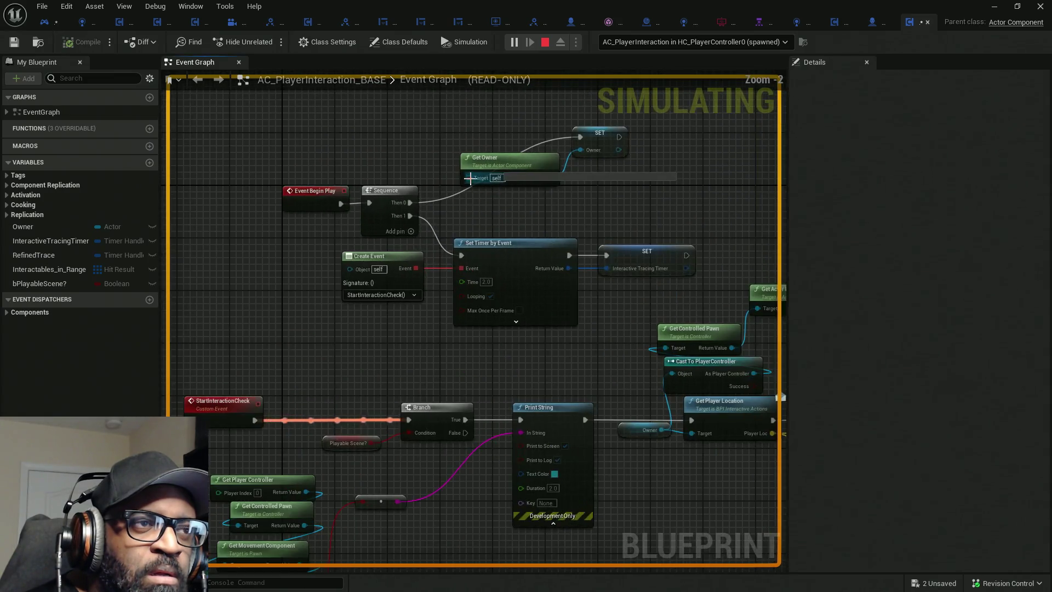
{"action": "mouse_move", "coordinate": [354, 336]}
{"action": "left_mouse_down"}
{"action": "mouse_move", "coordinate": [415, 261]}
{"action": "mouse_move", "coordinate": [409, 373]}
{"action": "mouse_move", "coordinate": [408, 339]}
{"action": "left_mouse_up"}
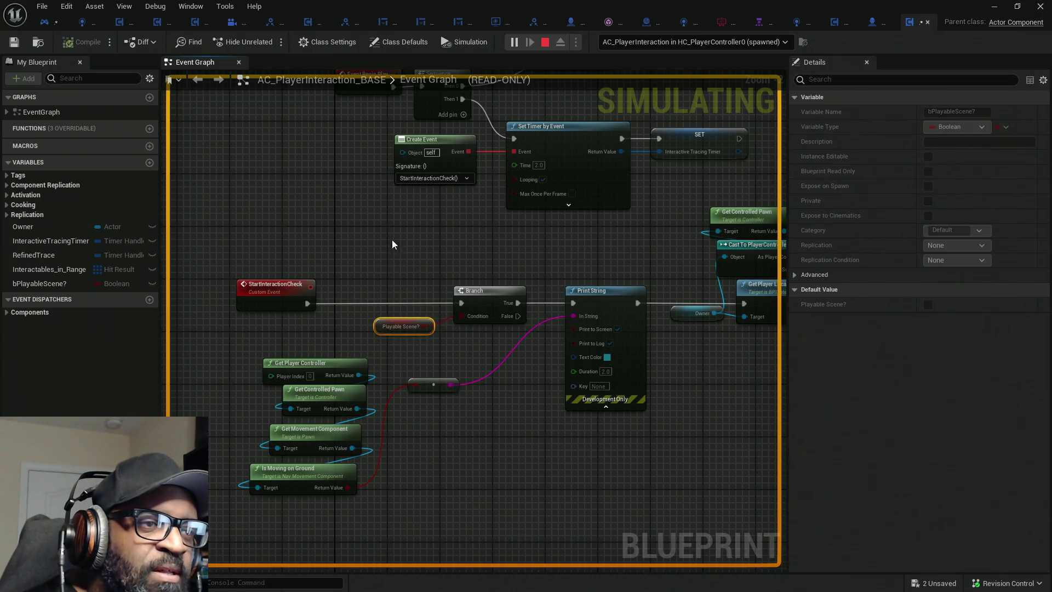
{"action": "left_click_drag", "start_coordinate": [408, 254], "coordinate": [410, 345]}
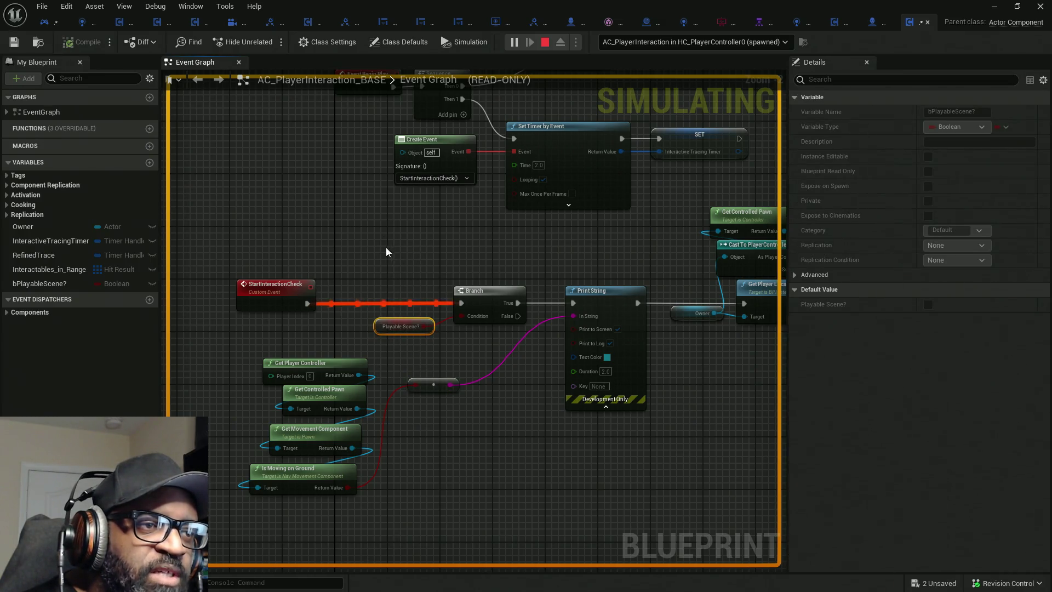
{"action": "left_click_drag", "start_coordinate": [376, 252], "coordinate": [430, 372]}
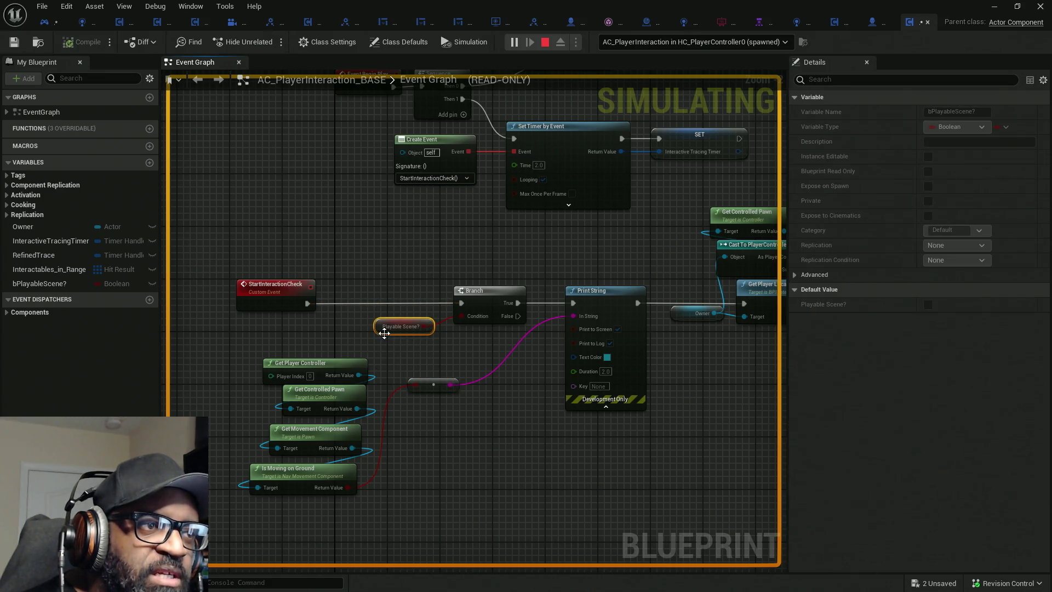
{"action": "scroll", "coordinate": [323, 328], "scroll_direction": "up", "scroll_amount": 2}
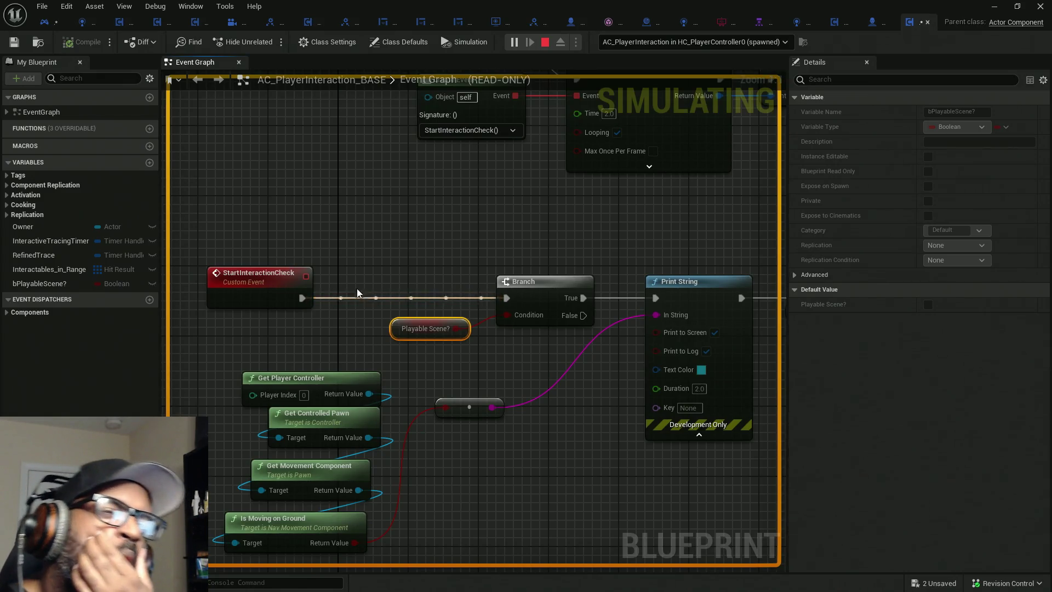
{"action": "left_click_drag", "start_coordinate": [448, 275], "coordinate": [235, 301]}
{"action": "scroll", "coordinate": [497, 285], "scroll_direction": "down", "scroll_amount": 3}
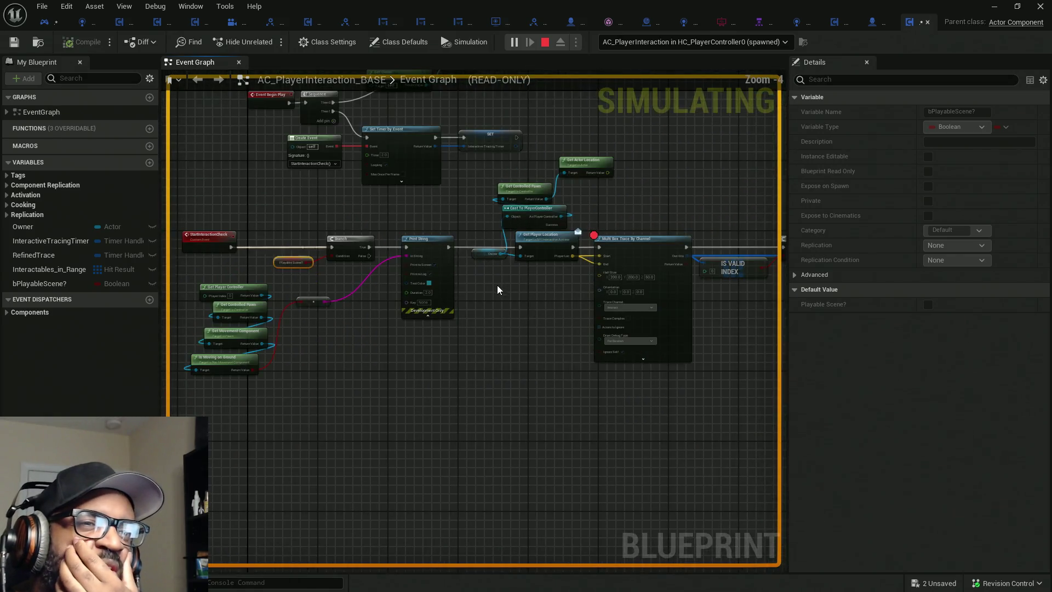
{"action": "mouse_move", "coordinate": [576, 291]}
{"action": "left_mouse_down"}
{"action": "mouse_move", "coordinate": [274, 308]}
{"action": "mouse_move", "coordinate": [668, 322]}
{"action": "left_mouse_up"}
{"action": "right_click", "coordinate": [679, 261]}
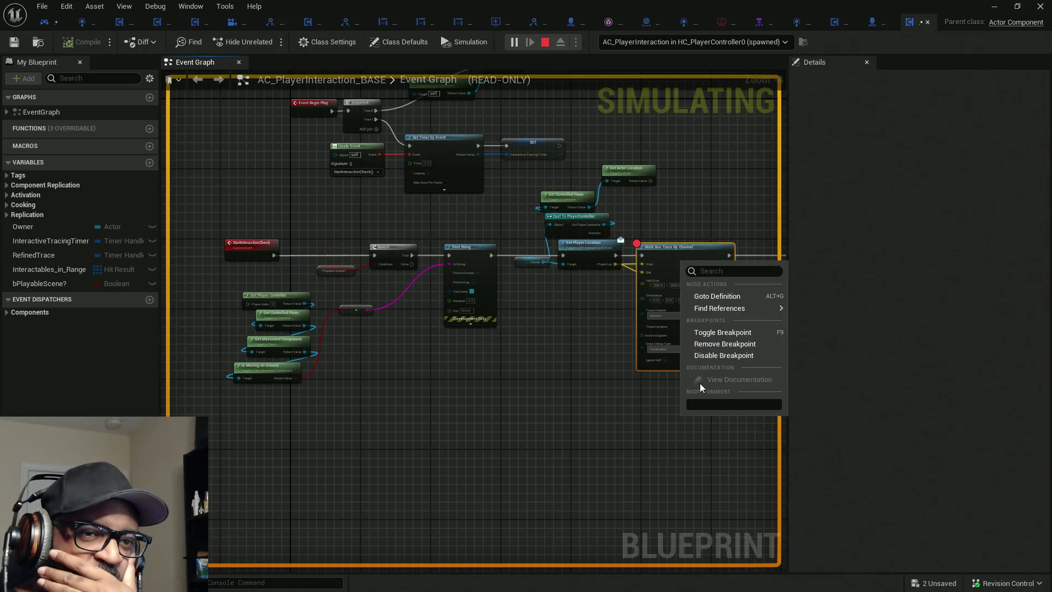
{"action": "left_click", "coordinate": [706, 343]}
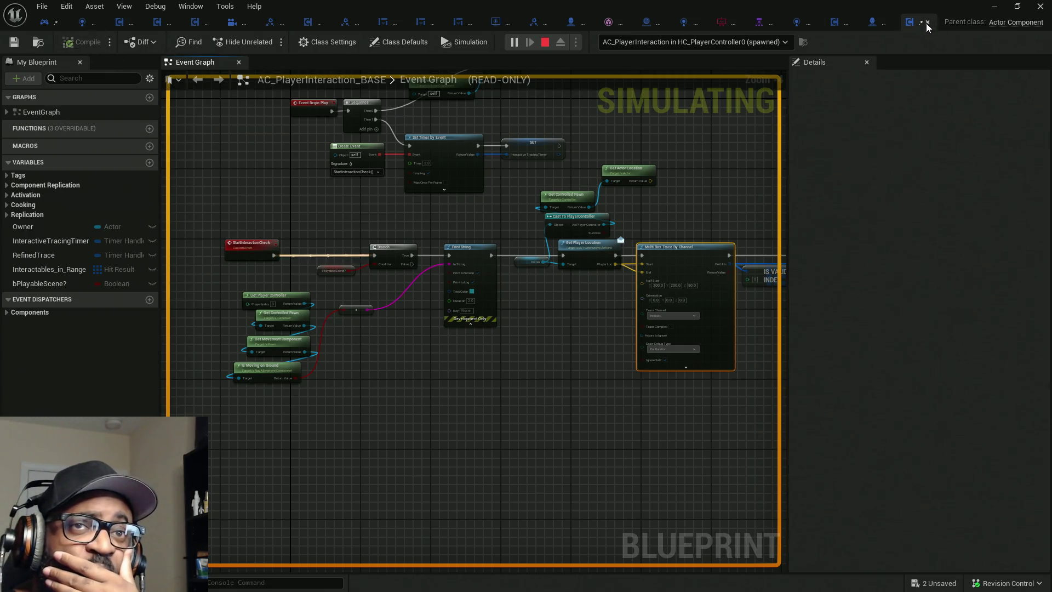
{"action": "left_click", "coordinate": [927, 22]}
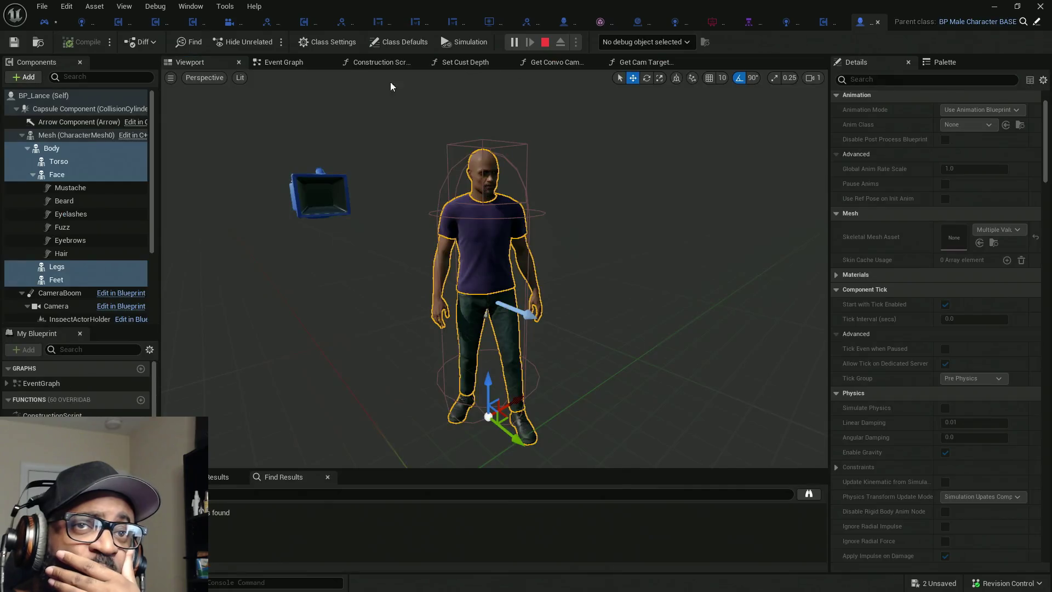
Stop the play session and open AC_Interaction_CORE for editing from HC_PlayerController's components.
{"action": "left_click", "coordinate": [544, 46]}
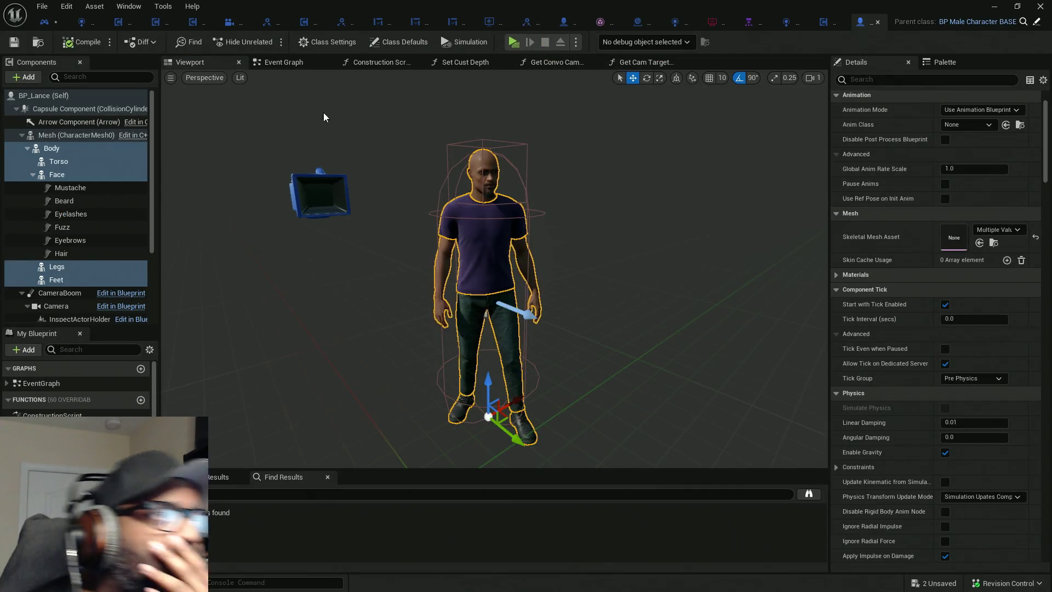
{"action": "left_click", "coordinate": [54, 23]}
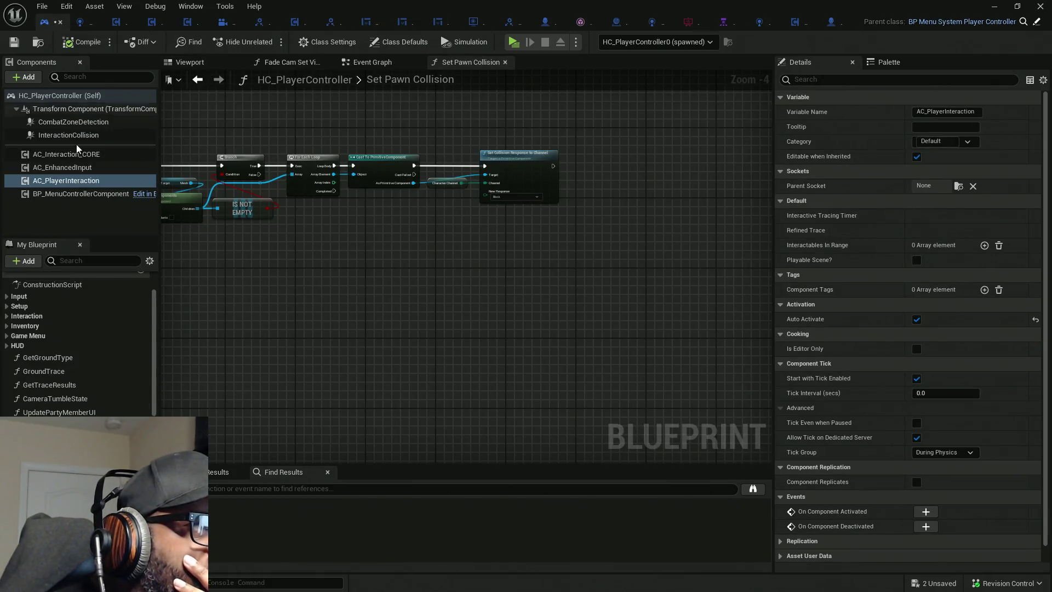
{"action": "left_click", "coordinate": [67, 159]}
{"action": "right_click", "coordinate": [67, 159]}
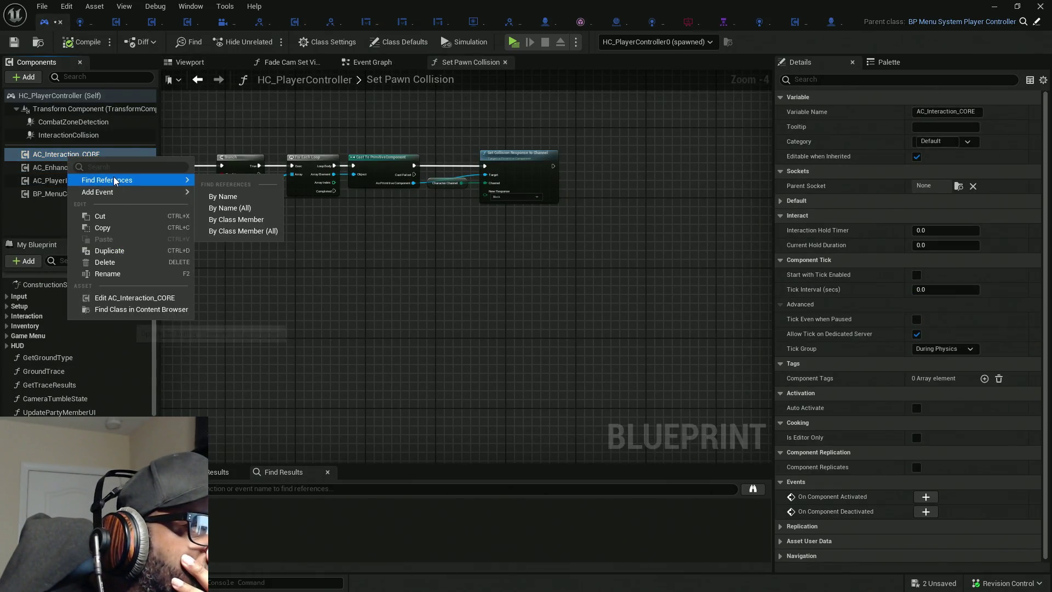
{"action": "left_click", "coordinate": [135, 297]}
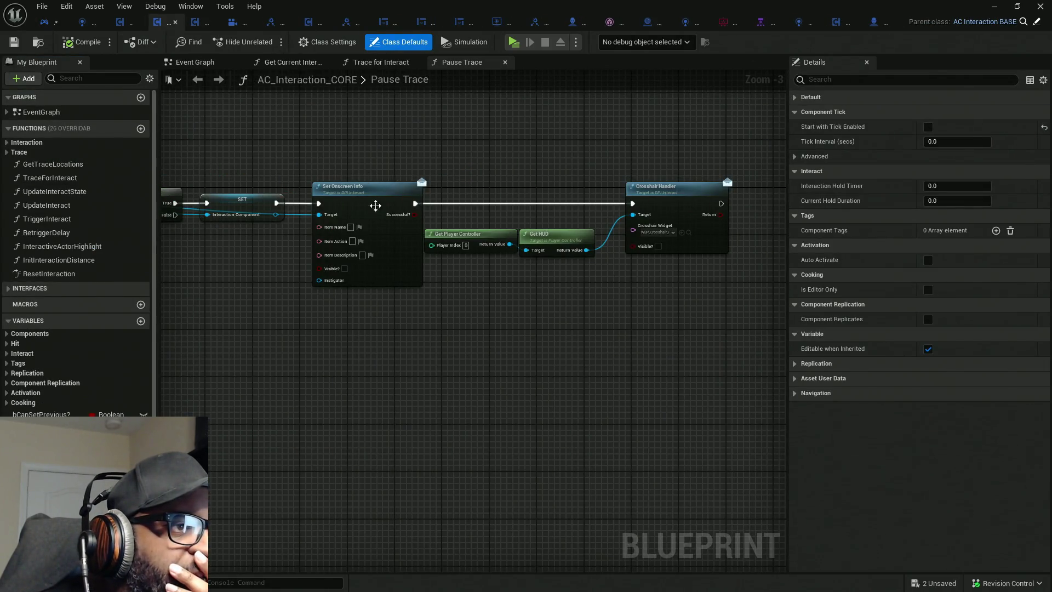
Check the Event Graph's TraceForInteract timer, then go to the Trace for Interact function graph.
{"action": "scroll", "coordinate": [383, 200], "scroll_direction": "down", "scroll_amount": 4}
{"action": "scroll", "coordinate": [360, 199], "scroll_direction": "up", "scroll_amount": 3}
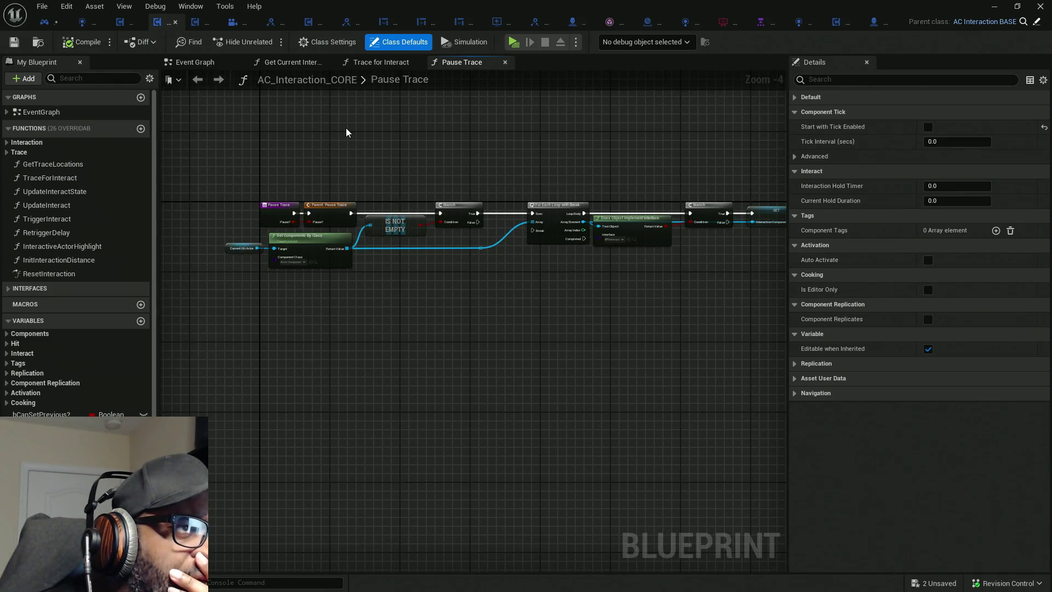
{"action": "left_click", "coordinate": [194, 62]}
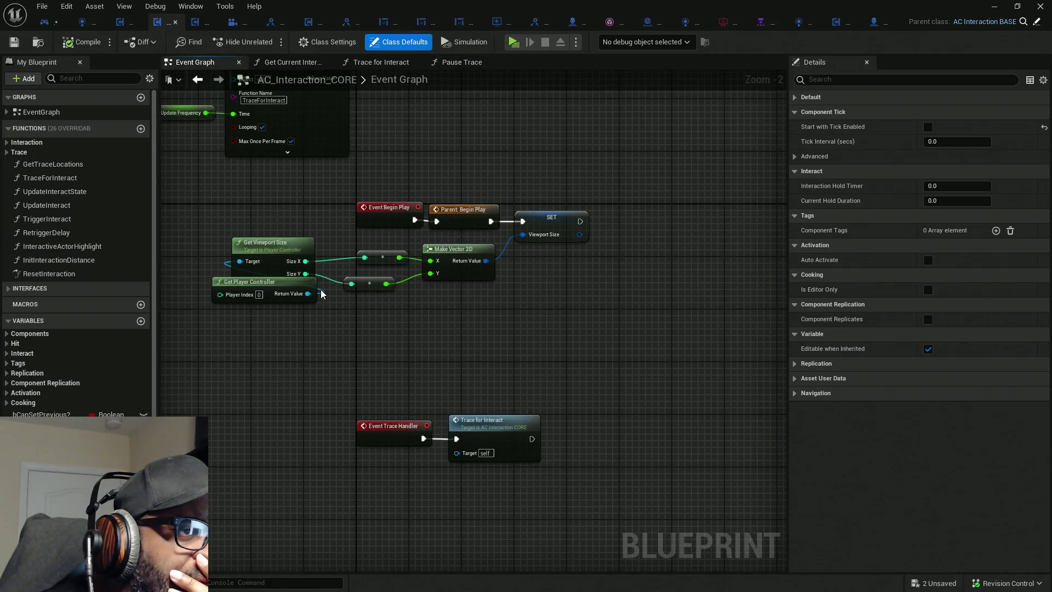
{"action": "mouse_move", "coordinate": [322, 294]}
{"action": "left_mouse_down"}
{"action": "mouse_move", "coordinate": [438, 353]}
{"action": "mouse_move", "coordinate": [505, 432]}
{"action": "mouse_move", "coordinate": [508, 462]}
{"action": "left_mouse_up"}
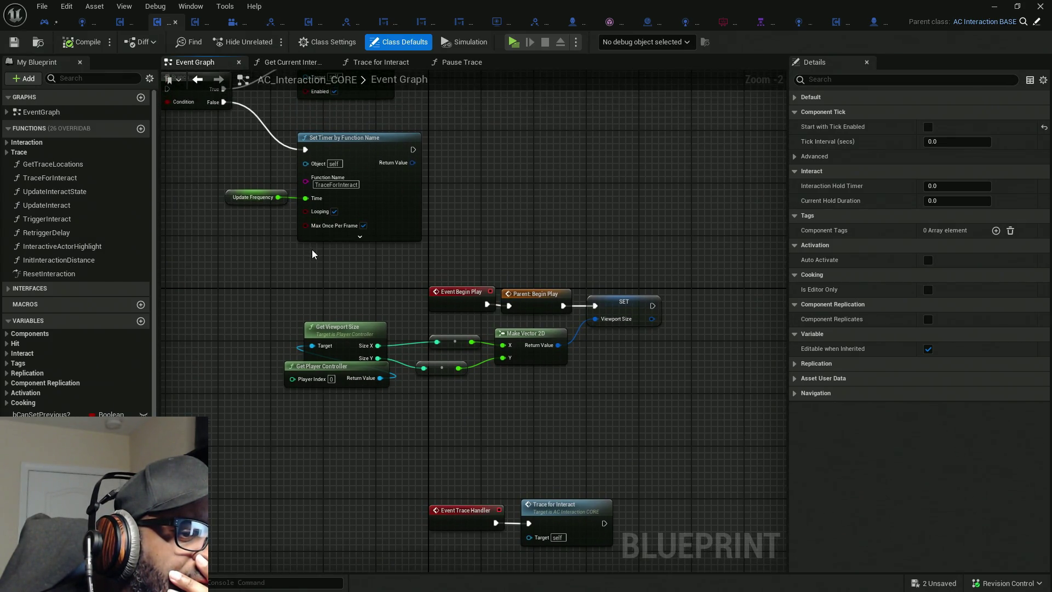
{"action": "left_click_drag", "start_coordinate": [312, 254], "coordinate": [363, 294]}
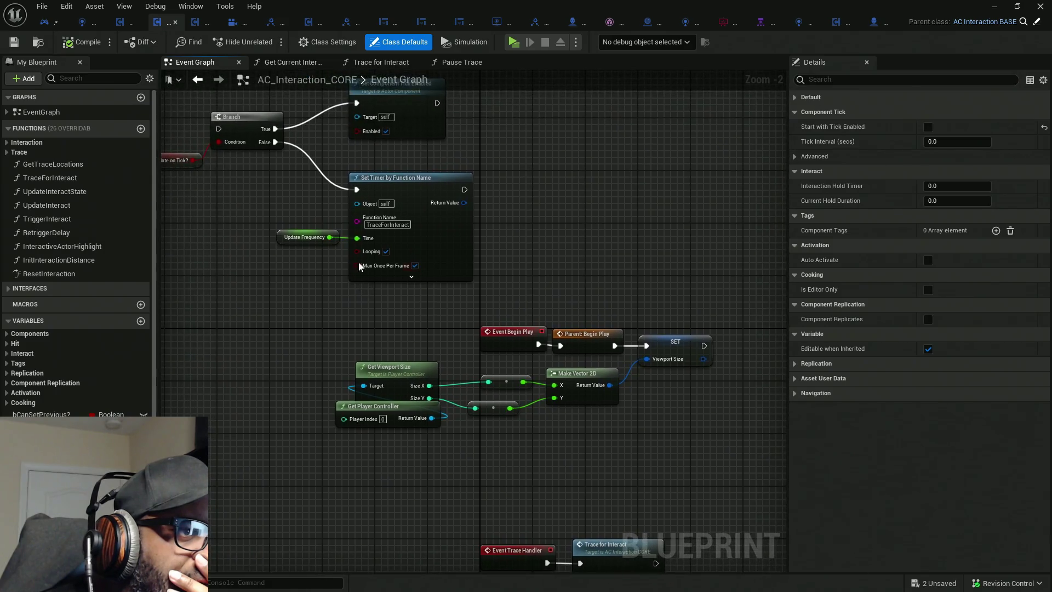
{"action": "left_click", "coordinate": [383, 224]}
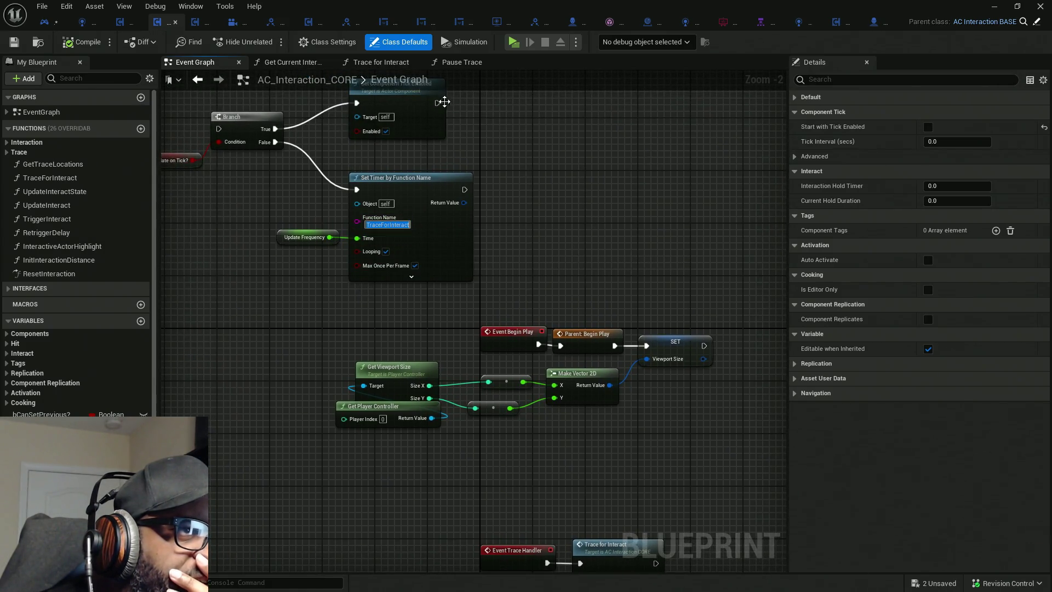
{"action": "left_click", "coordinate": [387, 62]}
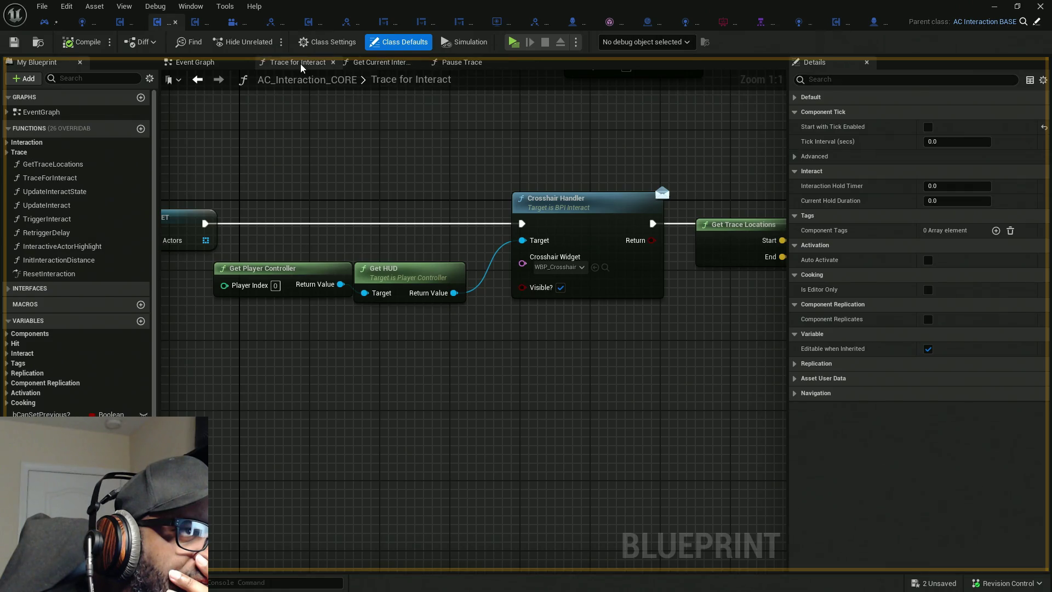
Wire the SET node's exec output directly into Get Trace Locations.
{"action": "scroll", "coordinate": [374, 212], "scroll_direction": "down", "scroll_amount": 10}
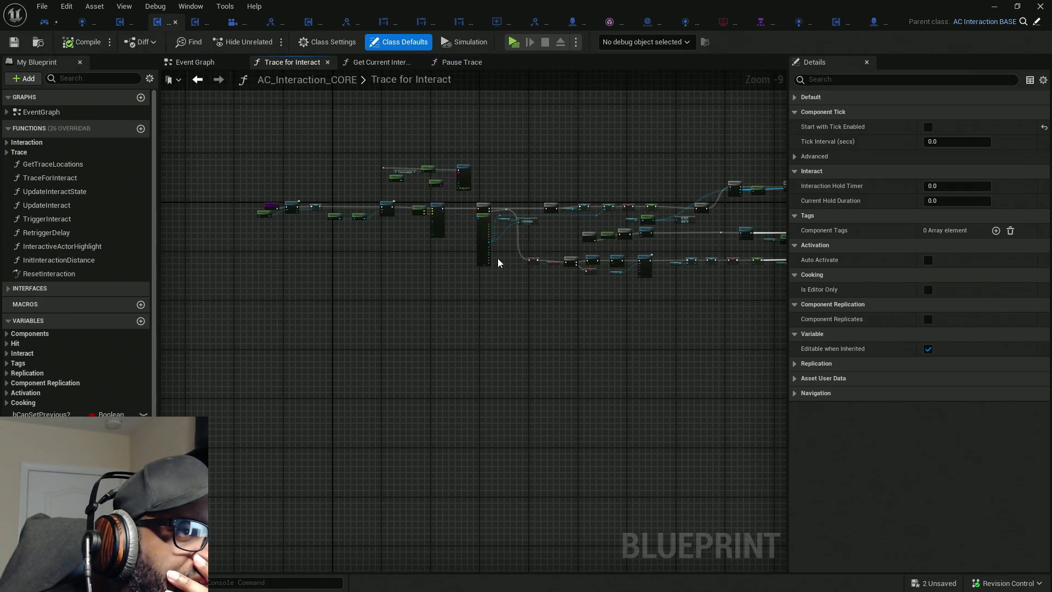
{"action": "scroll", "coordinate": [373, 198], "scroll_direction": "up", "scroll_amount": 6}
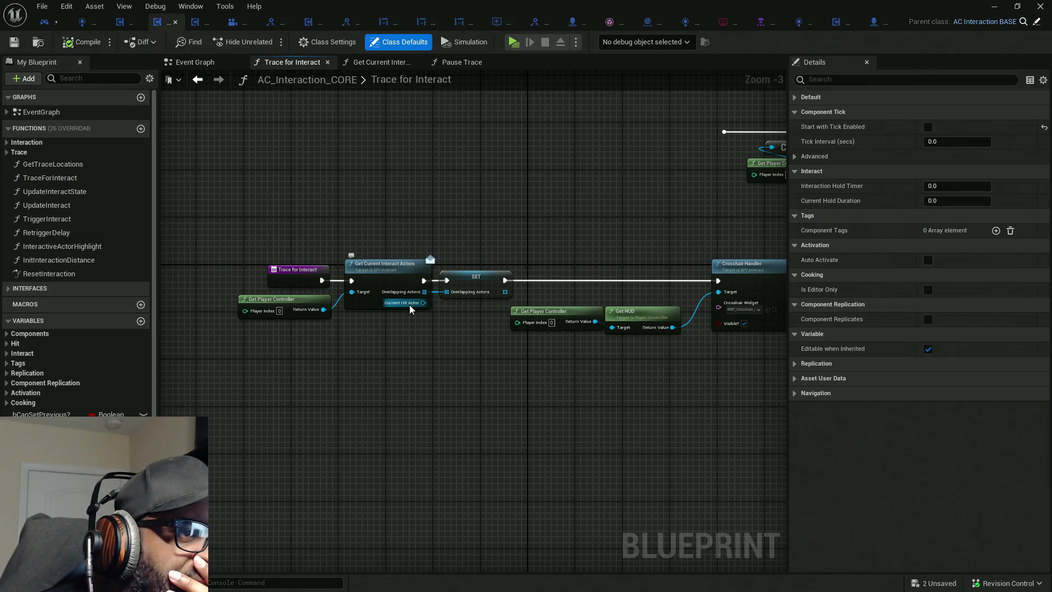
{"action": "scroll", "coordinate": [381, 329], "scroll_direction": "up", "scroll_amount": 2}
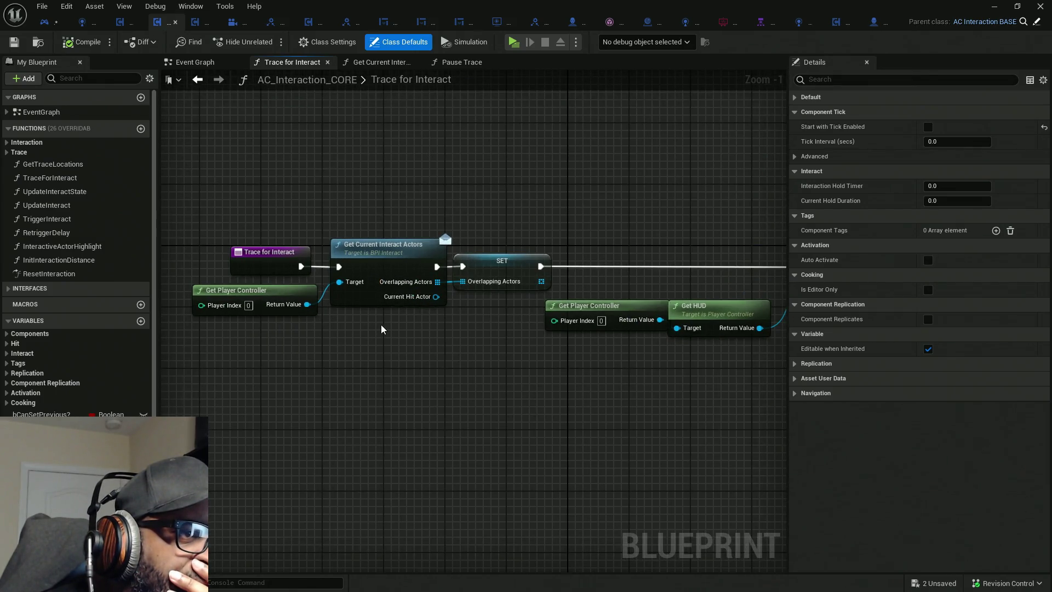
{"action": "left_click_drag", "start_coordinate": [411, 158], "coordinate": [465, 419]}
{"action": "left_click_drag", "start_coordinate": [439, 379], "coordinate": [296, 364]}
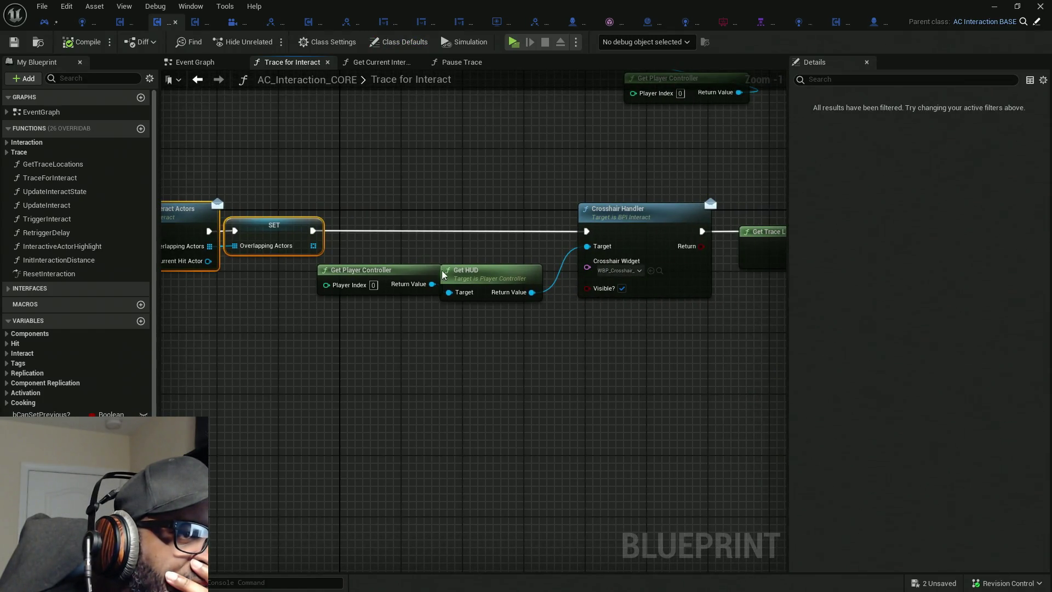
{"action": "mouse_move", "coordinate": [383, 154]}
{"action": "left_mouse_down"}
{"action": "mouse_move", "coordinate": [662, 394]}
{"action": "mouse_move", "coordinate": [628, 409]}
{"action": "mouse_move", "coordinate": [620, 419]}
{"action": "mouse_move", "coordinate": [630, 427]}
{"action": "left_mouse_up"}
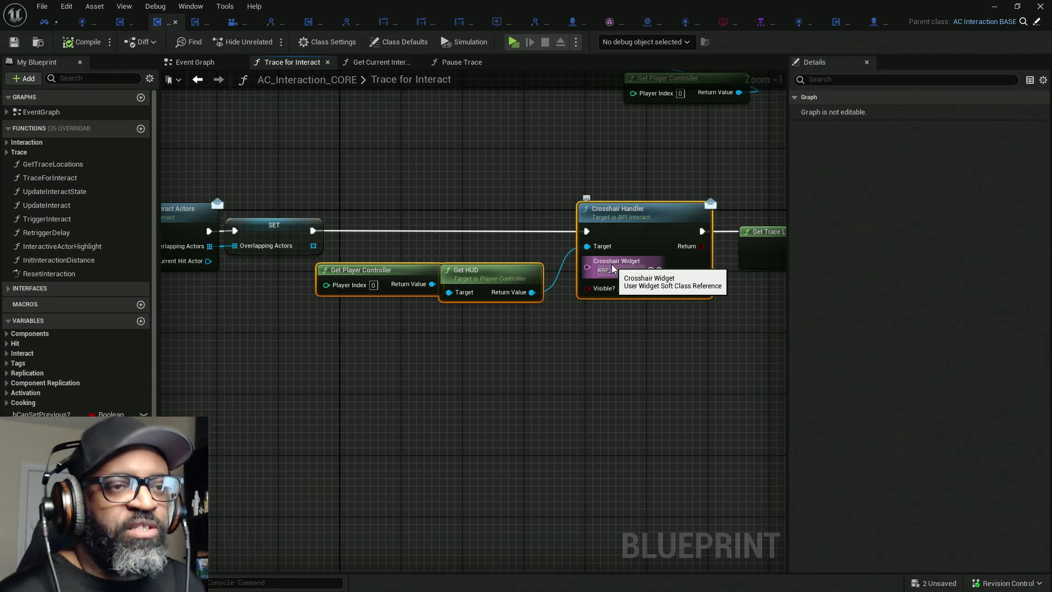
{"action": "left_click", "coordinate": [495, 291]}
{"action": "left_click", "coordinate": [509, 274]}
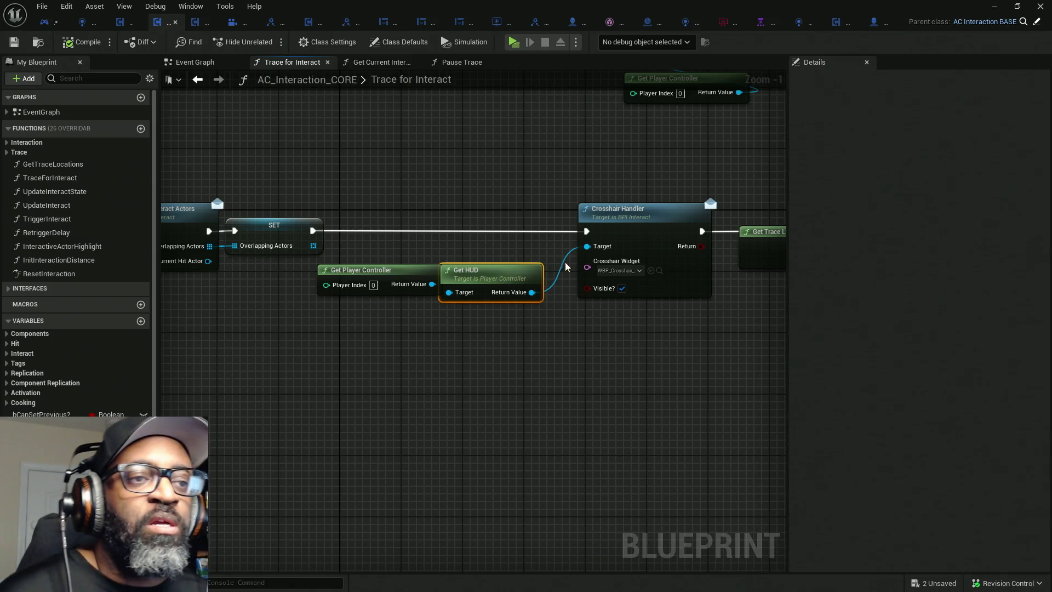
{"action": "mouse_move", "coordinate": [701, 230]}
{"action": "left_mouse_down"}
{"action": "mouse_move", "coordinate": [314, 156]}
{"action": "mouse_move", "coordinate": [316, 231]}
{"action": "left_mouse_up"}
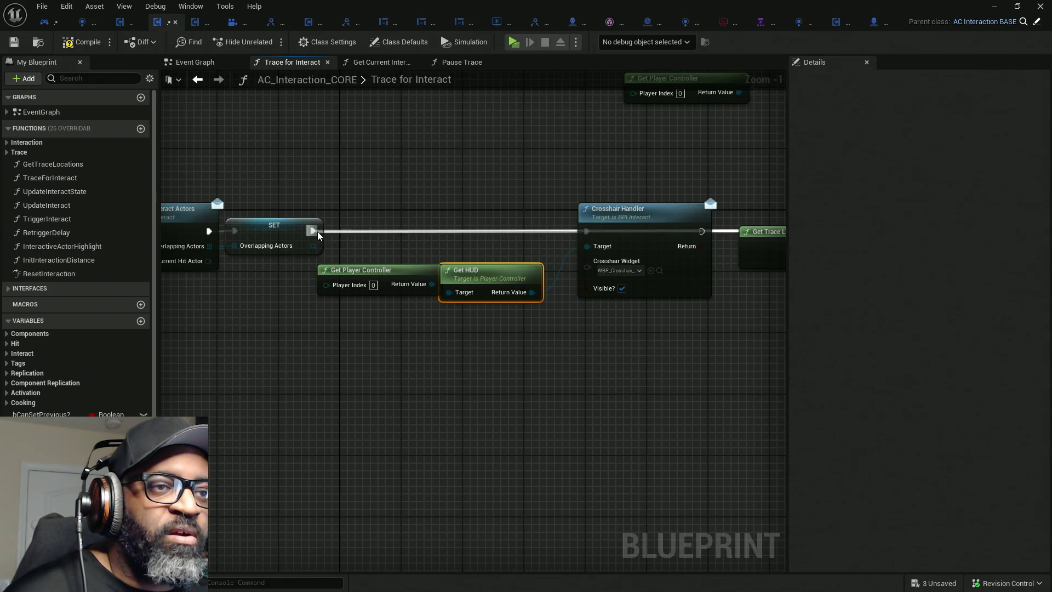
Delete the Get Player Controller, Get HUD and Crosshair Handler nodes.
{"action": "left_click_drag", "start_coordinate": [488, 277], "coordinate": [505, 265]}
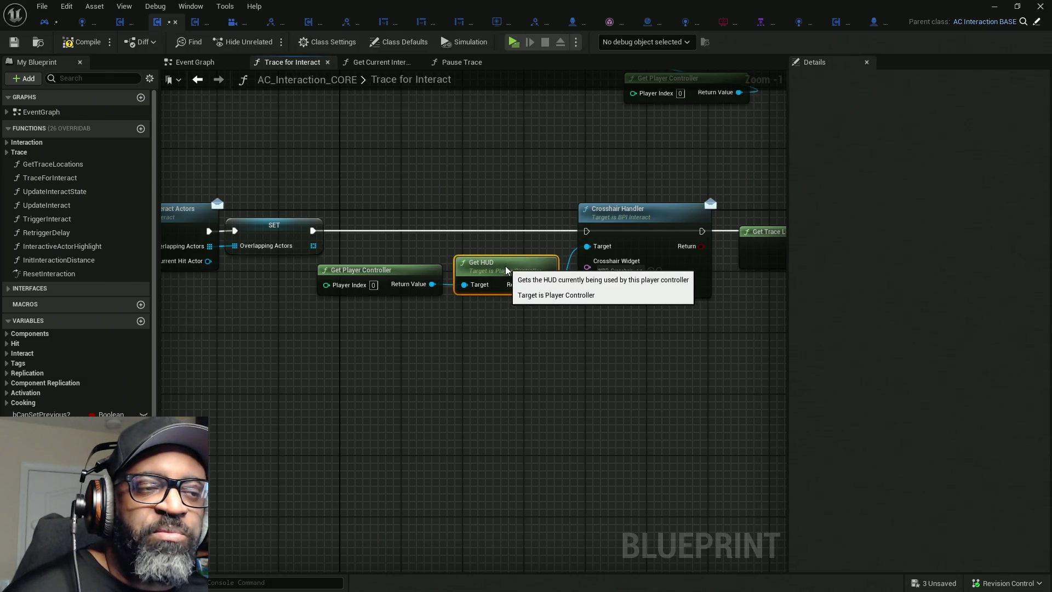
{"action": "left_click_drag", "start_coordinate": [675, 360], "coordinate": [371, 204]}
{"action": "key", "text": "Delete"}
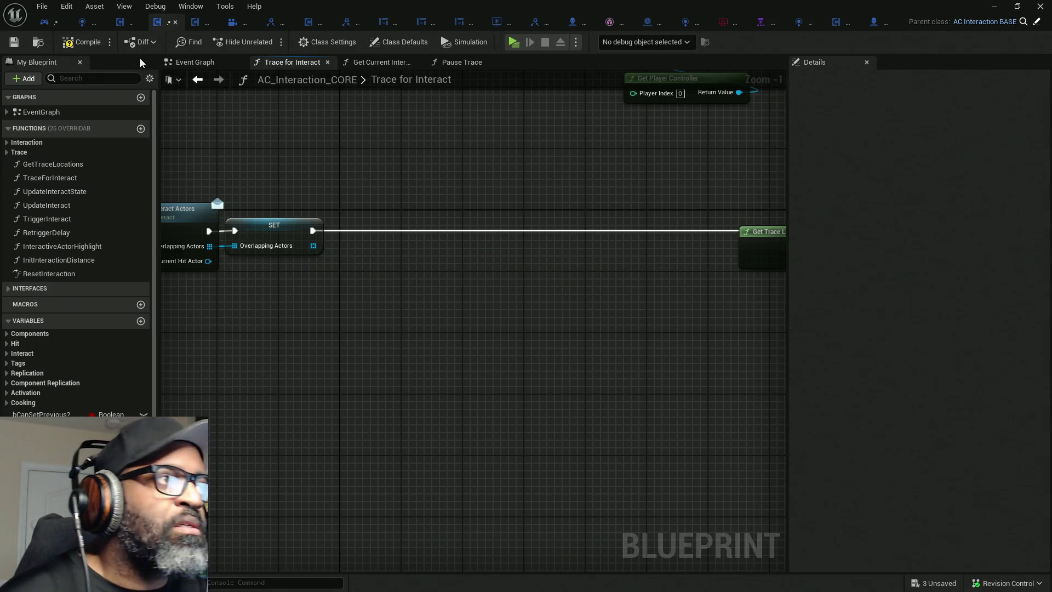
Compile the interaction component and review HC_PlayerController's Event Graph begin-play nodes.
{"action": "left_click", "coordinate": [83, 42]}
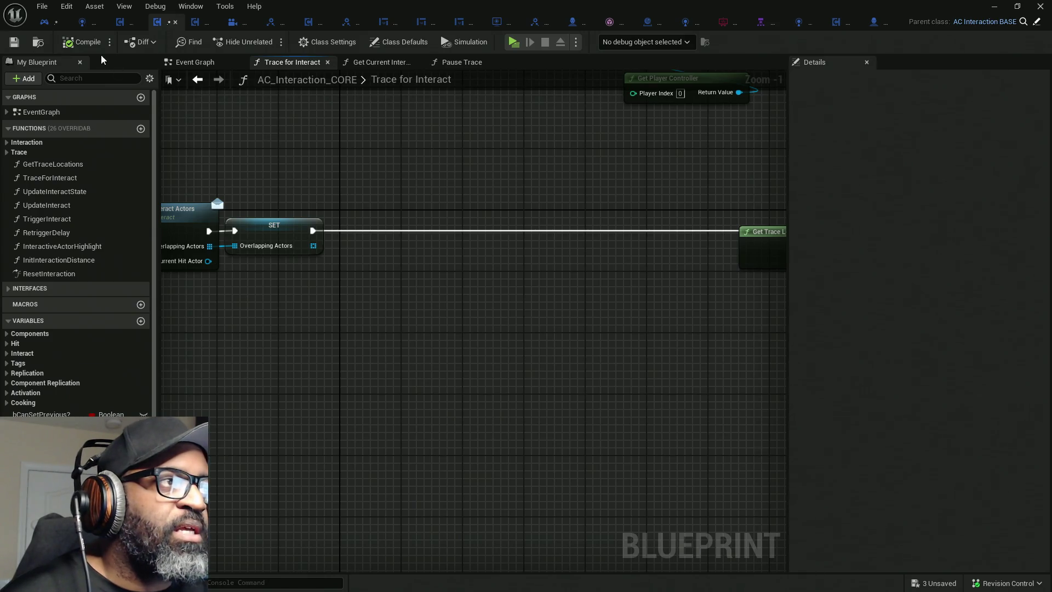
{"action": "left_click", "coordinate": [46, 22]}
{"action": "scroll", "coordinate": [463, 244], "scroll_direction": "down", "scroll_amount": 3}
{"action": "scroll", "coordinate": [463, 245], "scroll_direction": "down", "scroll_amount": 5}
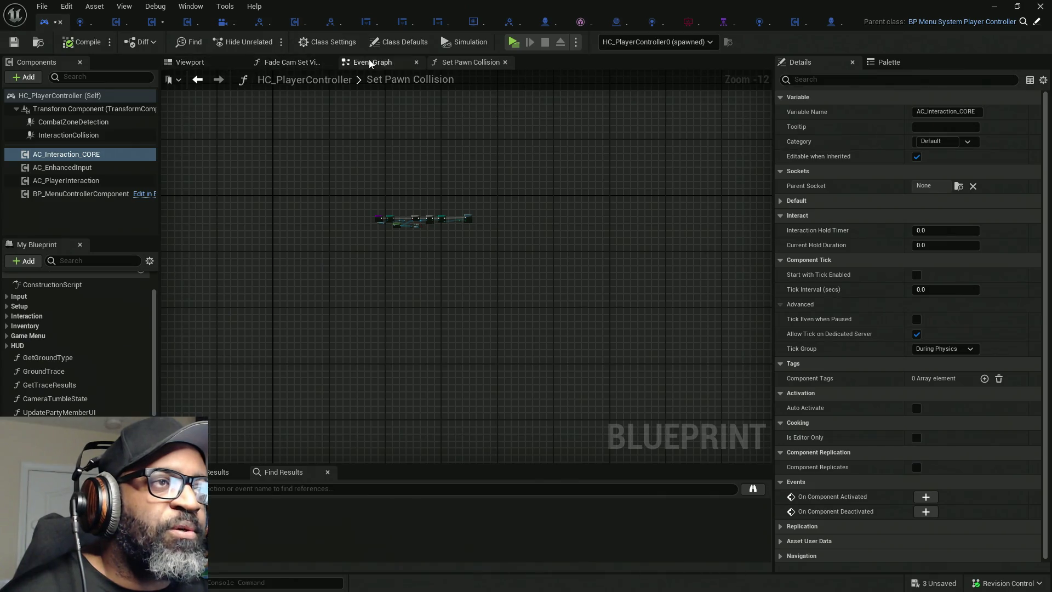
{"action": "left_click", "coordinate": [370, 62]}
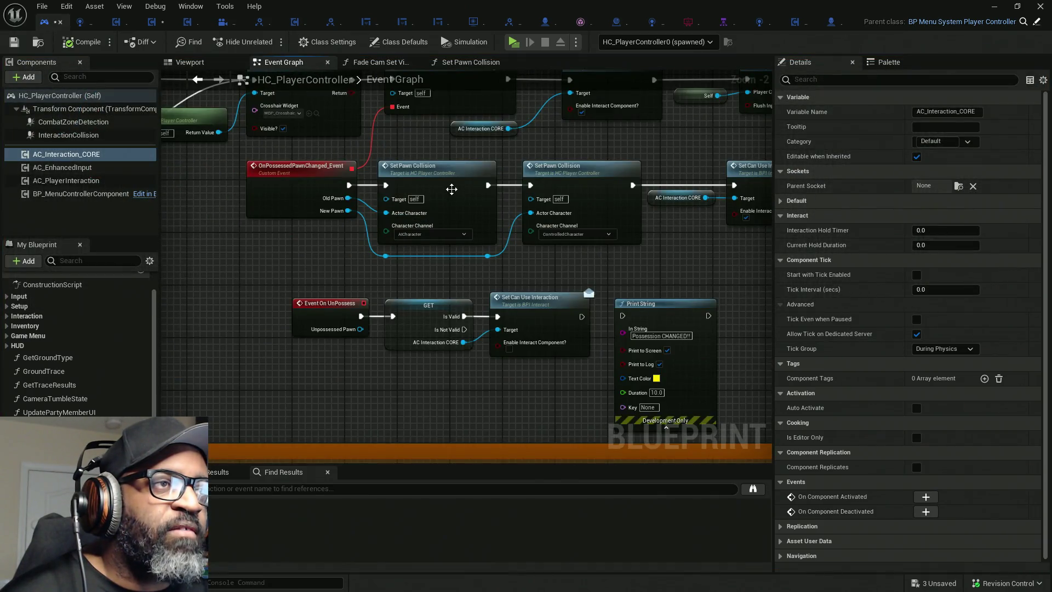
{"action": "scroll", "coordinate": [316, 167], "scroll_direction": "down", "scroll_amount": 4}
{"action": "scroll", "coordinate": [316, 167], "scroll_direction": "up", "scroll_amount": 5}
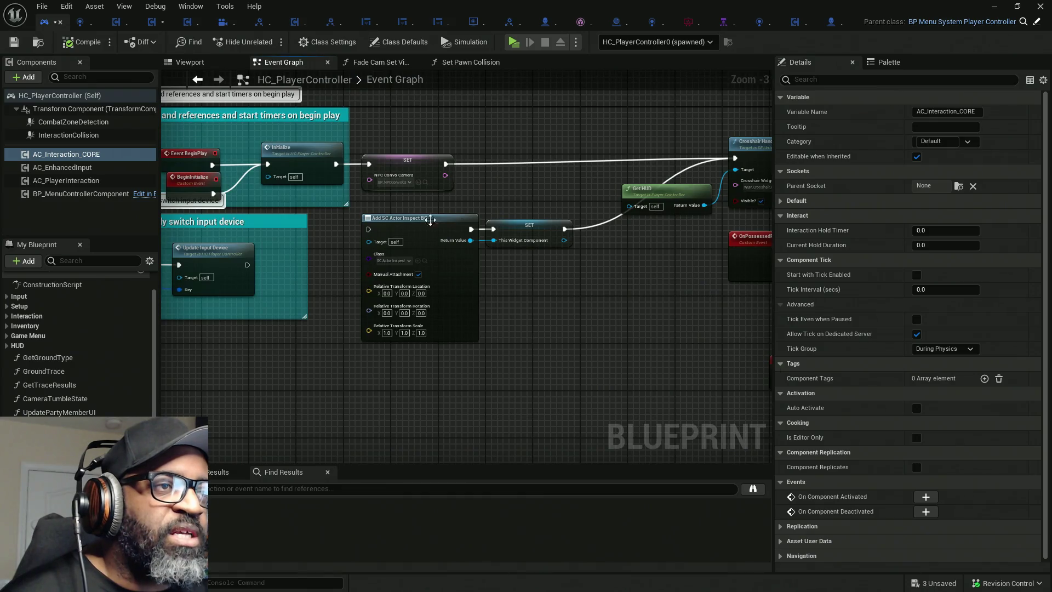
{"action": "scroll", "coordinate": [414, 218], "scroll_direction": "down", "scroll_amount": 5}
{"action": "mouse_move", "coordinate": [661, 157]}
{"action": "left_mouse_down"}
{"action": "mouse_move", "coordinate": [339, 249]}
{"action": "mouse_move", "coordinate": [233, 251]}
{"action": "mouse_move", "coordinate": [395, 225]}
{"action": "mouse_move", "coordinate": [537, 231]}
{"action": "left_mouse_up"}
{"action": "scroll", "coordinate": [256, 209], "scroll_direction": "up", "scroll_amount": 4}
{"action": "left_click_drag", "start_coordinate": [343, 223], "coordinate": [434, 214]}
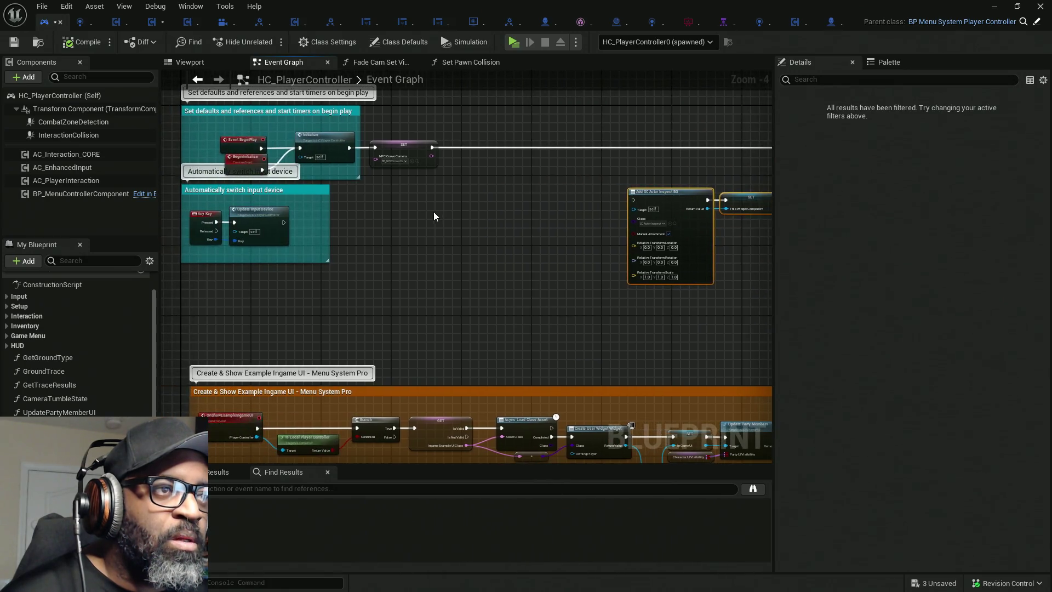
{"action": "left_click", "coordinate": [430, 211]}
{"action": "scroll", "coordinate": [469, 193], "scroll_direction": "up", "scroll_amount": 4}
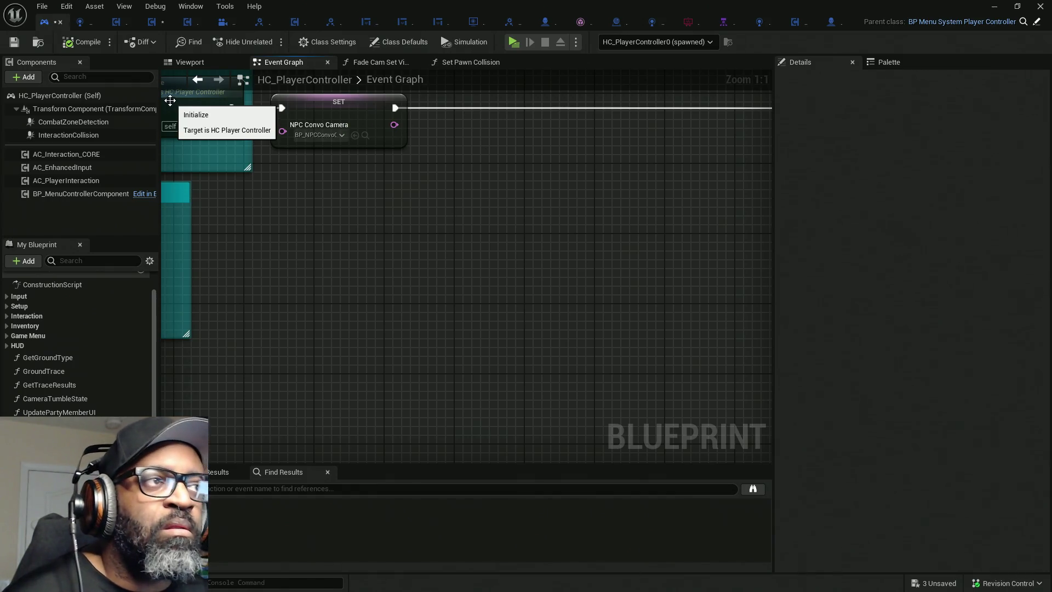
Restore the three crosshair nodes in Trace for Interact, then cut them out.
{"action": "left_click", "coordinate": [154, 25]}
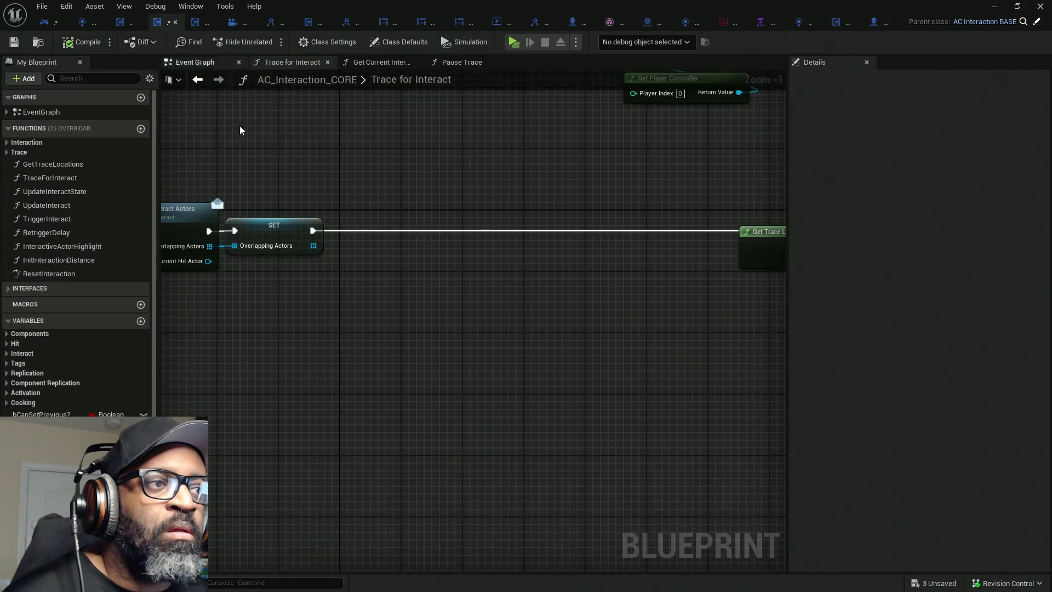
{"action": "key", "text": "ctrl+v"}
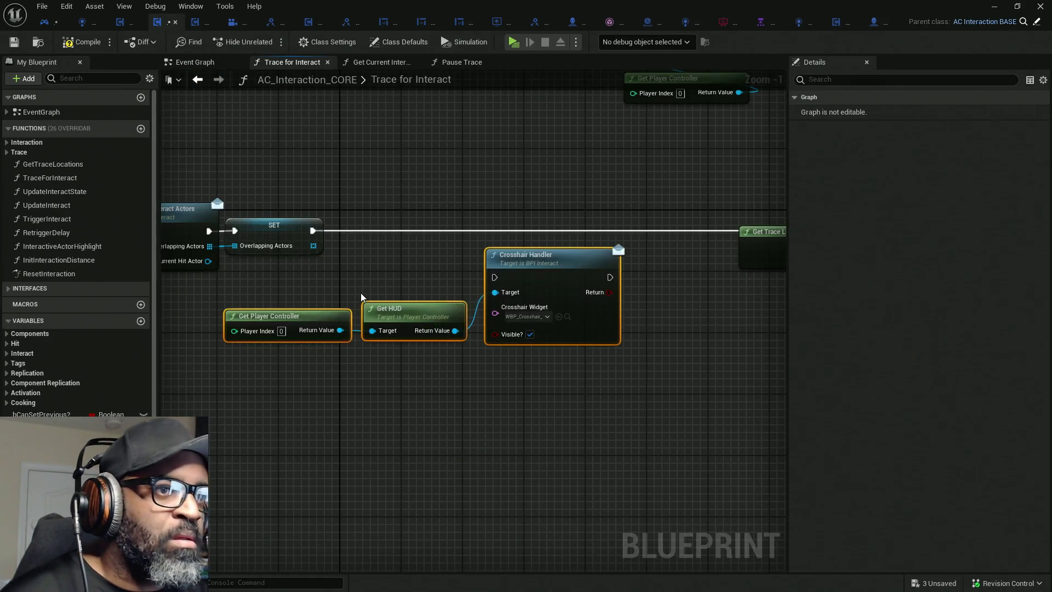
{"action": "right_click", "coordinate": [552, 271]}
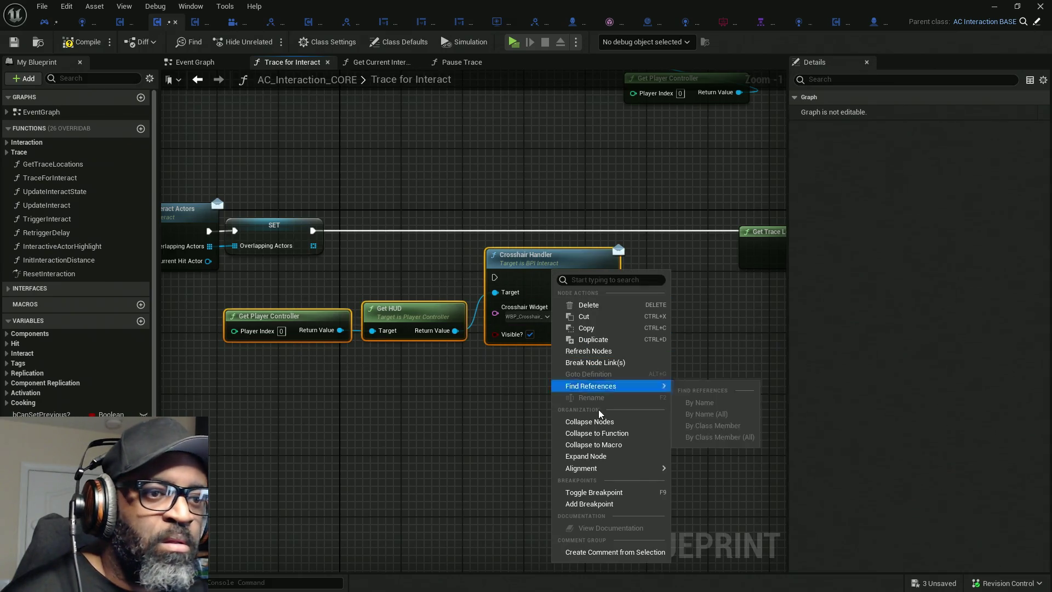
{"action": "left_click", "coordinate": [599, 318]}
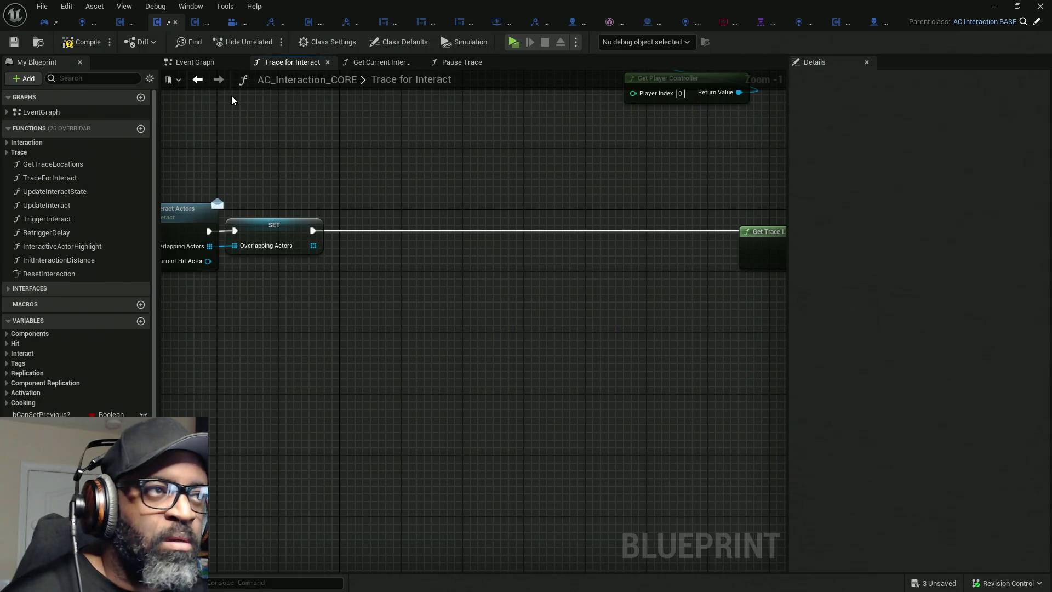
{"action": "left_click", "coordinate": [46, 22]}
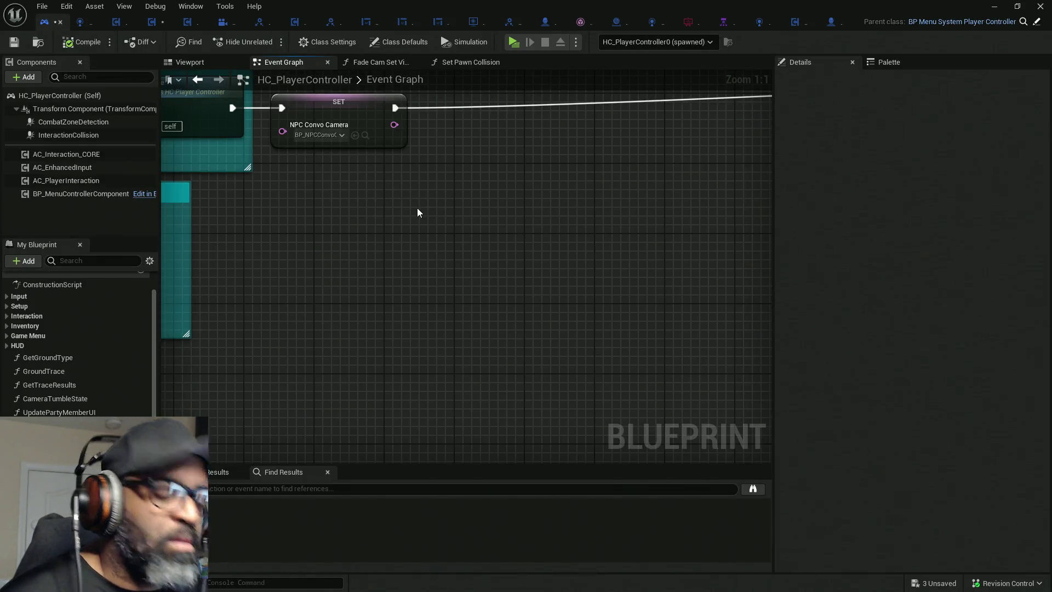
Paste the crosshair nodes, drop Get Player Controller, and wire SET → Crosshair Handler → Add SC Actor.
{"action": "key", "text": "ctrl+v"}
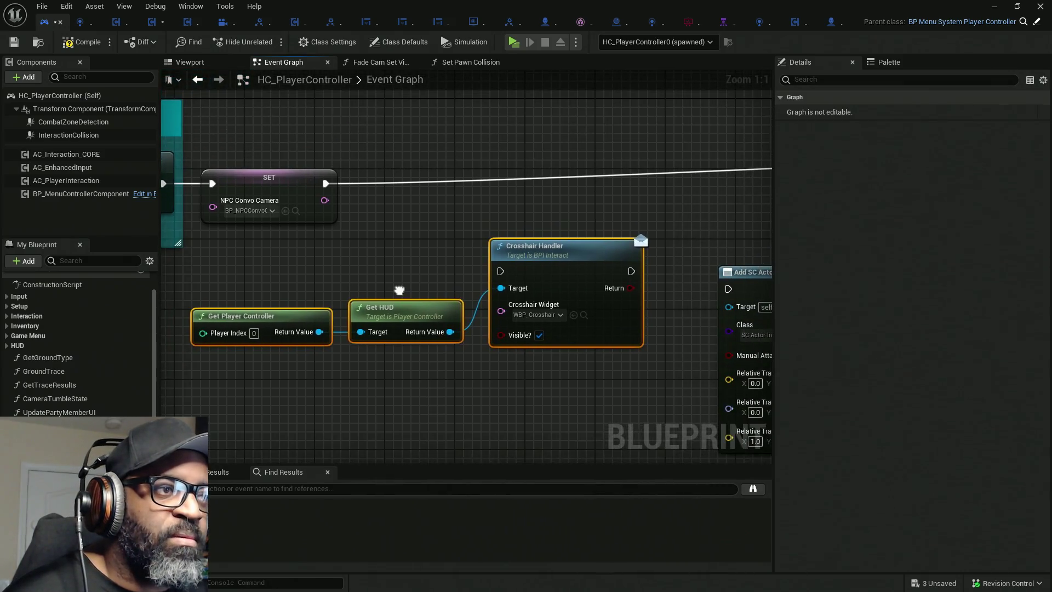
{"action": "left_click_drag", "start_coordinate": [289, 269], "coordinate": [301, 313]}
{"action": "key", "text": "Delete"}
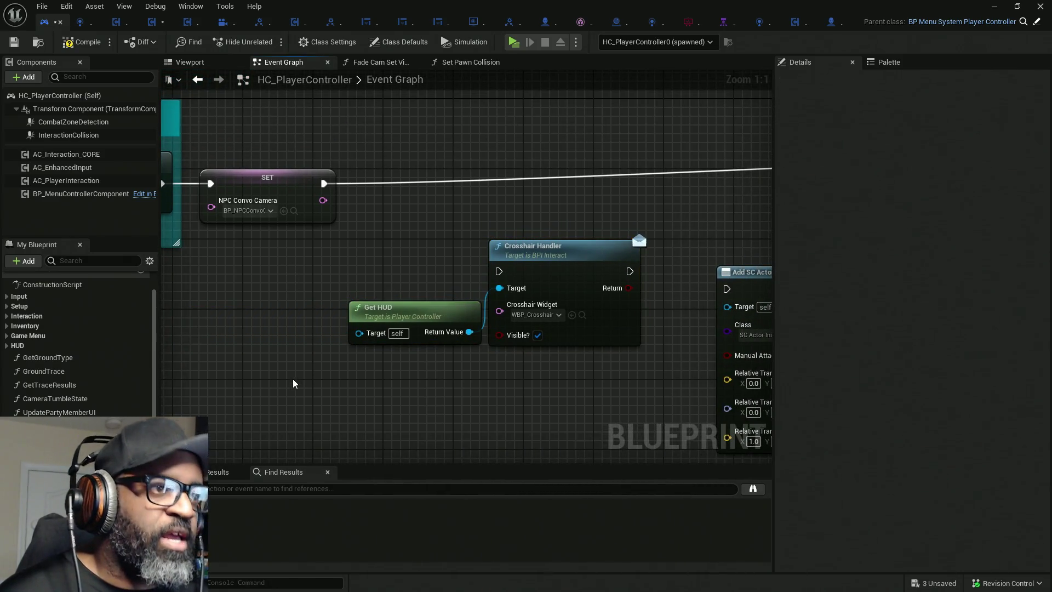
{"action": "left_click_drag", "start_coordinate": [422, 316], "coordinate": [414, 299]}
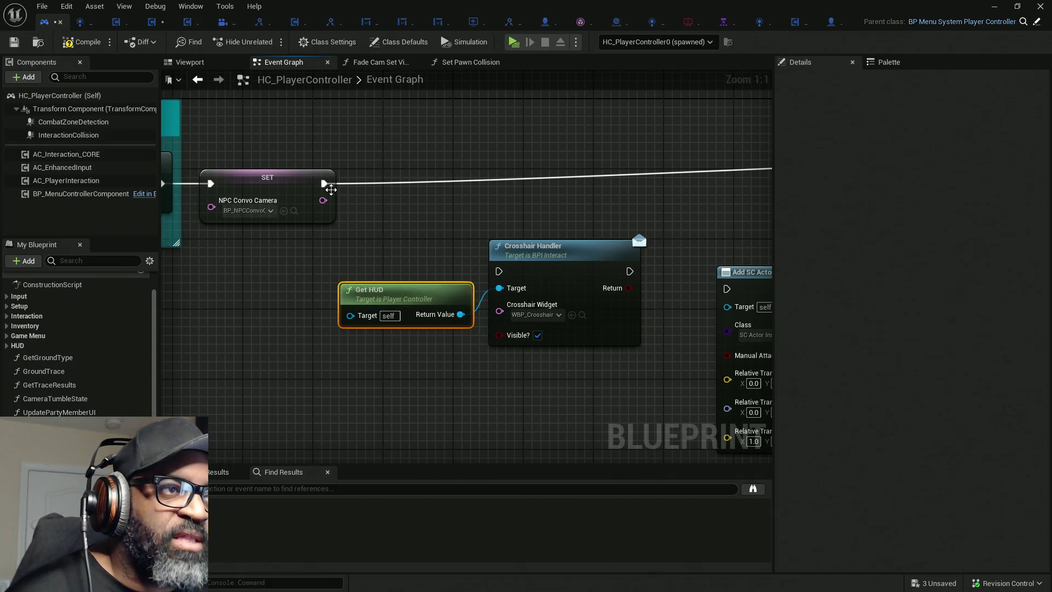
{"action": "mouse_move", "coordinate": [331, 189]}
{"action": "left_mouse_down"}
{"action": "mouse_move", "coordinate": [610, 294]}
{"action": "mouse_move", "coordinate": [629, 271]}
{"action": "left_mouse_up"}
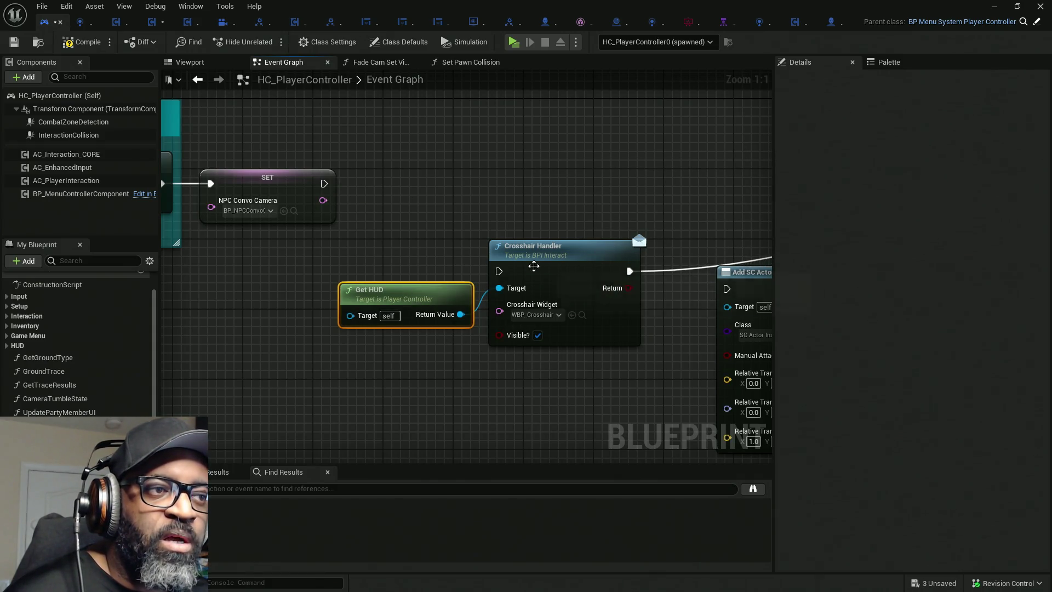
{"action": "left_click_drag", "start_coordinate": [498, 272], "coordinate": [324, 183]}
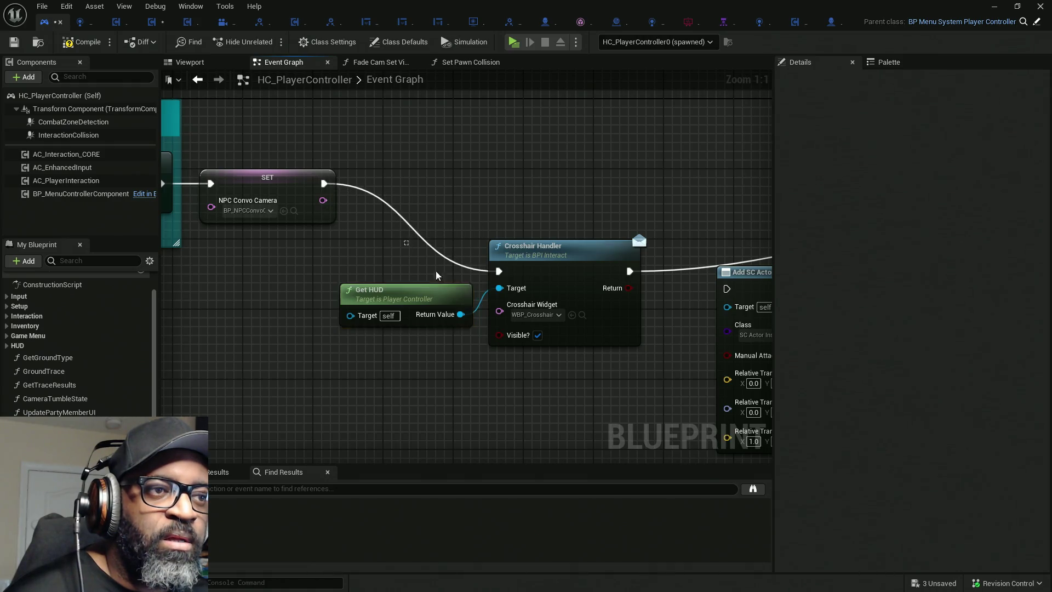
{"action": "left_click", "coordinate": [597, 327], "text": "ctrl"}
{"action": "mouse_move", "coordinate": [597, 327]}
{"action": "left_mouse_down"}
{"action": "mouse_move", "coordinate": [594, 262]}
{"action": "mouse_move", "coordinate": [605, 239]}
{"action": "left_mouse_up"}
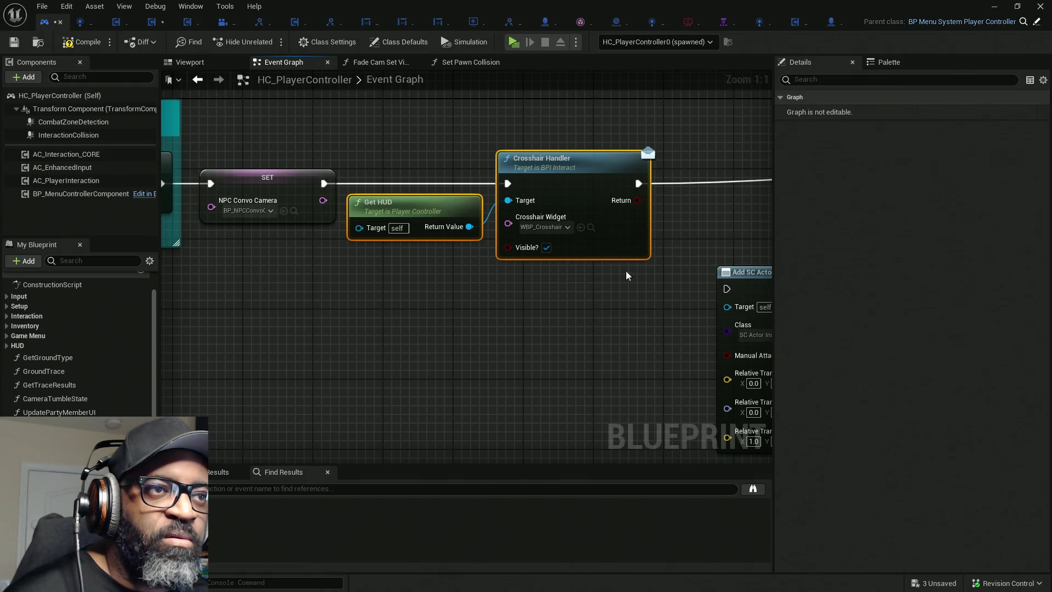
{"action": "mouse_move", "coordinate": [441, 258]}
{"action": "left_mouse_down"}
{"action": "mouse_move", "coordinate": [380, 305]}
{"action": "mouse_move", "coordinate": [216, 274]}
{"action": "left_mouse_up"}
Compile HC_PlayerController, check out and save the asset.
{"action": "left_click", "coordinate": [79, 44]}
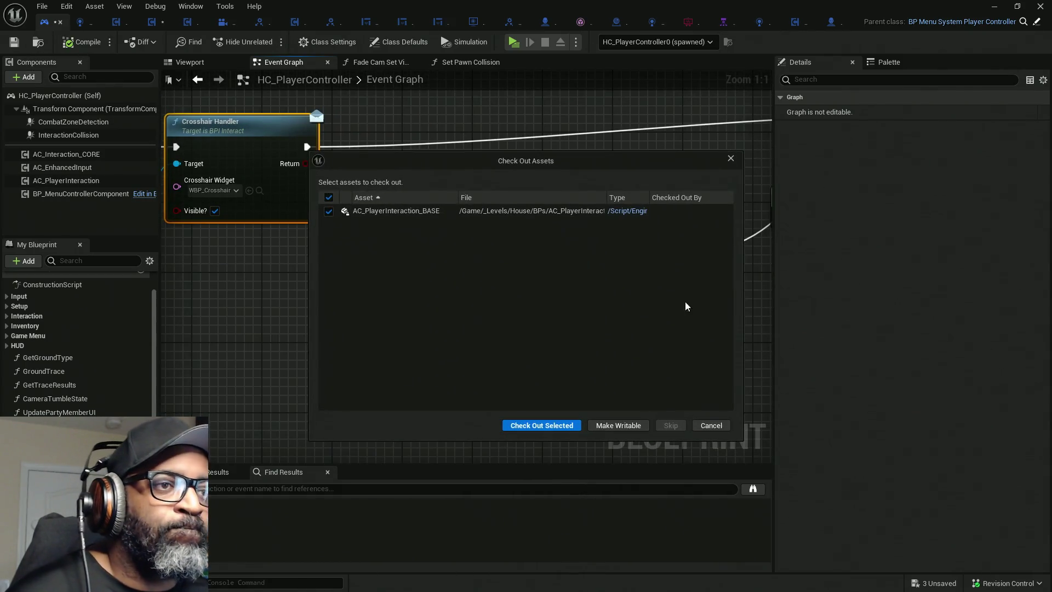
{"action": "left_click", "coordinate": [548, 428]}
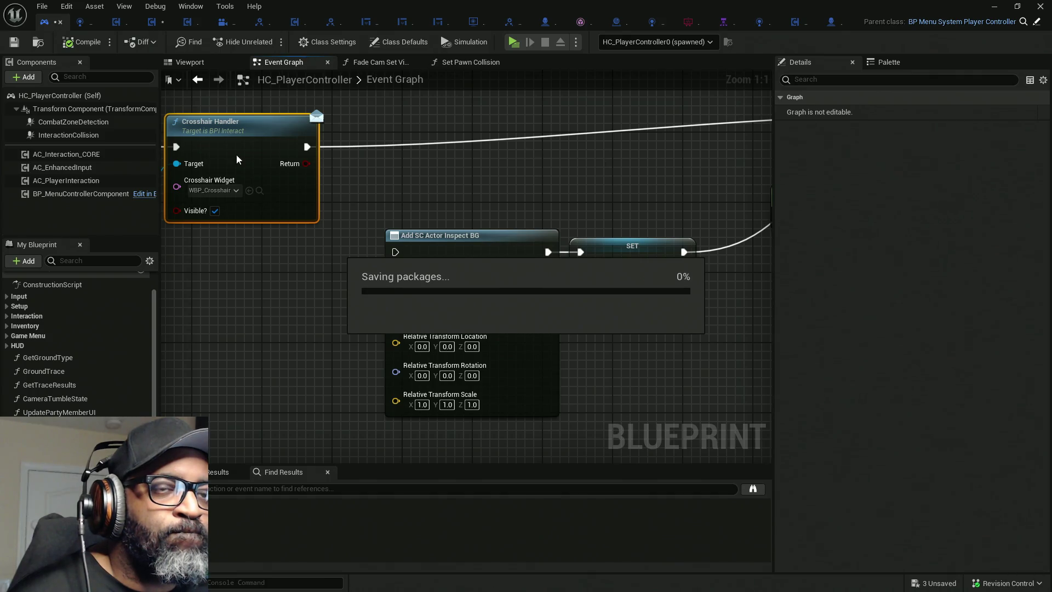
{"action": "scroll", "coordinate": [276, 163], "scroll_direction": "down", "scroll_amount": 5}
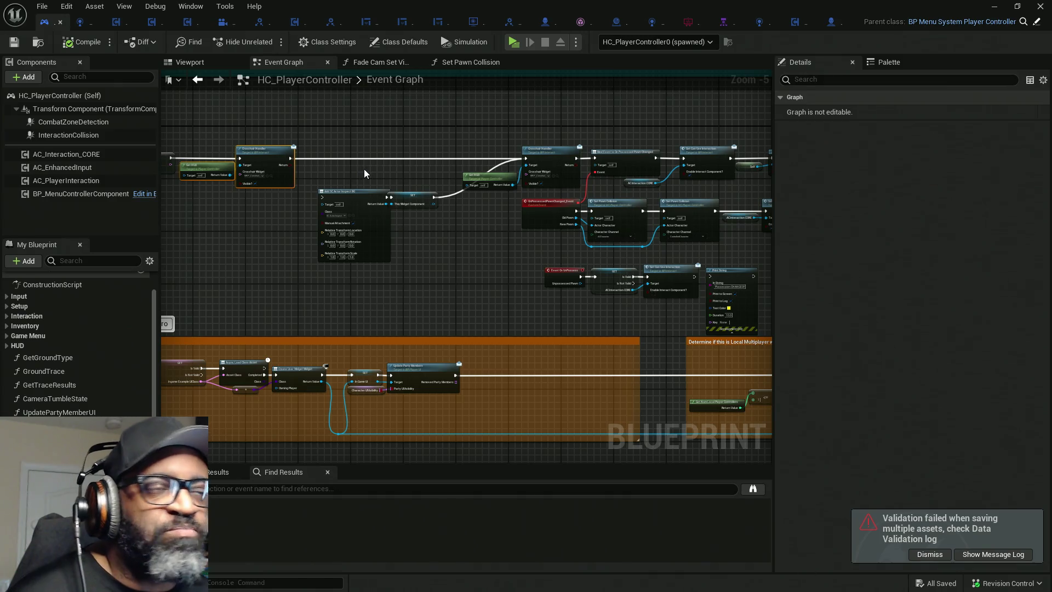
{"action": "left_click", "coordinate": [149, 27]}
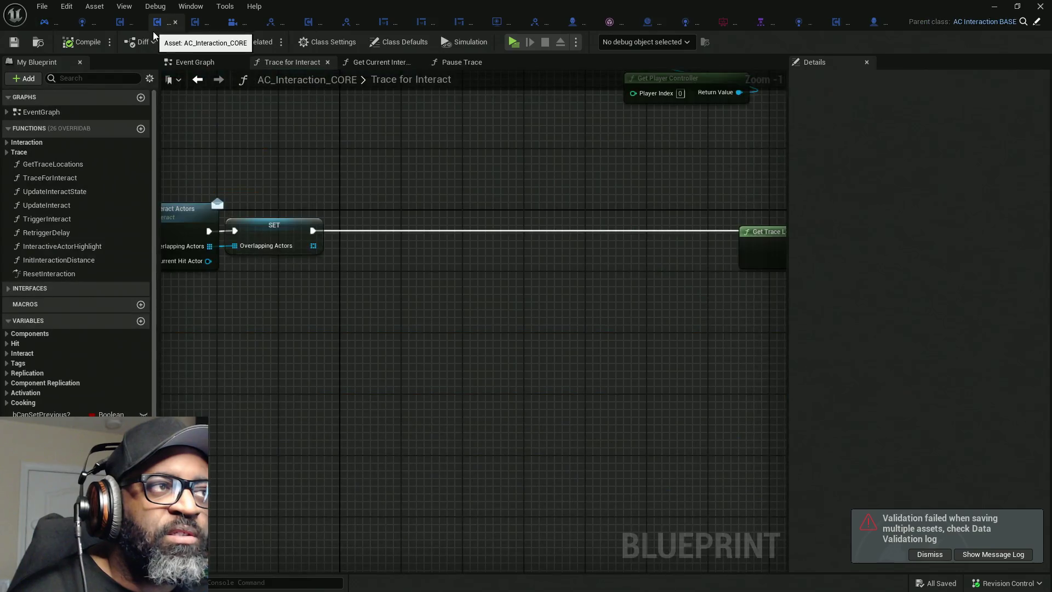
Rearrange Get Trace Locations and Line Trace By Channel within the Trace for Interact graph.
{"action": "scroll", "coordinate": [636, 282], "scroll_direction": "down", "scroll_amount": 1}
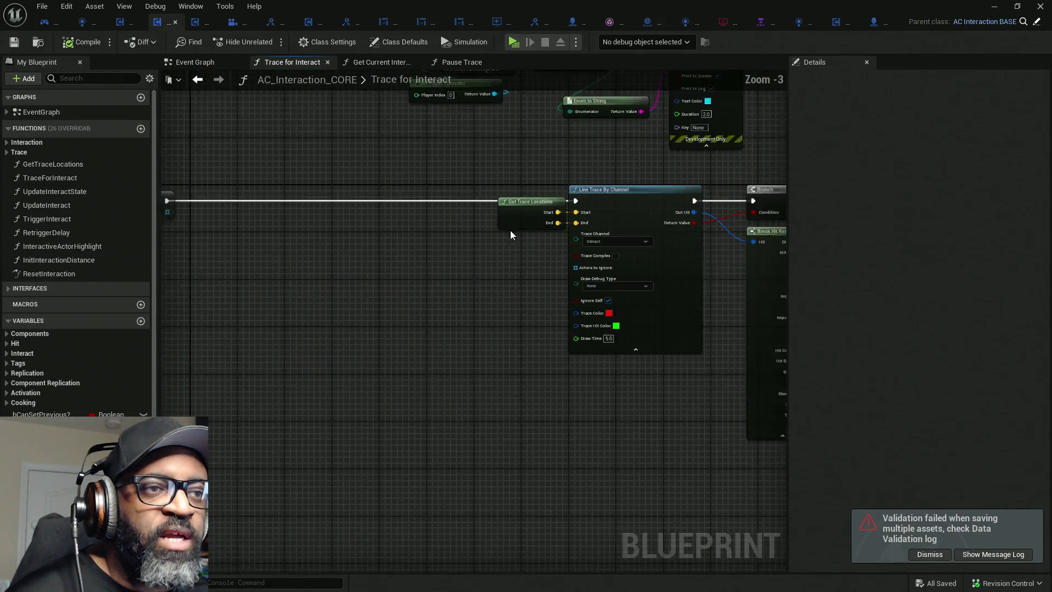
{"action": "left_click_drag", "start_coordinate": [483, 167], "coordinate": [664, 348]}
{"action": "left_click_drag", "start_coordinate": [751, 228], "coordinate": [433, 228]}
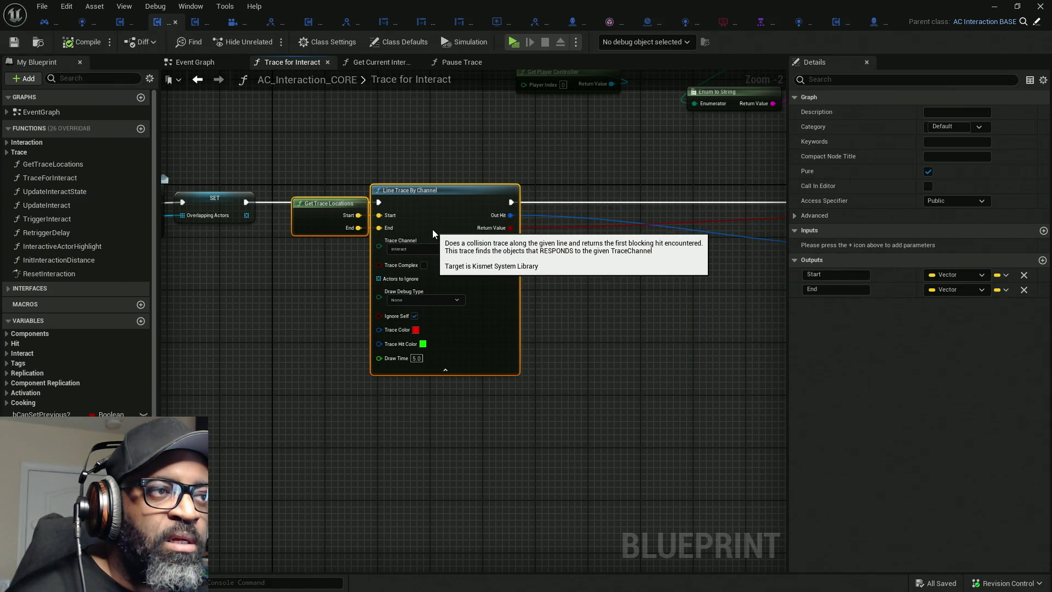
{"action": "left_click", "coordinate": [537, 358]}
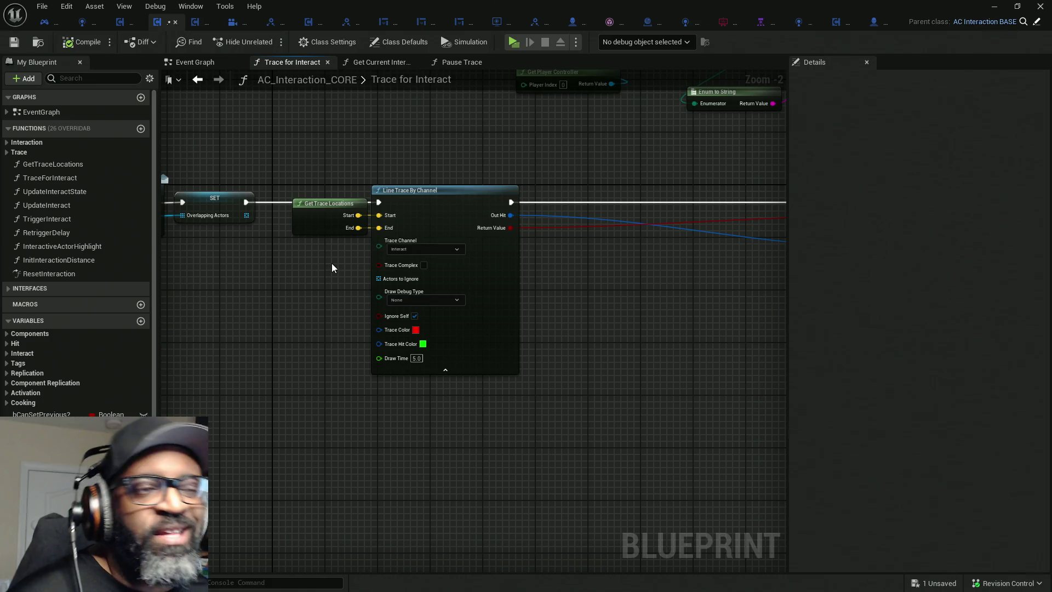
{"action": "left_click_drag", "start_coordinate": [317, 150], "coordinate": [500, 438]}
{"action": "mouse_move", "coordinate": [312, 161]}
{"action": "left_mouse_down"}
{"action": "mouse_move", "coordinate": [471, 415]}
{"action": "mouse_move", "coordinate": [553, 493]}
{"action": "left_mouse_up"}
{"action": "left_click_drag", "start_coordinate": [342, 175], "coordinate": [521, 455]}
{"action": "scroll", "coordinate": [548, 378], "scroll_direction": "down", "scroll_amount": 4}
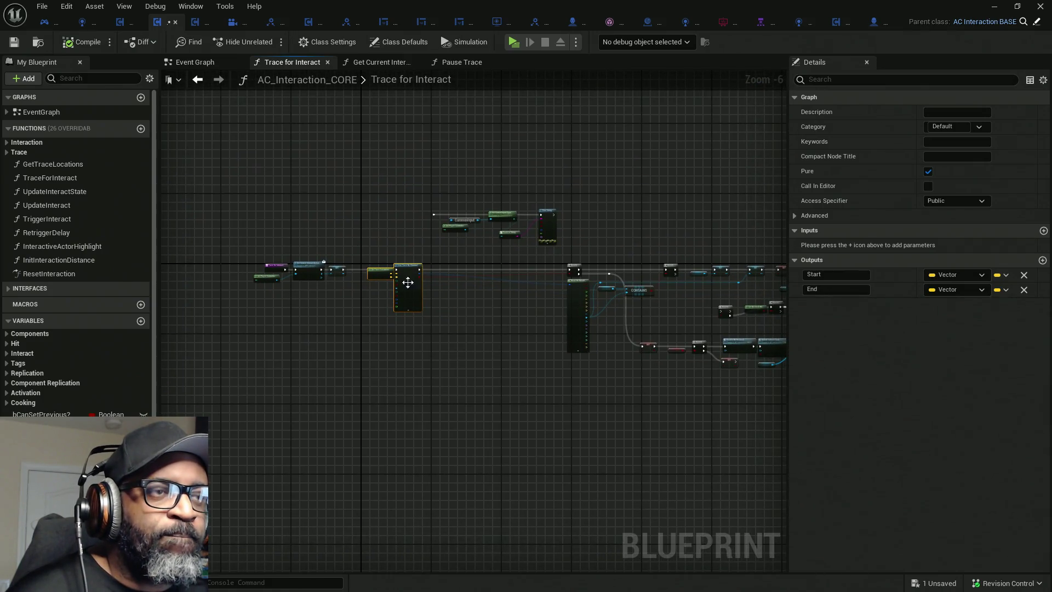
{"action": "scroll", "coordinate": [402, 280], "scroll_direction": "up", "scroll_amount": 4}
{"action": "left_click_drag", "start_coordinate": [419, 286], "coordinate": [632, 291]}
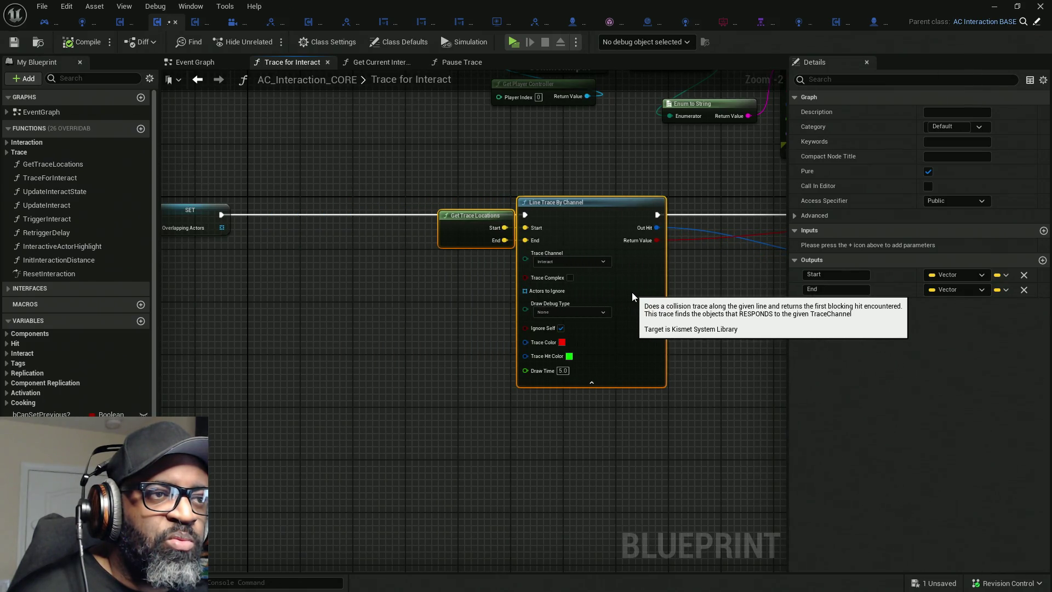
{"action": "left_click_drag", "start_coordinate": [321, 294], "coordinate": [581, 300]}
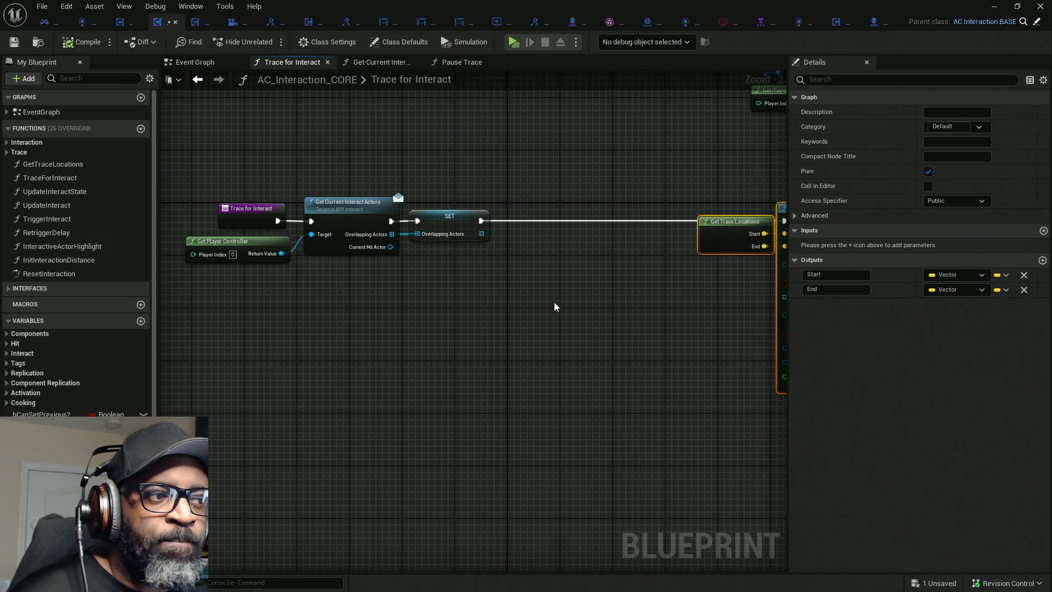
{"action": "scroll", "coordinate": [76, 274], "scroll_direction": "down", "scroll_amount": 3}
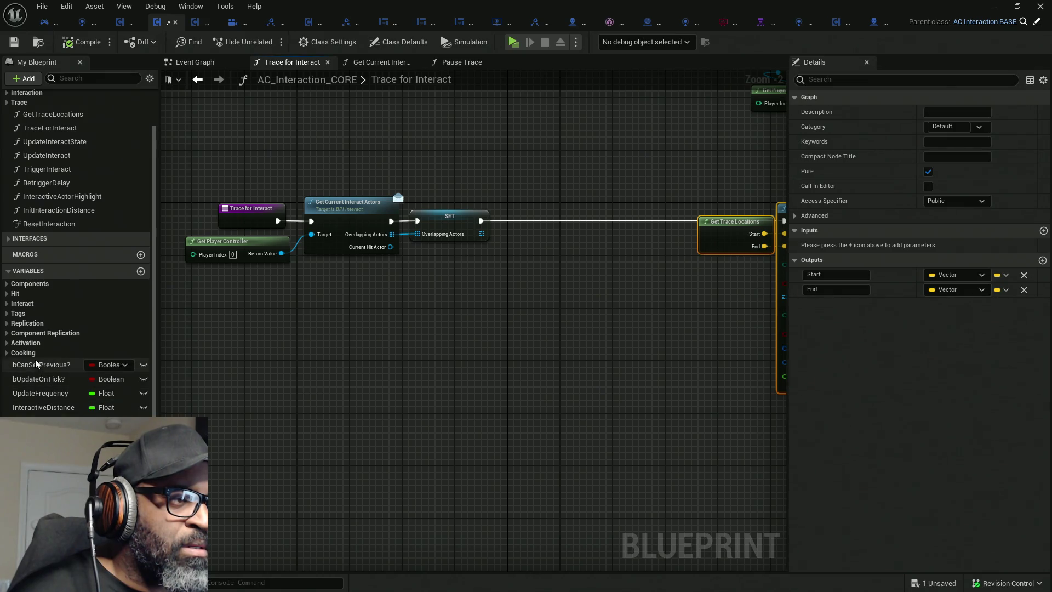
{"action": "scroll", "coordinate": [22, 350], "scroll_direction": "up", "scroll_amount": 2}
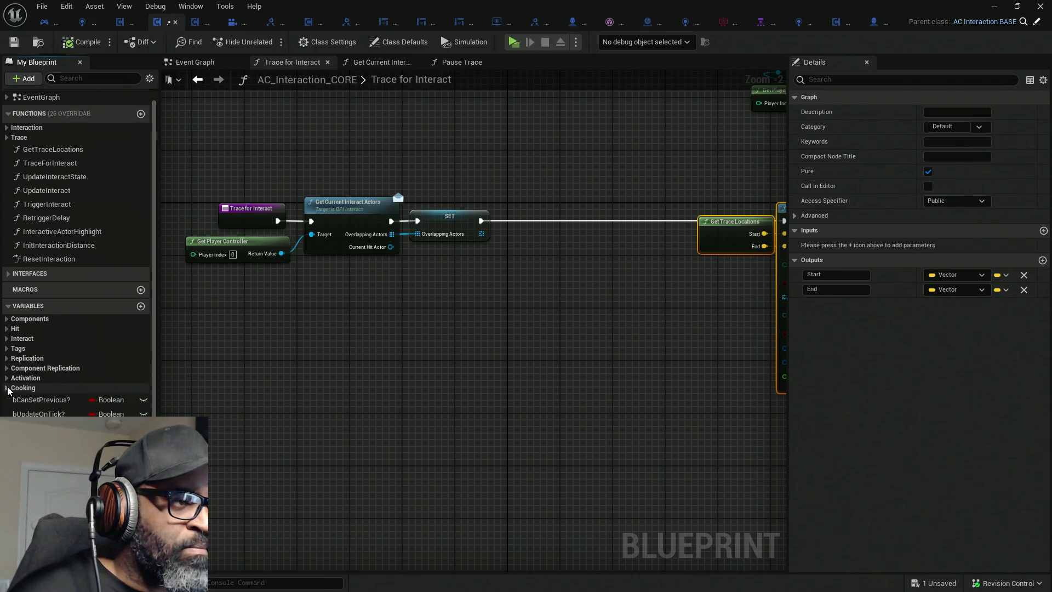
{"action": "scroll", "coordinate": [8, 381], "scroll_direction": "down", "scroll_amount": 2}
{"action": "scroll", "coordinate": [77, 247], "scroll_direction": "up", "scroll_amount": 3}
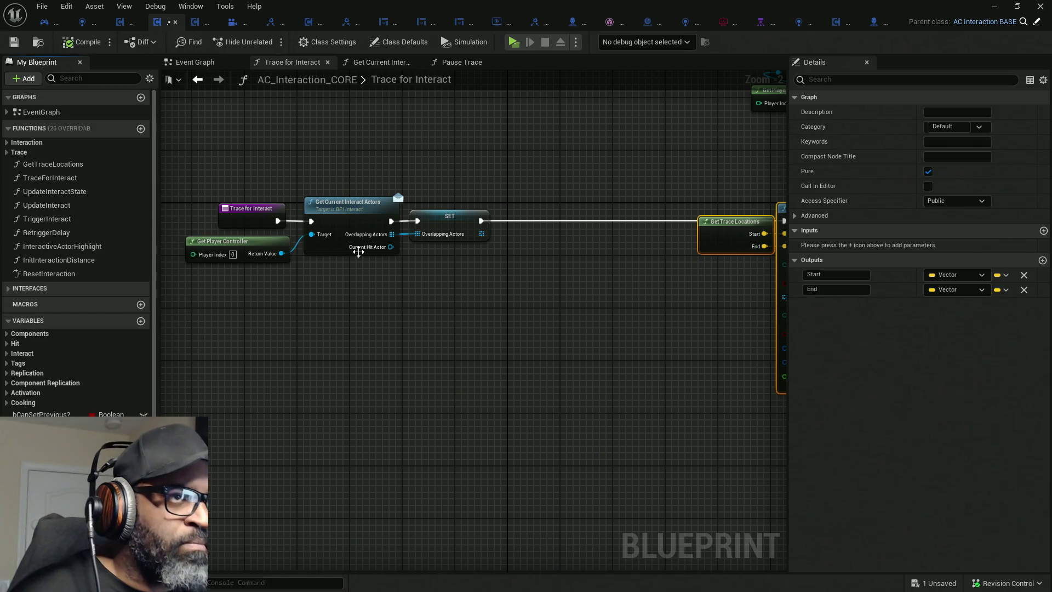
{"action": "scroll", "coordinate": [353, 252], "scroll_direction": "down", "scroll_amount": 9}
{"action": "scroll", "coordinate": [431, 288], "scroll_direction": "up", "scroll_amount": 3}
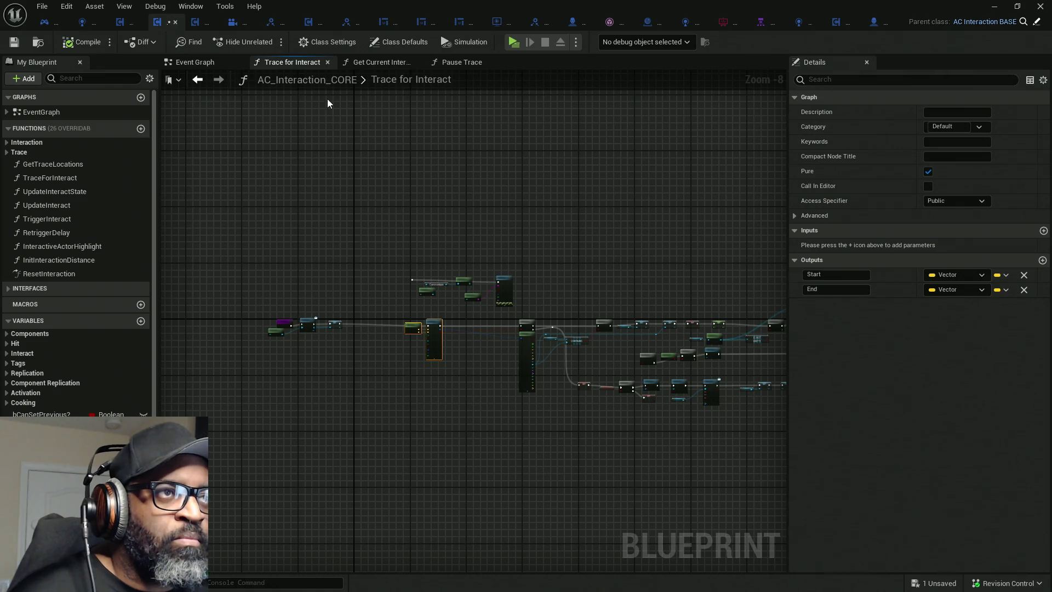
Shift the CORE Event Graph's upper timer nodes up and left, then open parent AC_Interaction_BASE.
{"action": "left_click", "coordinate": [197, 62]}
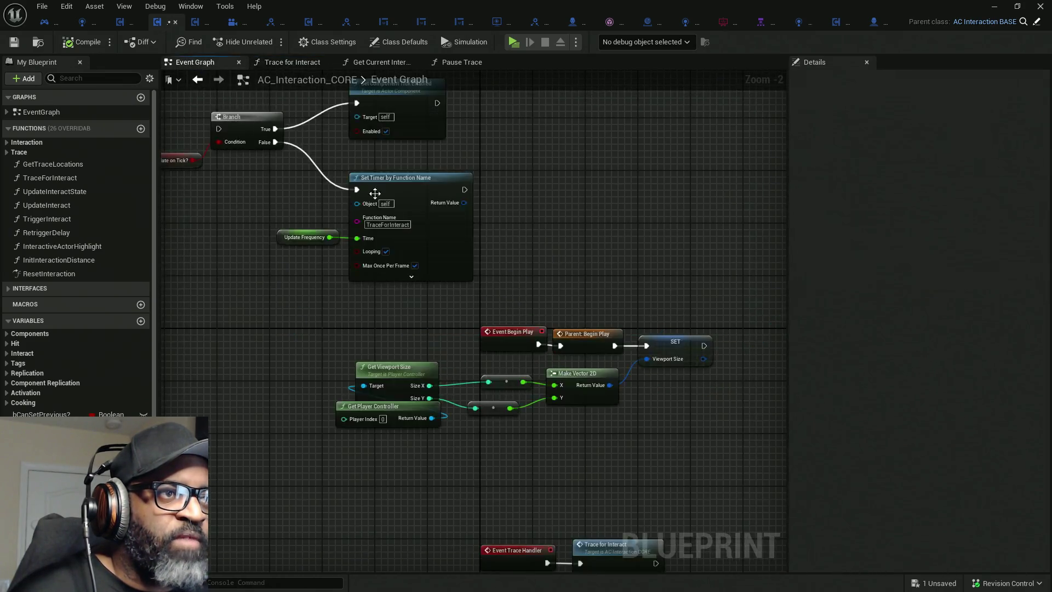
{"action": "mouse_move", "coordinate": [296, 244]}
{"action": "left_mouse_down"}
{"action": "mouse_move", "coordinate": [530, 309]}
{"action": "mouse_move", "coordinate": [294, 244]}
{"action": "left_mouse_up"}
{"action": "mouse_move", "coordinate": [329, 300]}
{"action": "left_mouse_down"}
{"action": "mouse_move", "coordinate": [387, 313]}
{"action": "mouse_move", "coordinate": [368, 305]}
{"action": "mouse_move", "coordinate": [390, 288]}
{"action": "mouse_move", "coordinate": [474, 341]}
{"action": "mouse_move", "coordinate": [505, 333]}
{"action": "mouse_move", "coordinate": [271, 124]}
{"action": "left_mouse_up"}
{"action": "mouse_move", "coordinate": [524, 267]}
{"action": "left_mouse_down"}
{"action": "mouse_move", "coordinate": [370, 258]}
{"action": "mouse_move", "coordinate": [435, 235]}
{"action": "mouse_move", "coordinate": [422, 306]}
{"action": "left_mouse_up"}
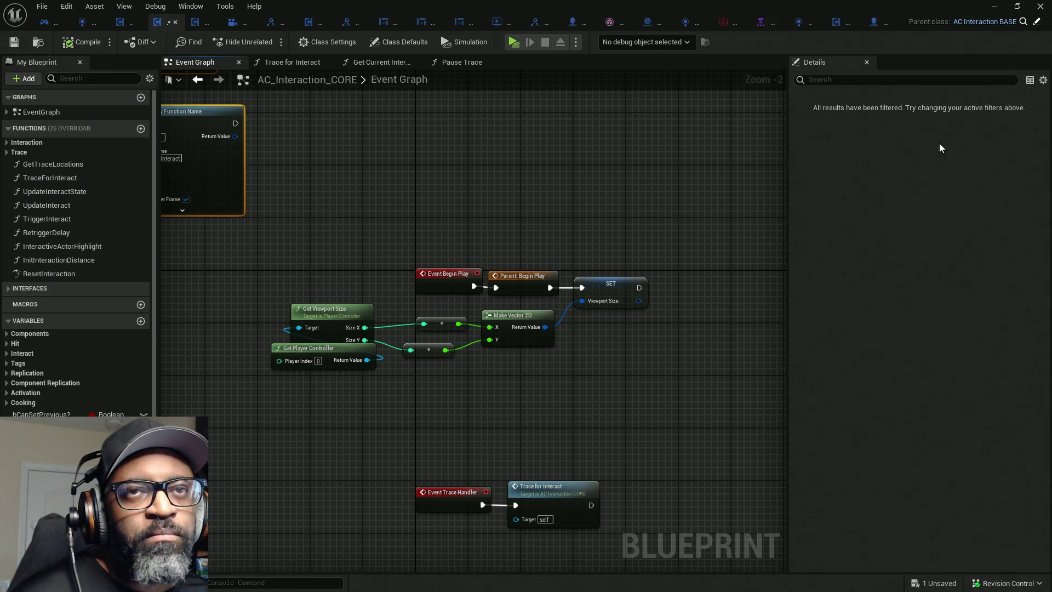
{"action": "left_click", "coordinate": [1037, 25]}
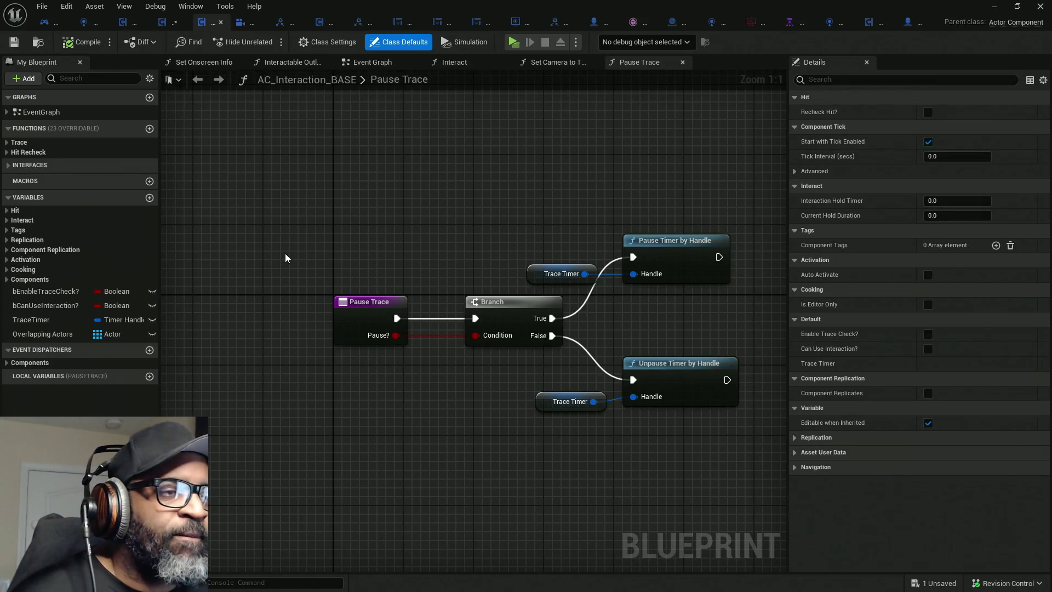
Make room after Event Begin Play by moving the timer nodes right and widening their comment.
{"action": "left_click", "coordinate": [372, 61]}
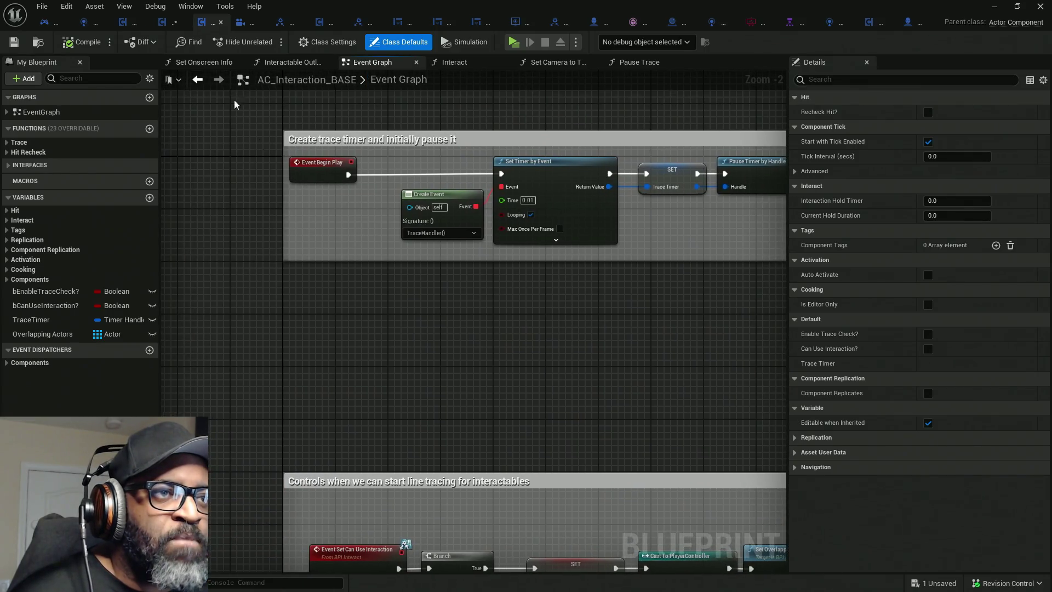
{"action": "left_click_drag", "start_coordinate": [676, 249], "coordinate": [334, 161]}
{"action": "left_click_drag", "start_coordinate": [405, 170], "coordinate": [516, 169]}
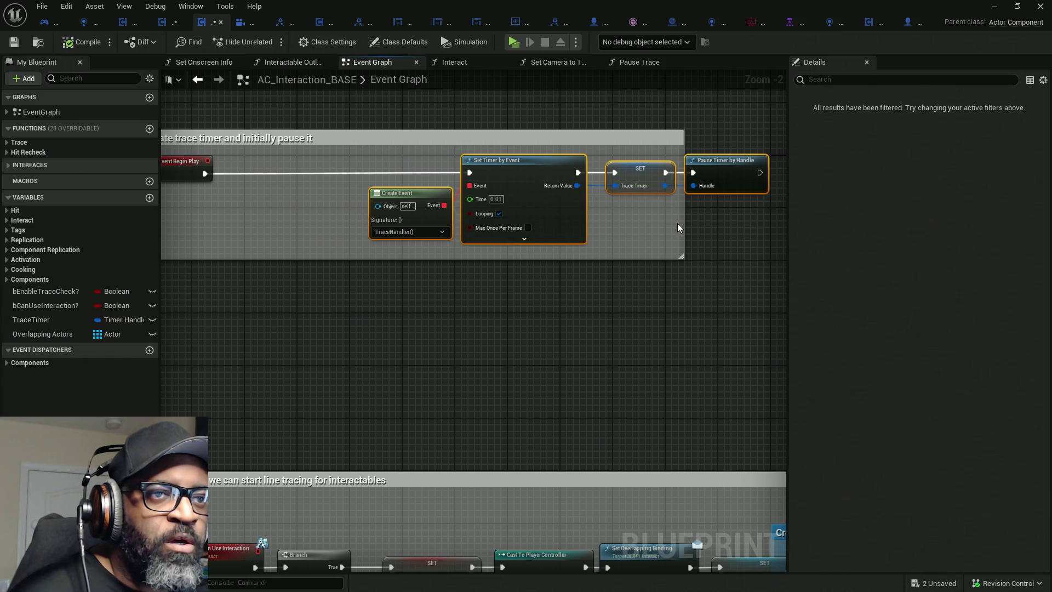
{"action": "left_click_drag", "start_coordinate": [687, 228], "coordinate": [787, 230]}
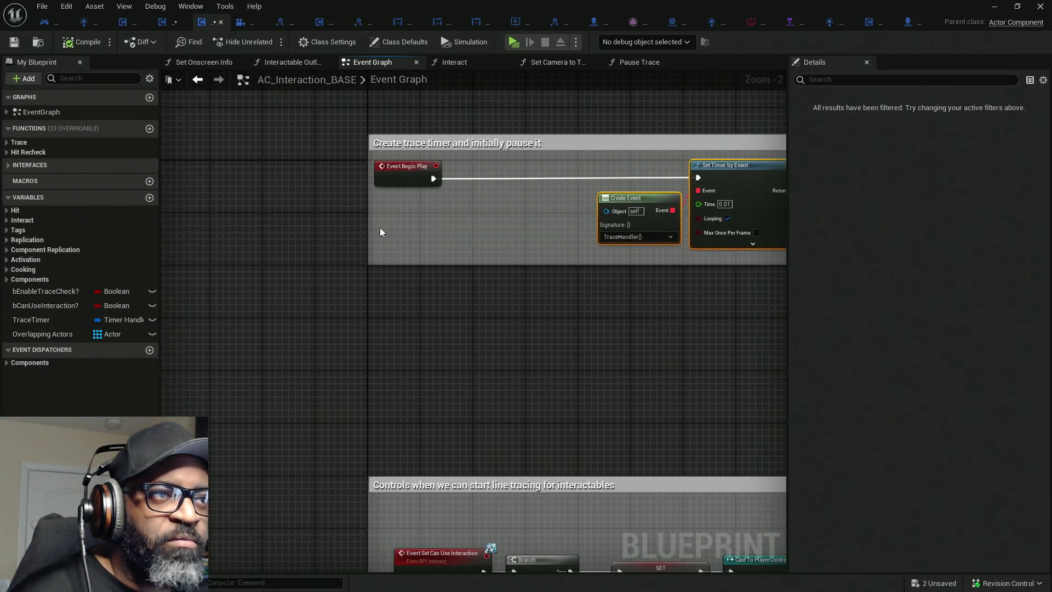
Add a Get Owner node and promote its Return Value to a PlayerController variable.
{"action": "right_click", "coordinate": [390, 234]}
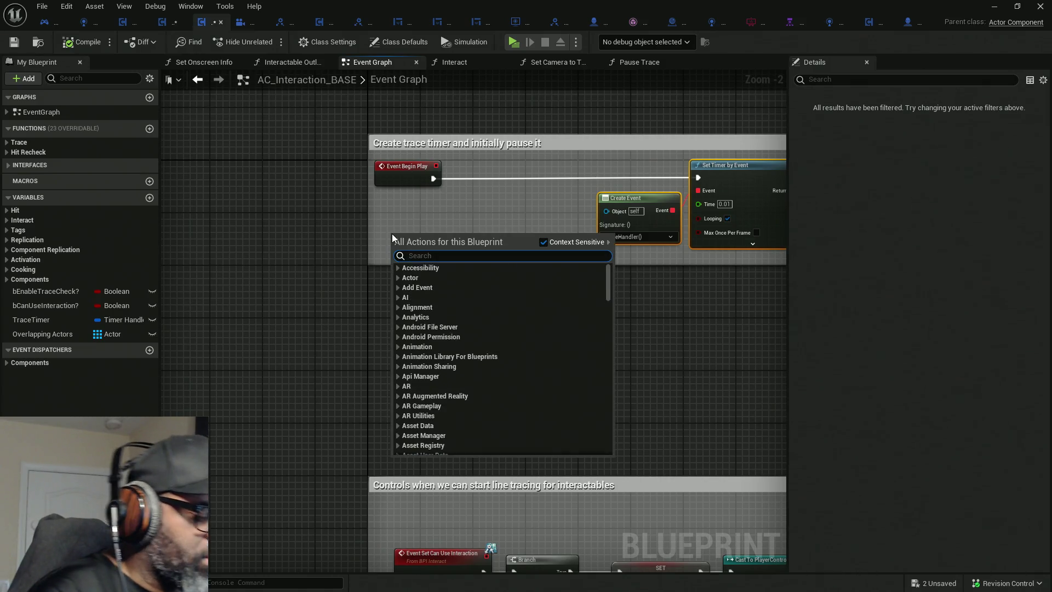
{"action": "type", "text": "get owner"}
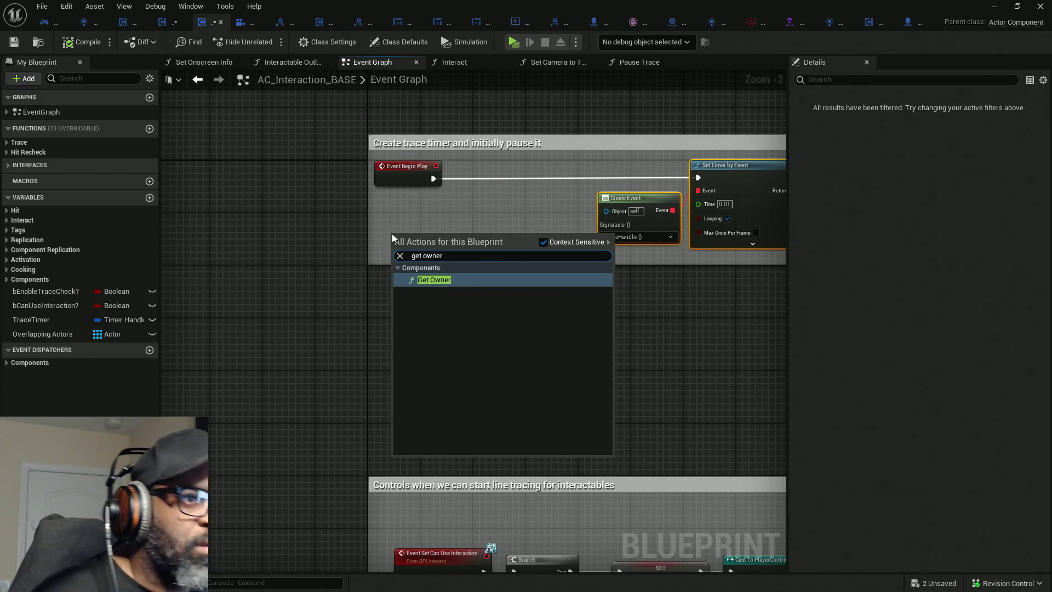
{"action": "left_click", "coordinate": [425, 281]}
{"action": "mouse_move", "coordinate": [426, 239]}
{"action": "left_mouse_down"}
{"action": "mouse_move", "coordinate": [349, 222]}
{"action": "mouse_move", "coordinate": [488, 199]}
{"action": "left_mouse_up"}
{"action": "left_click", "coordinate": [530, 245]}
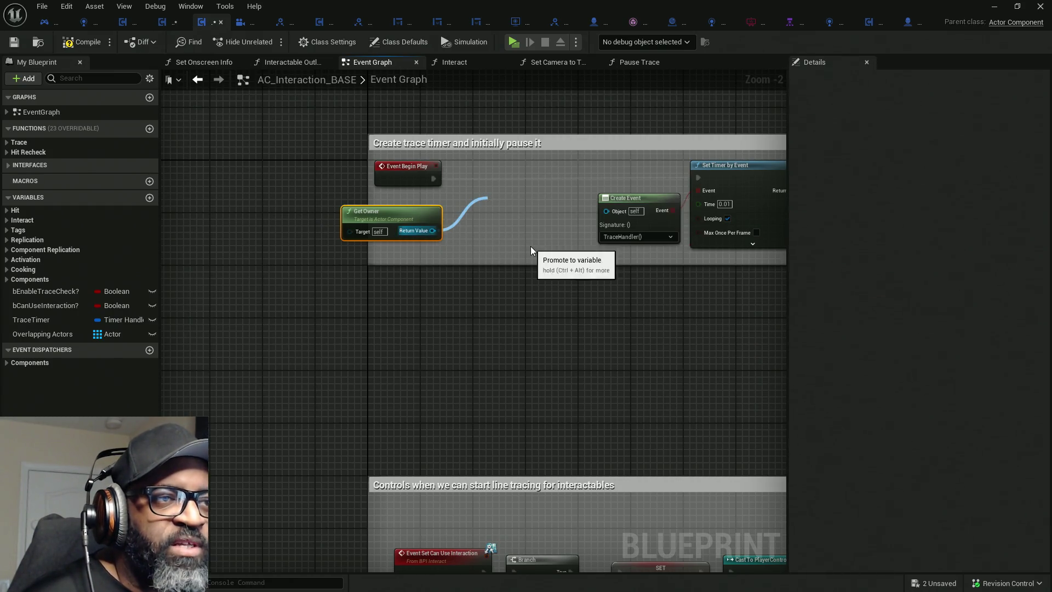
{"action": "type", "text": "PlayerController"}
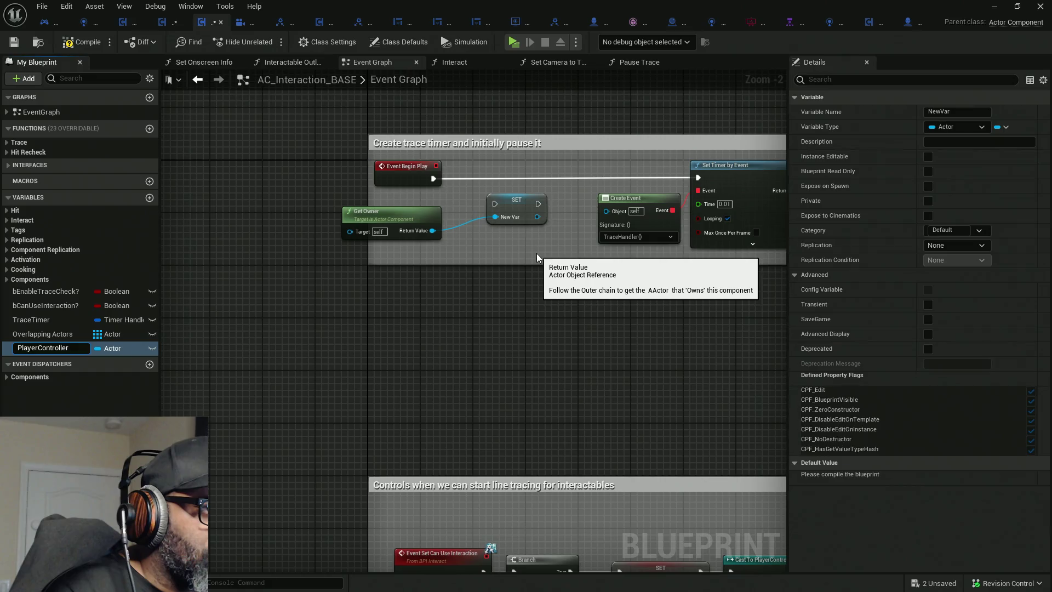
{"action": "key", "text": "Return"}
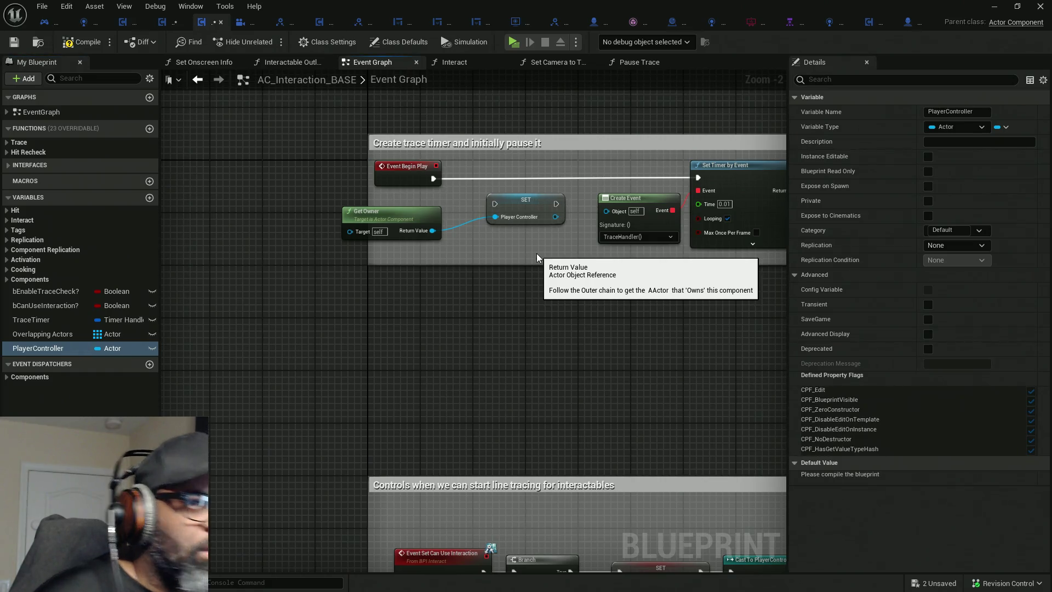
Connect Event Begin Play into the SET PlayerController node, compile, and return to AC_Interaction_CORE.
{"action": "scroll", "coordinate": [533, 243], "scroll_direction": "up", "scroll_amount": 2}
{"action": "mouse_move", "coordinate": [397, 157]}
{"action": "left_mouse_down"}
{"action": "mouse_move", "coordinate": [466, 157]}
{"action": "mouse_move", "coordinate": [562, 190]}
{"action": "left_mouse_up"}
{"action": "mouse_move", "coordinate": [402, 158]}
{"action": "left_mouse_down"}
{"action": "mouse_move", "coordinate": [480, 190]}
{"action": "mouse_move", "coordinate": [500, 159]}
{"action": "mouse_move", "coordinate": [491, 151]}
{"action": "left_mouse_up"}
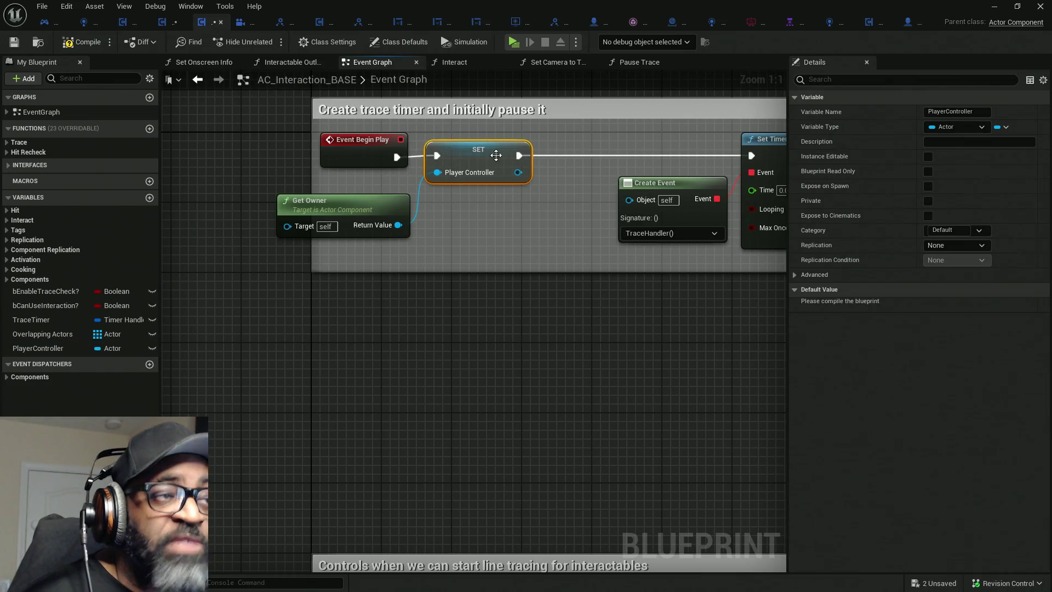
{"action": "left_click", "coordinate": [82, 45]}
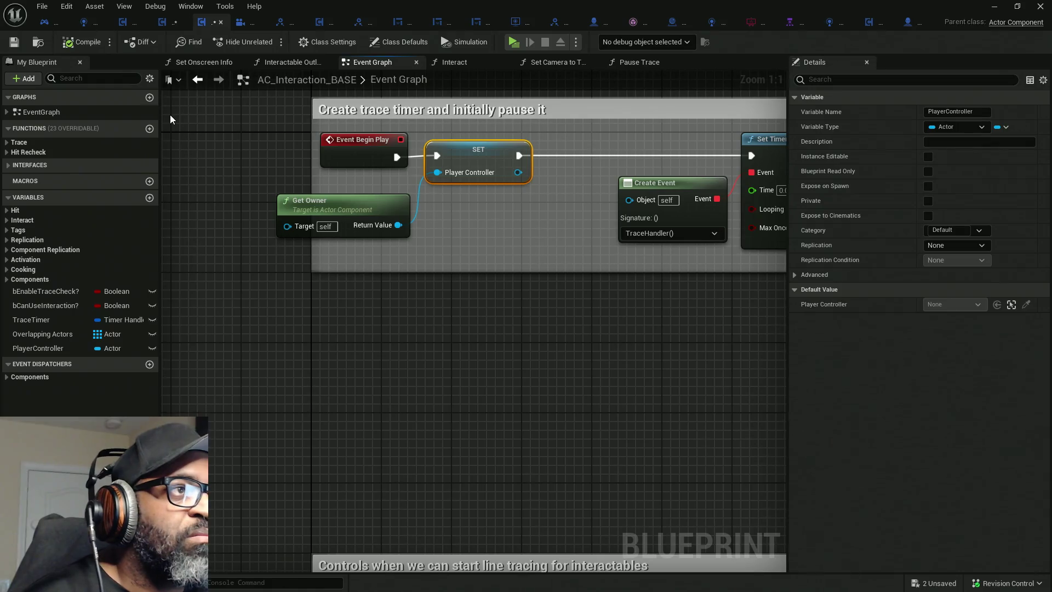
{"action": "mouse_move", "coordinate": [569, 276]}
{"action": "left_mouse_down"}
{"action": "mouse_move", "coordinate": [500, 247]}
{"action": "mouse_move", "coordinate": [352, 258]}
{"action": "mouse_move", "coordinate": [383, 258]}
{"action": "left_mouse_up"}
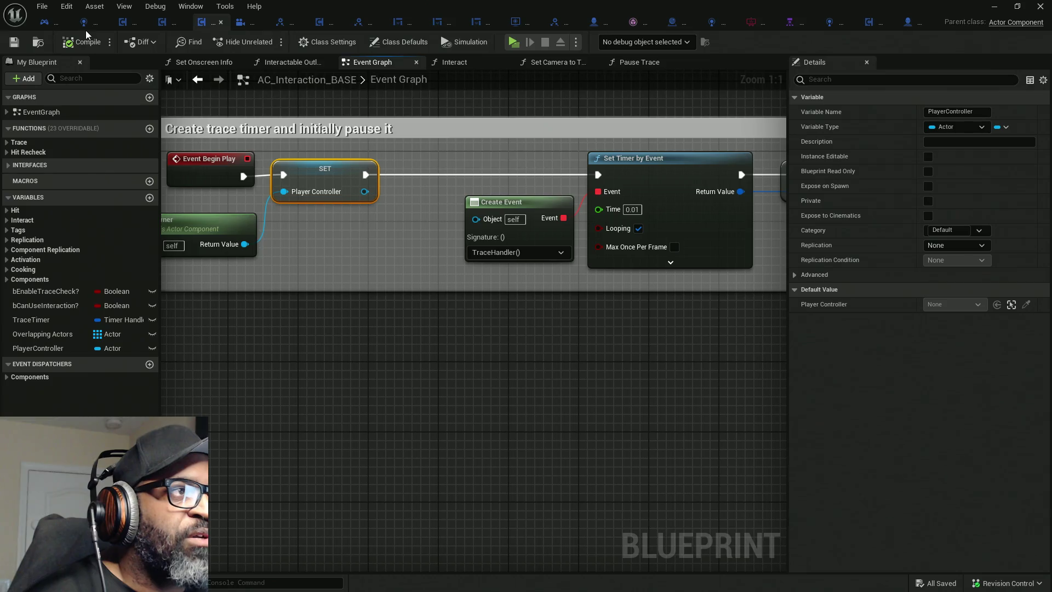
{"action": "left_click", "coordinate": [163, 24]}
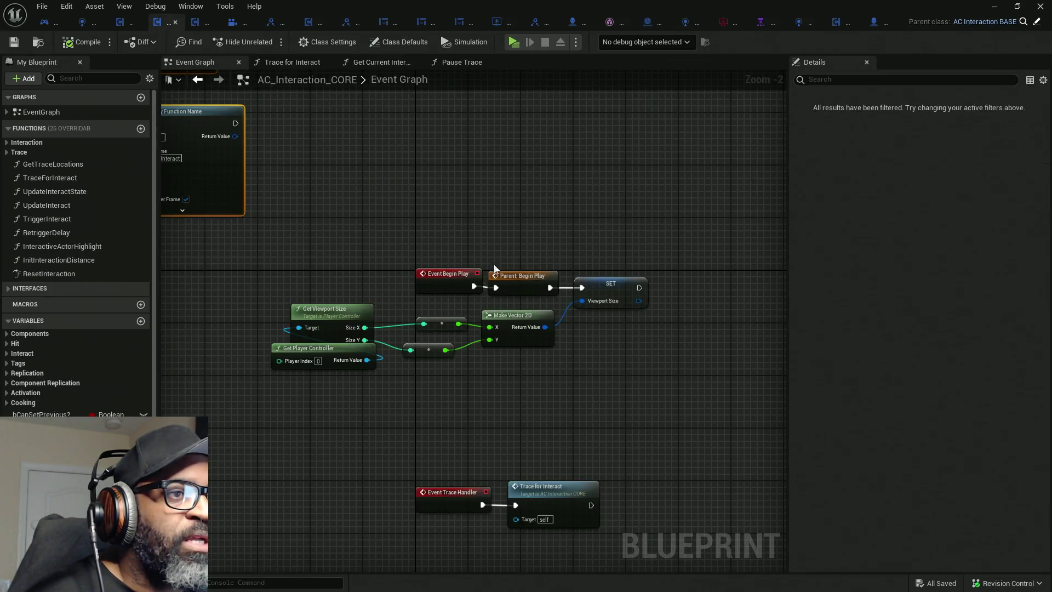
Check the My Blueprint variable display options in the CORE Event Graph.
{"action": "left_click_drag", "start_coordinate": [321, 256], "coordinate": [386, 225]}
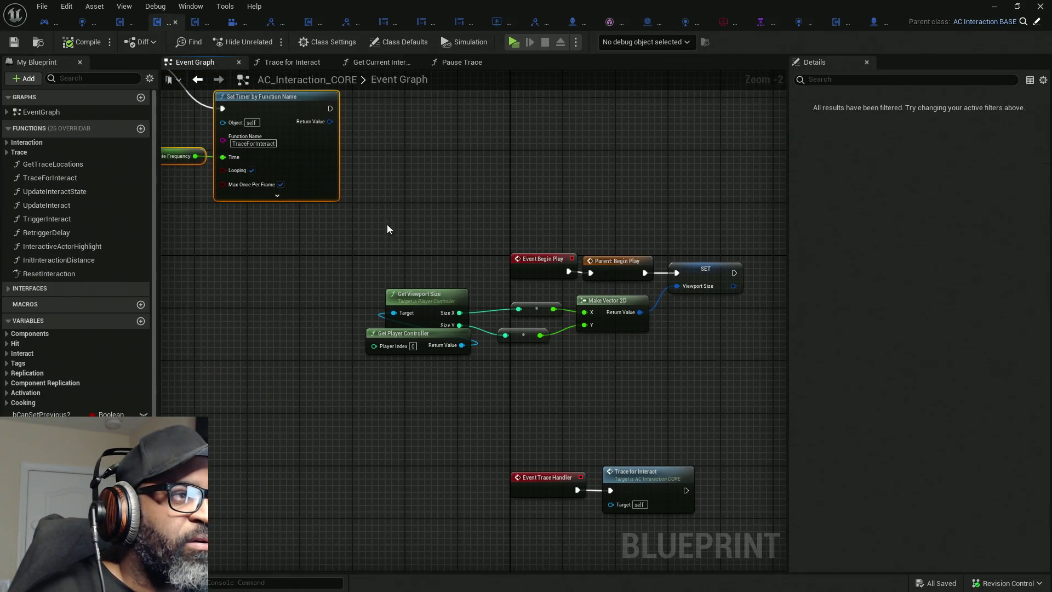
{"action": "left_click", "coordinate": [149, 78]}
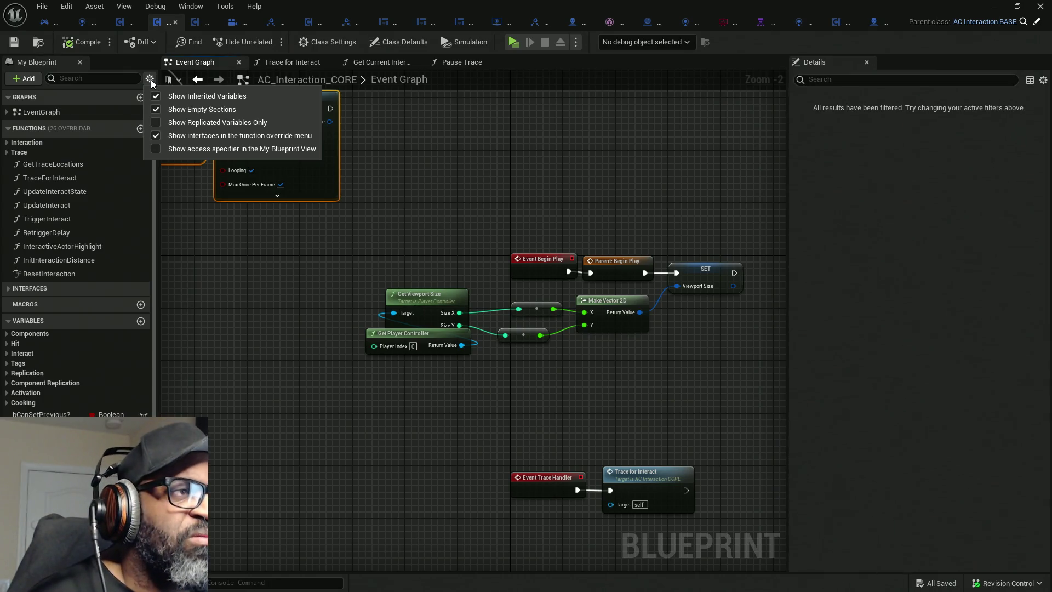
{"action": "left_click", "coordinate": [258, 241]}
{"action": "mouse_move", "coordinate": [239, 268]}
{"action": "left_mouse_down"}
{"action": "mouse_move", "coordinate": [429, 345]}
{"action": "mouse_move", "coordinate": [221, 230]}
{"action": "left_mouse_up"}
{"action": "left_click_drag", "start_coordinate": [578, 324], "coordinate": [435, 225]}
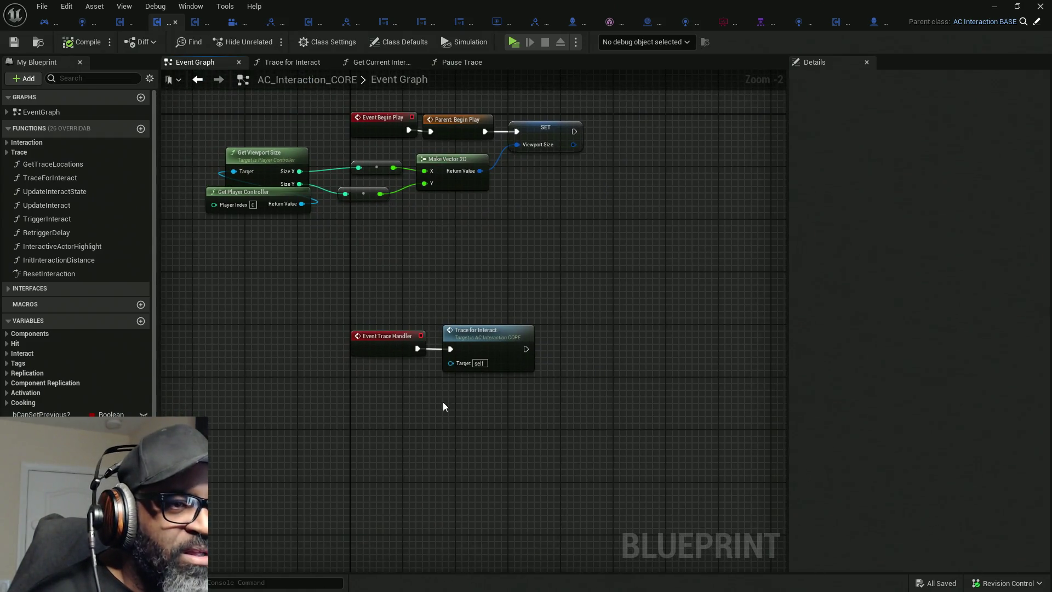
Drag a PlayerController getter into Trace for Interact below SET Overlapping Actors.
{"action": "left_click", "coordinate": [292, 63]}
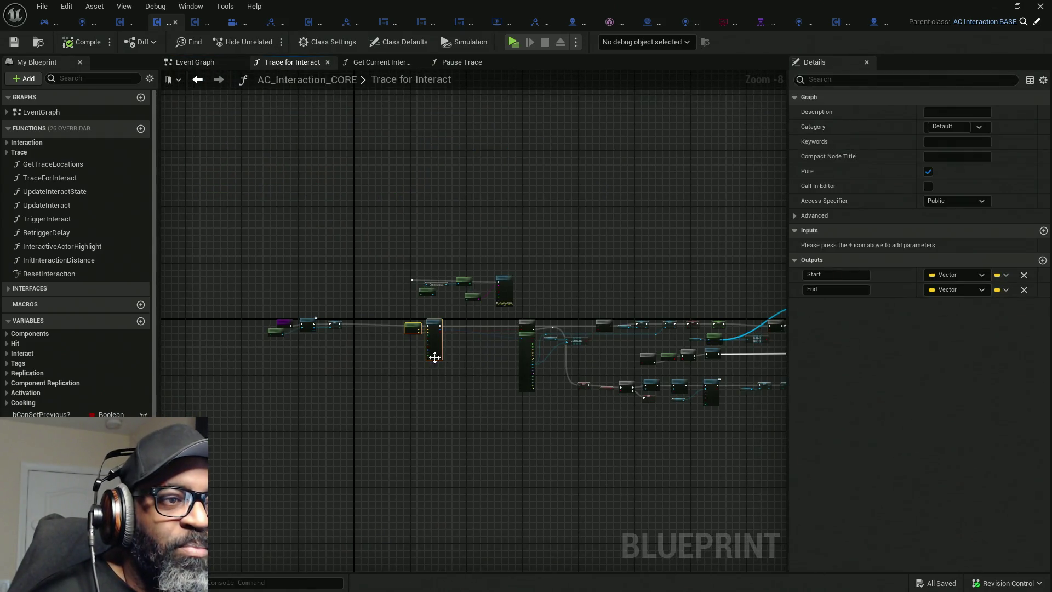
{"action": "scroll", "coordinate": [339, 339], "scroll_direction": "up", "scroll_amount": 5}
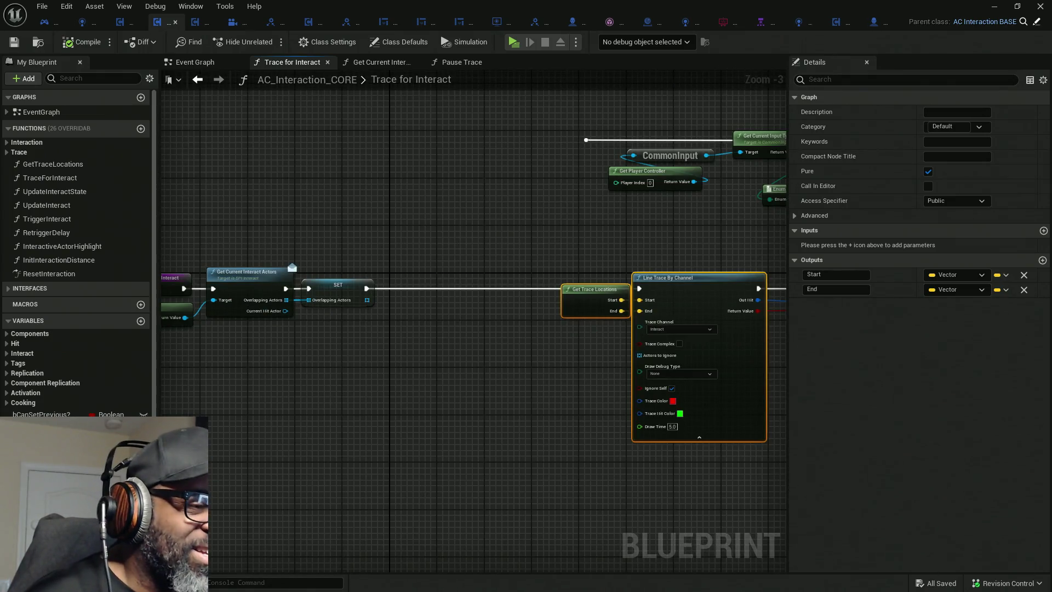
{"action": "scroll", "coordinate": [77, 246], "scroll_direction": "down", "scroll_amount": 3}
{"action": "mouse_move", "coordinate": [44, 438]}
{"action": "left_mouse_down"}
{"action": "mouse_move", "coordinate": [244, 542]}
{"action": "mouse_move", "coordinate": [315, 324]}
{"action": "mouse_move", "coordinate": [303, 322]}
{"action": "left_mouse_up"}
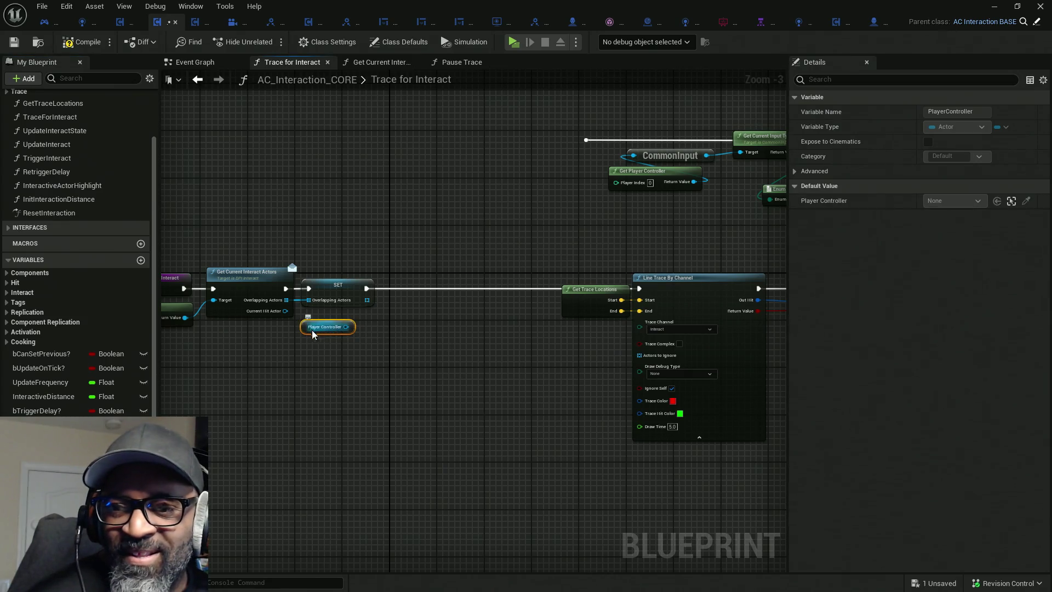
{"action": "scroll", "coordinate": [378, 343], "scroll_direction": "up", "scroll_amount": 2}
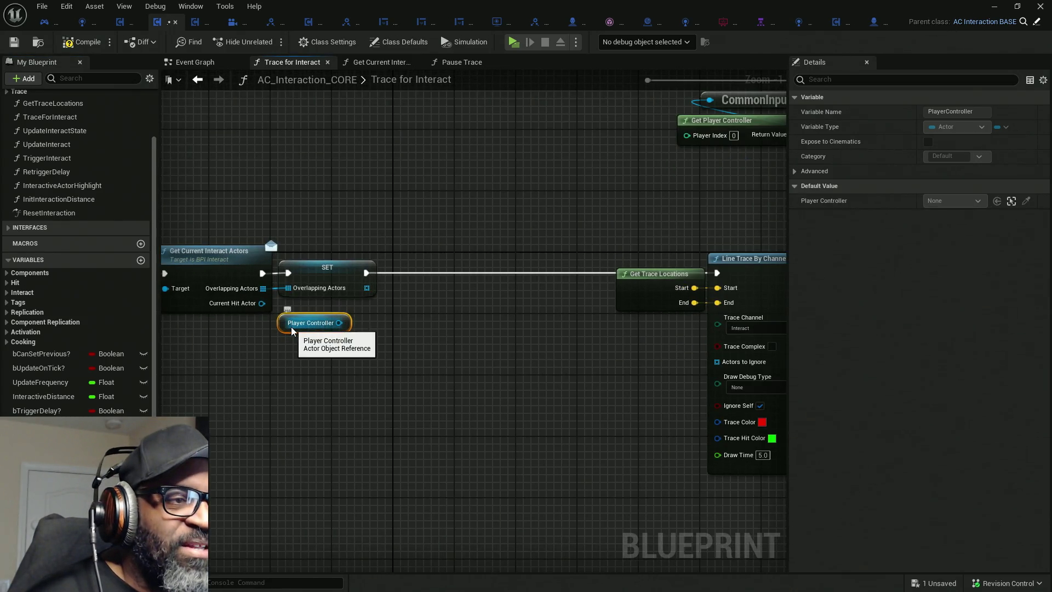
{"action": "left_click_drag", "start_coordinate": [291, 326], "coordinate": [314, 325]}
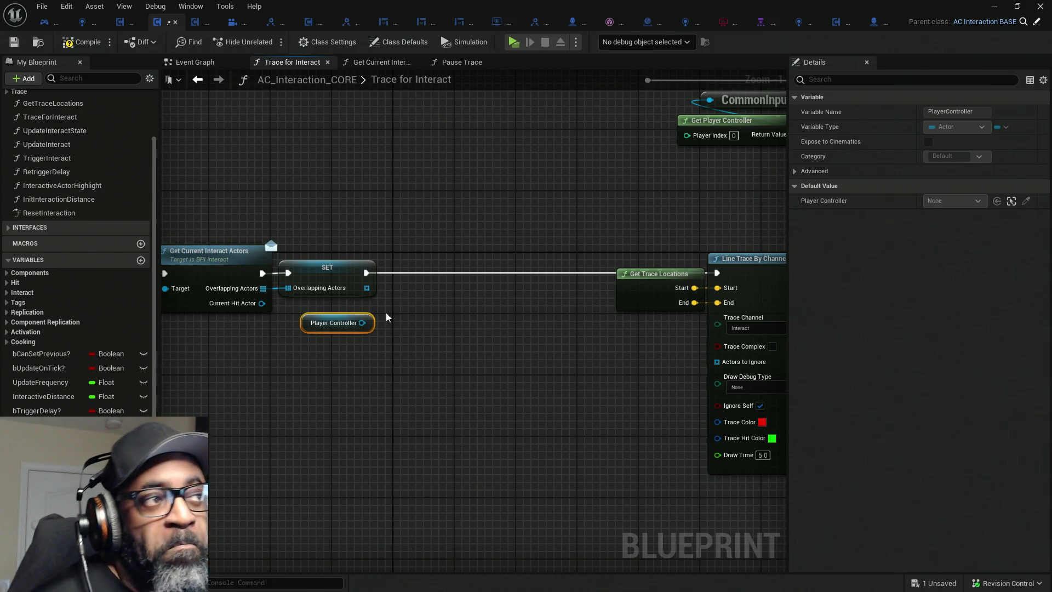
{"action": "left_click_drag", "start_coordinate": [393, 315], "coordinate": [367, 336]}
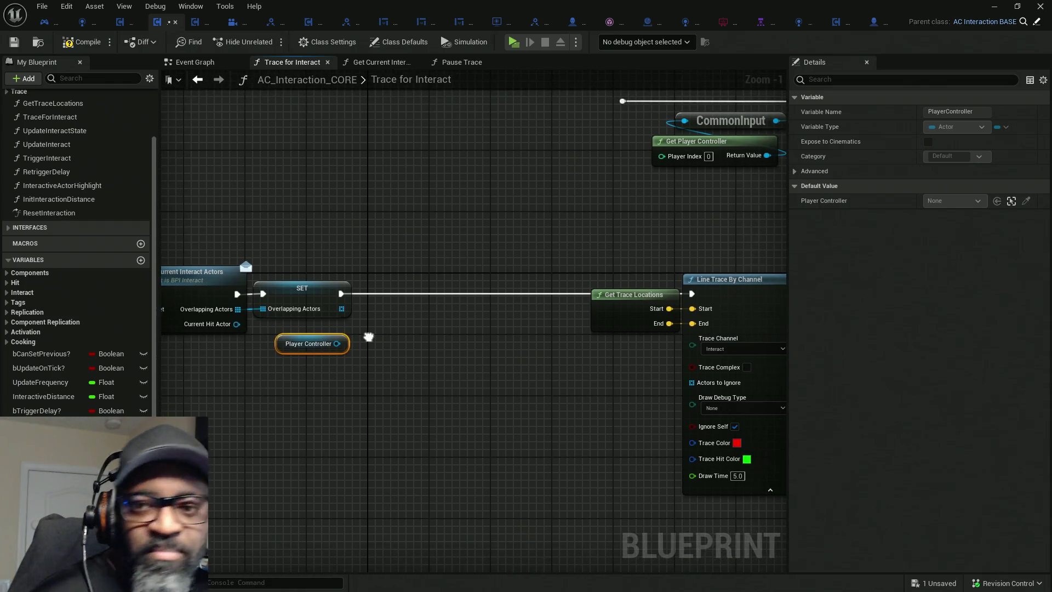
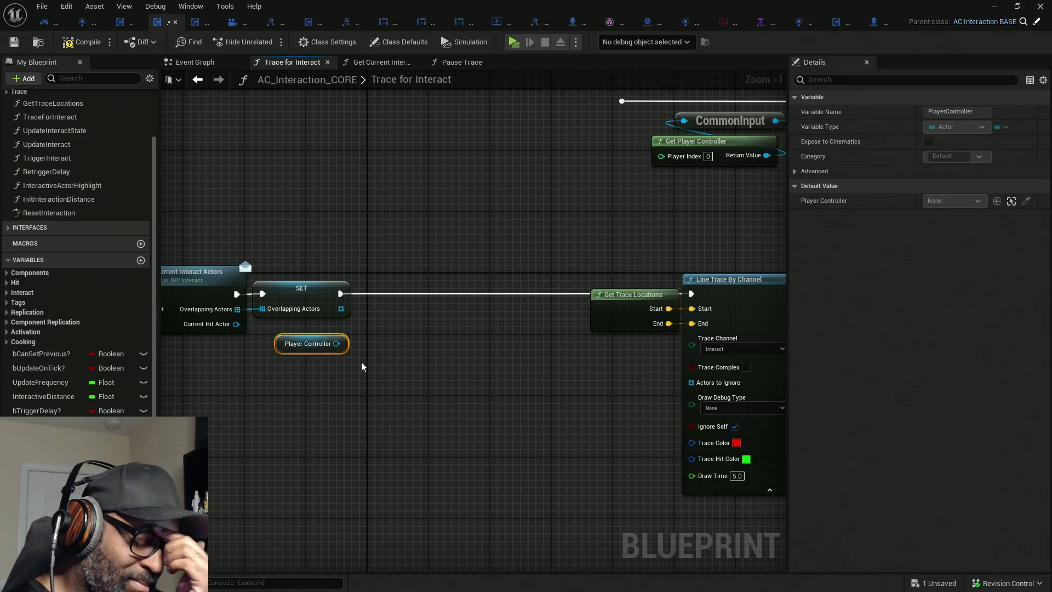
Open BPI_Interact from the Get Current Interact Actors node in the Trace for Interact graph.
{"action": "left_click_drag", "start_coordinate": [580, 395], "coordinate": [702, 393]}
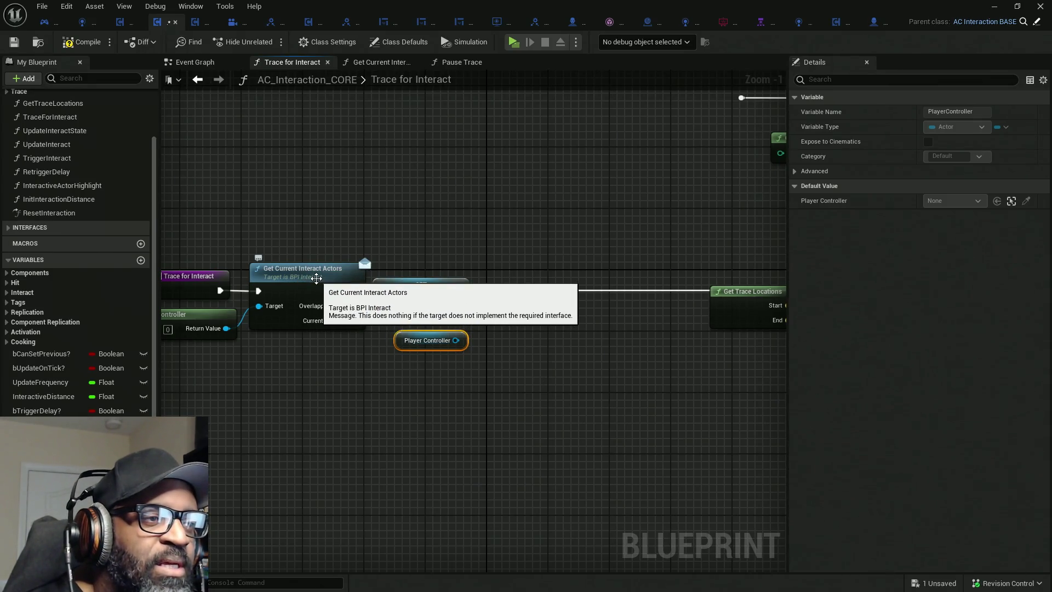
{"action": "double_click", "coordinate": [309, 281]}
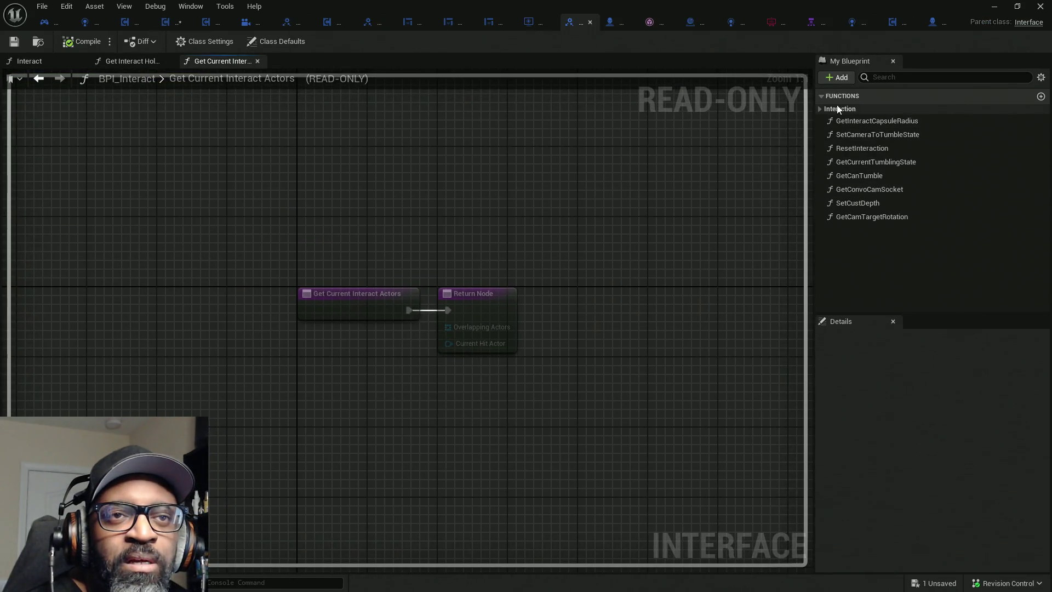
Add a GetIsConvo function to BPI_Interact with a Boolean output named bIsConvoActive?
{"action": "left_click", "coordinate": [834, 78]}
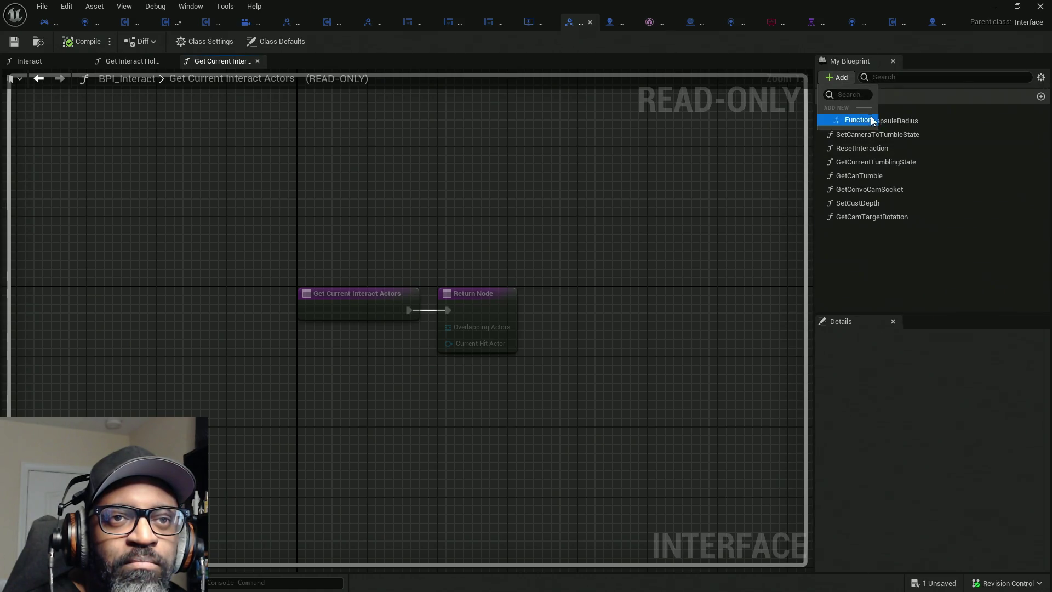
{"action": "left_click", "coordinate": [871, 120]}
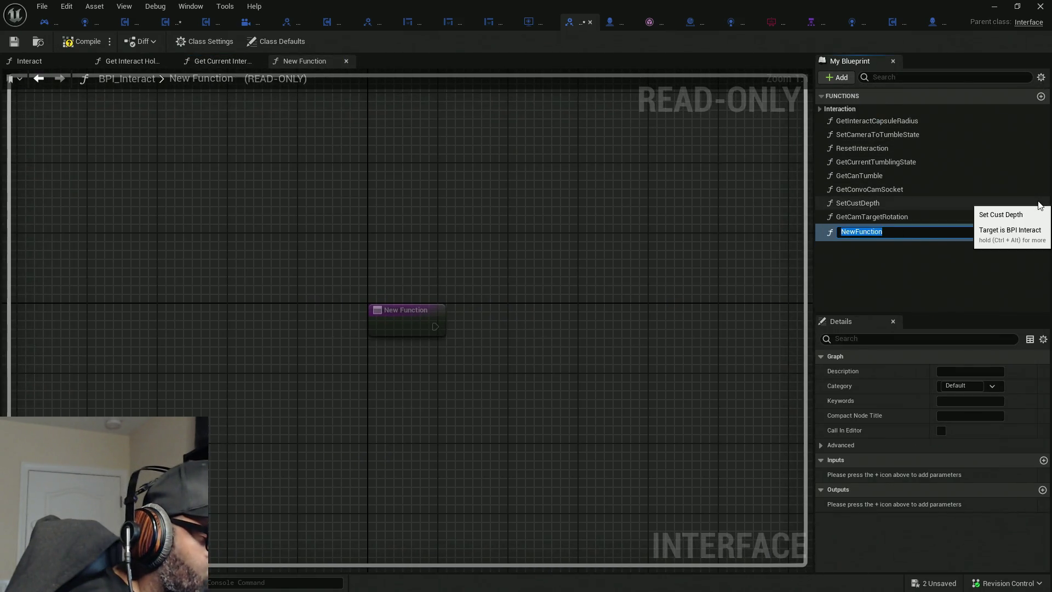
{"action": "type", "text": "GetIs"}
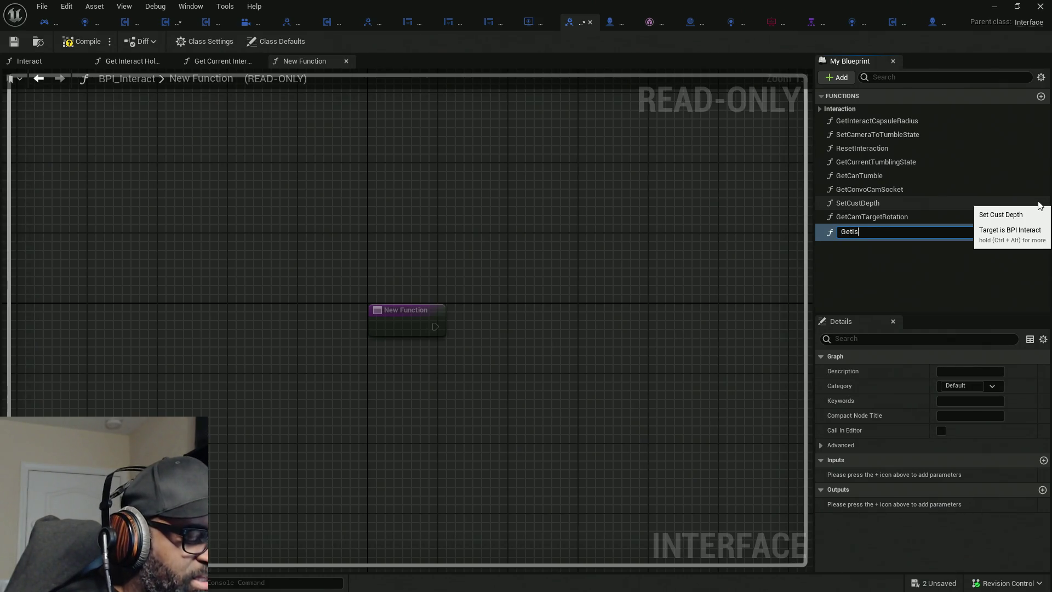
{"action": "type", "text": "Convo"}
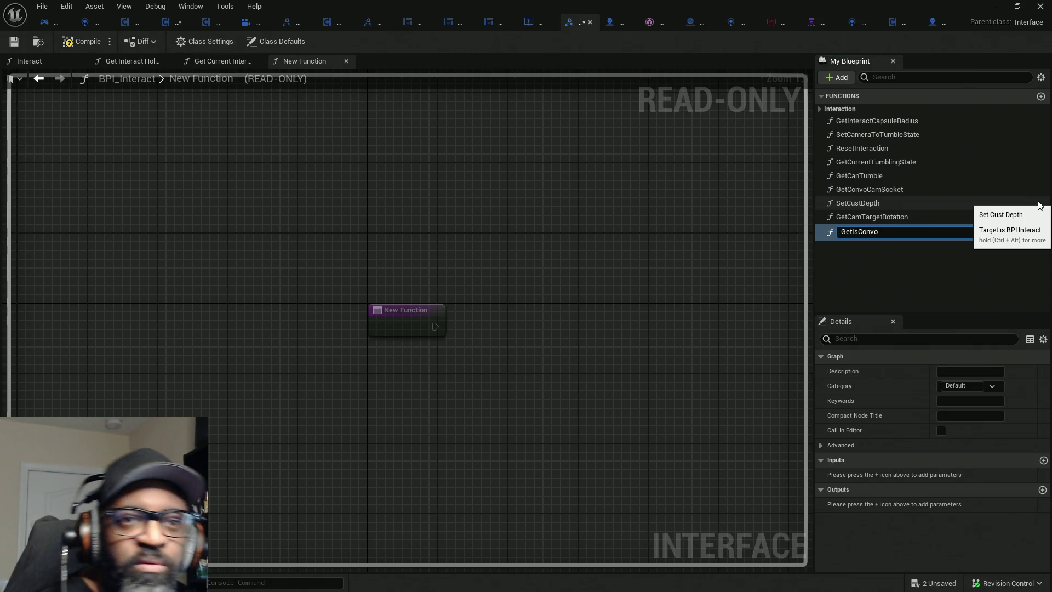
{"action": "key", "text": "Return"}
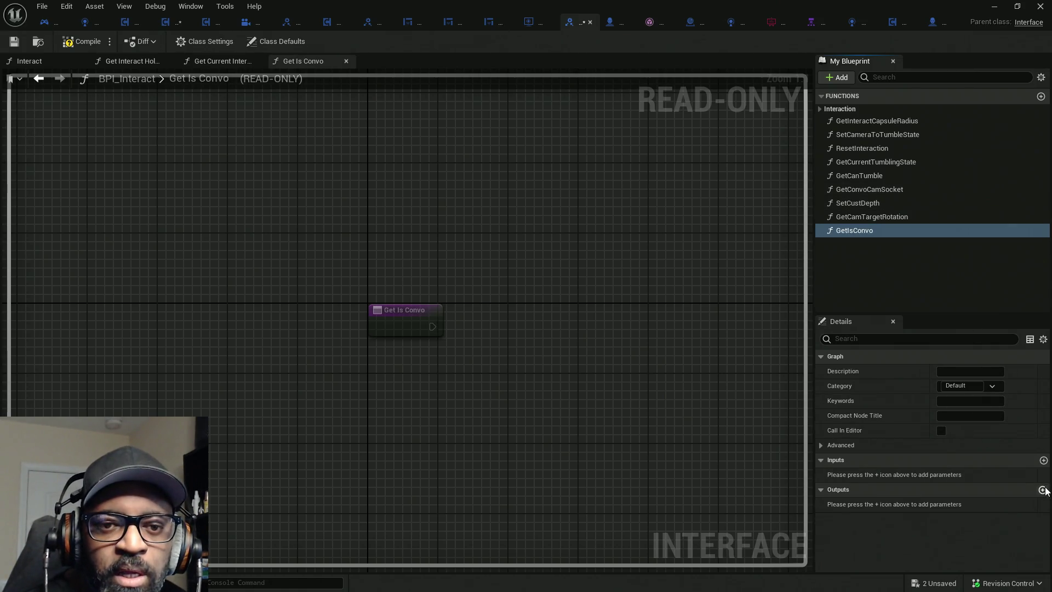
{"action": "left_click", "coordinate": [1042, 490]}
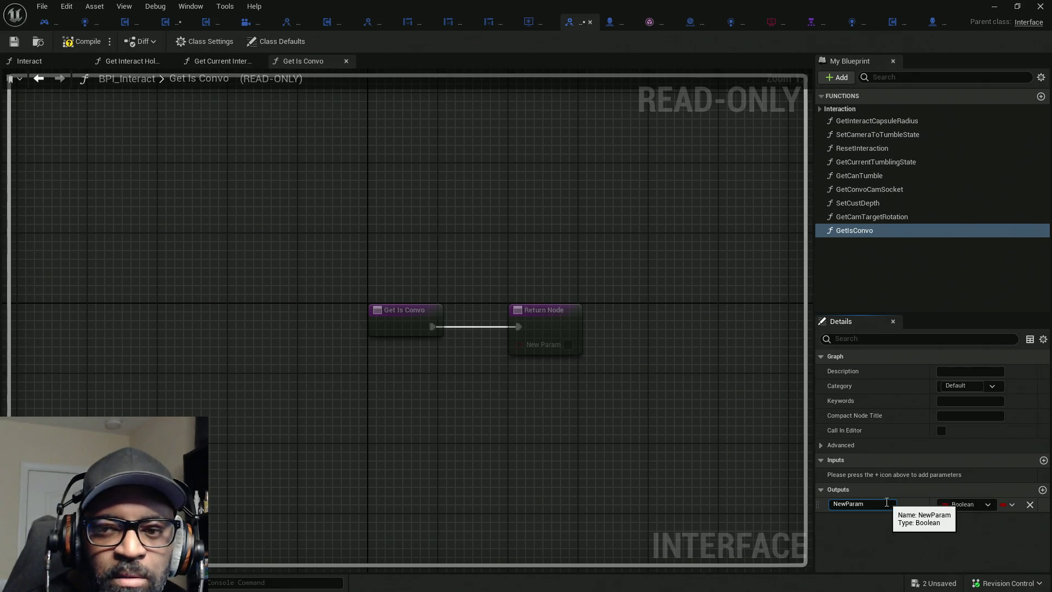
{"action": "left_click", "coordinate": [902, 510]}
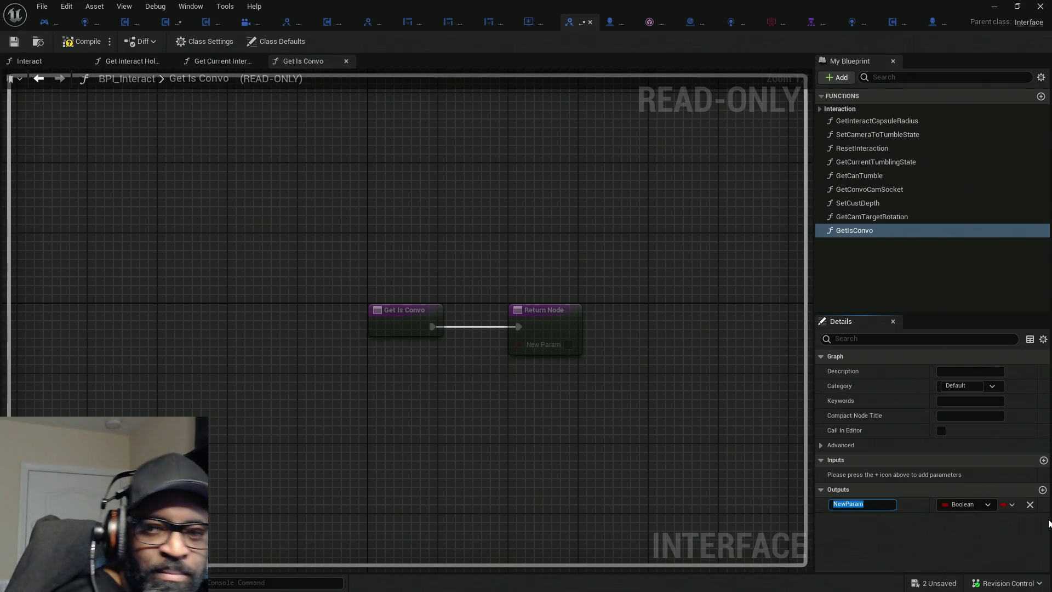
{"action": "type", "text": "b"}
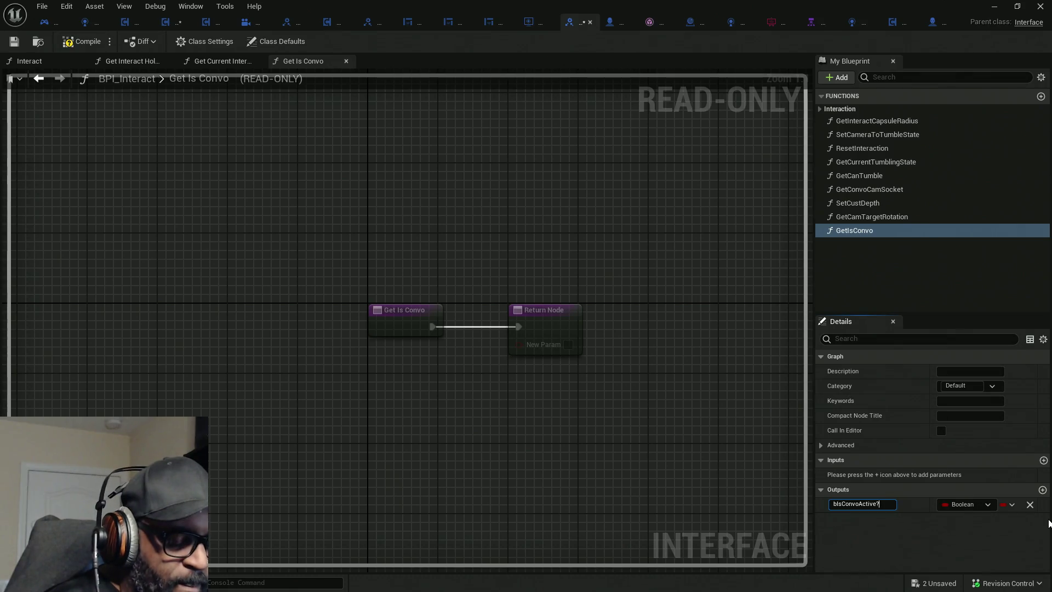
{"action": "key", "text": "Return"}
Rename the function to GetIsConvoActive, then compile the interface and save all assets.
{"action": "left_click", "coordinate": [860, 231]}
{"action": "left_click", "coordinate": [868, 232]}
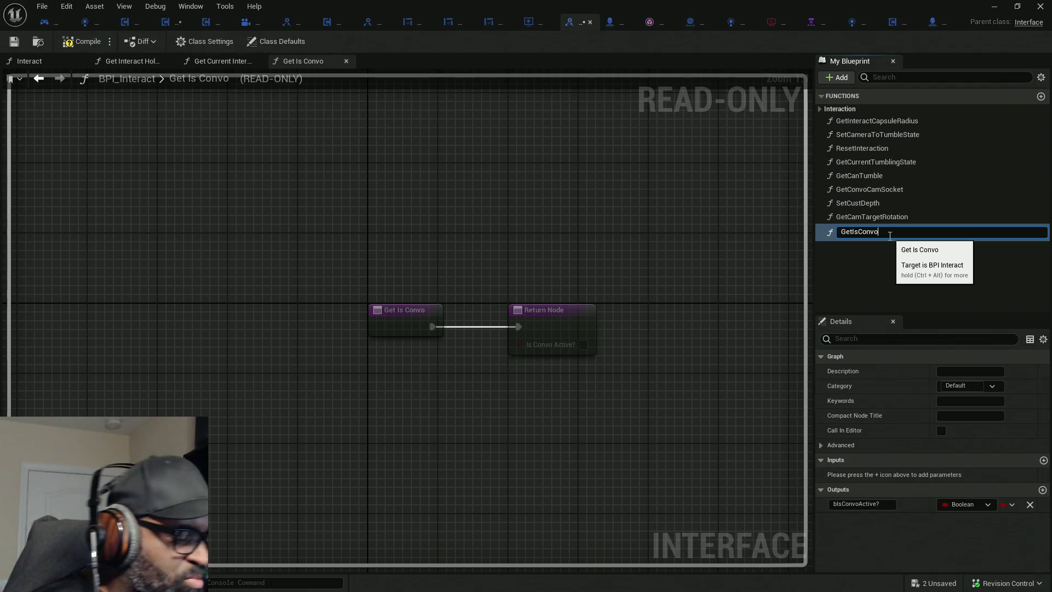
{"action": "key", "text": "Return"}
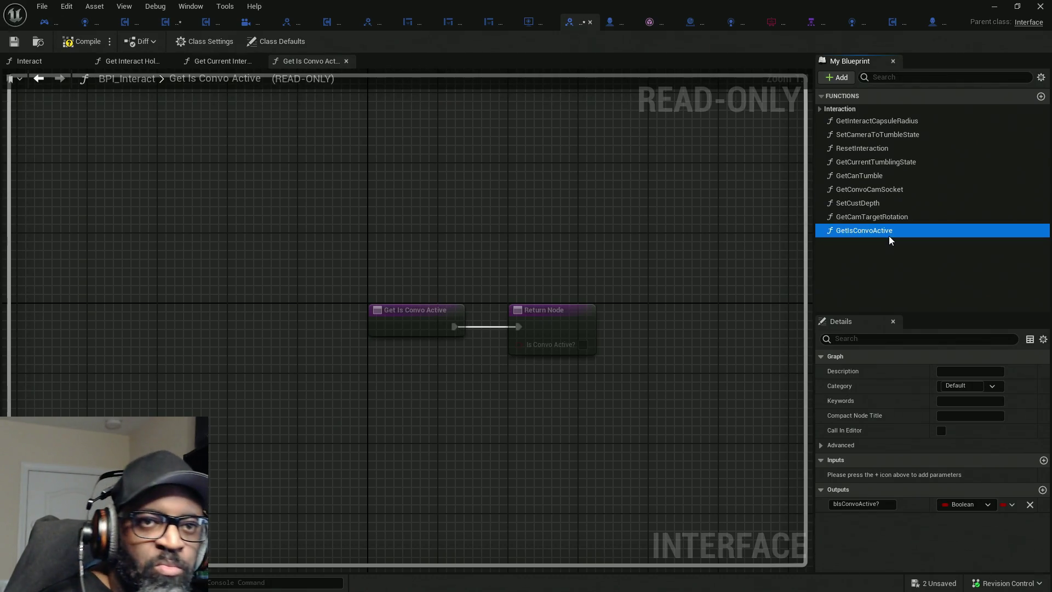
{"action": "left_click", "coordinate": [74, 43]}
{"action": "key", "text": "ctrl+shift+s"}
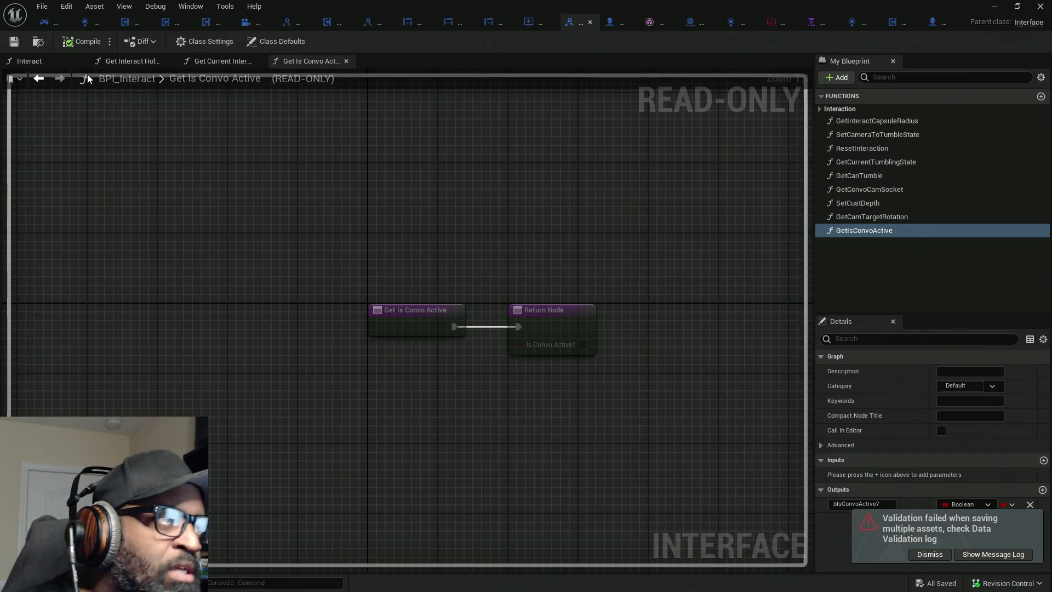
{"action": "left_click", "coordinate": [166, 22]}
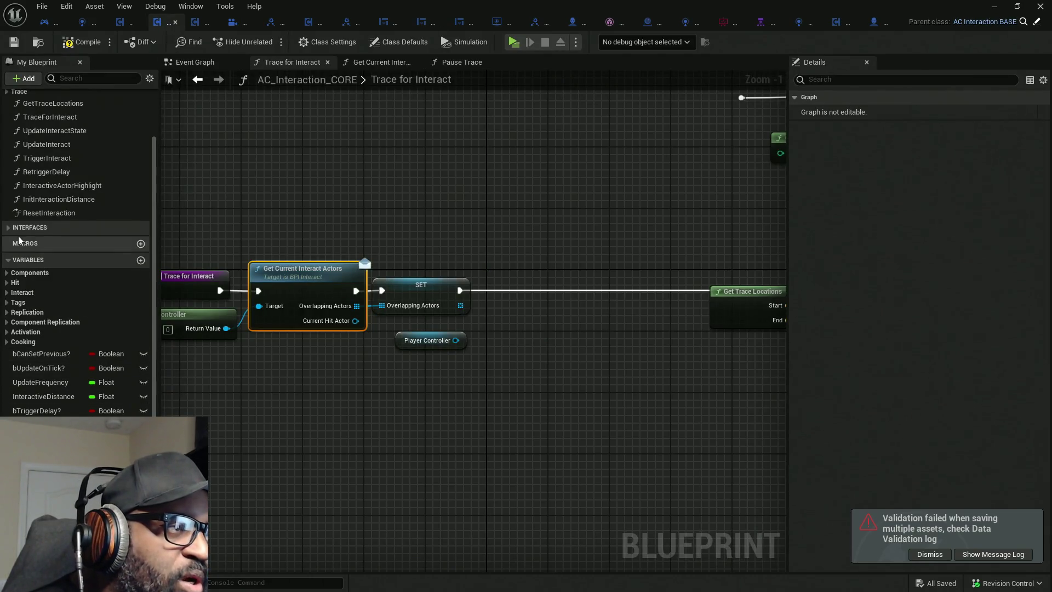
Inspect the Get Is Convo Active function under AC_Interaction_CORE's Interfaces list.
{"action": "left_click", "coordinate": [13, 227]}
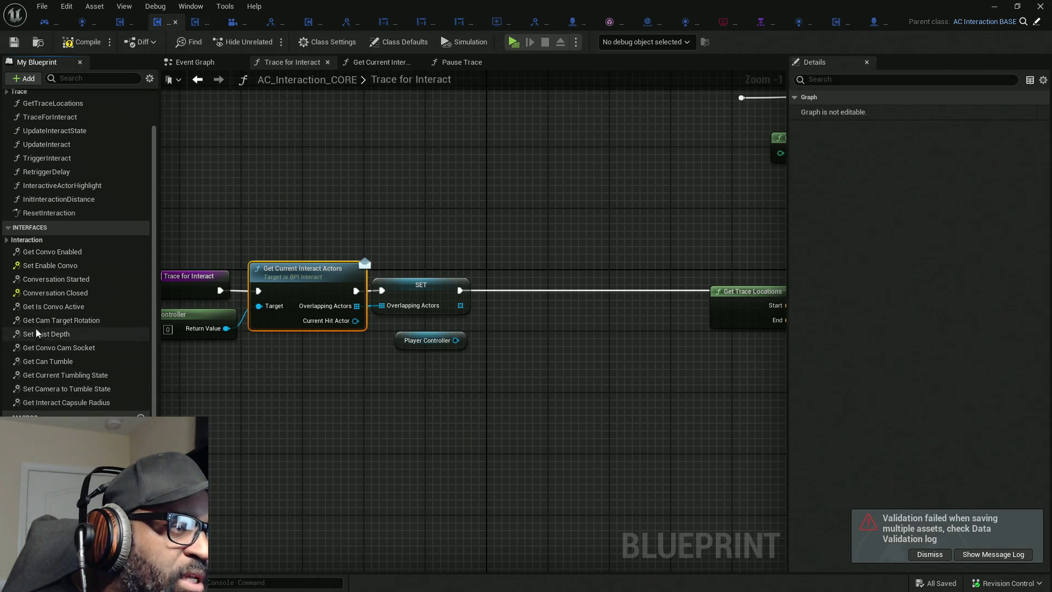
{"action": "left_click", "coordinate": [41, 308]}
{"action": "double_click", "coordinate": [40, 306]}
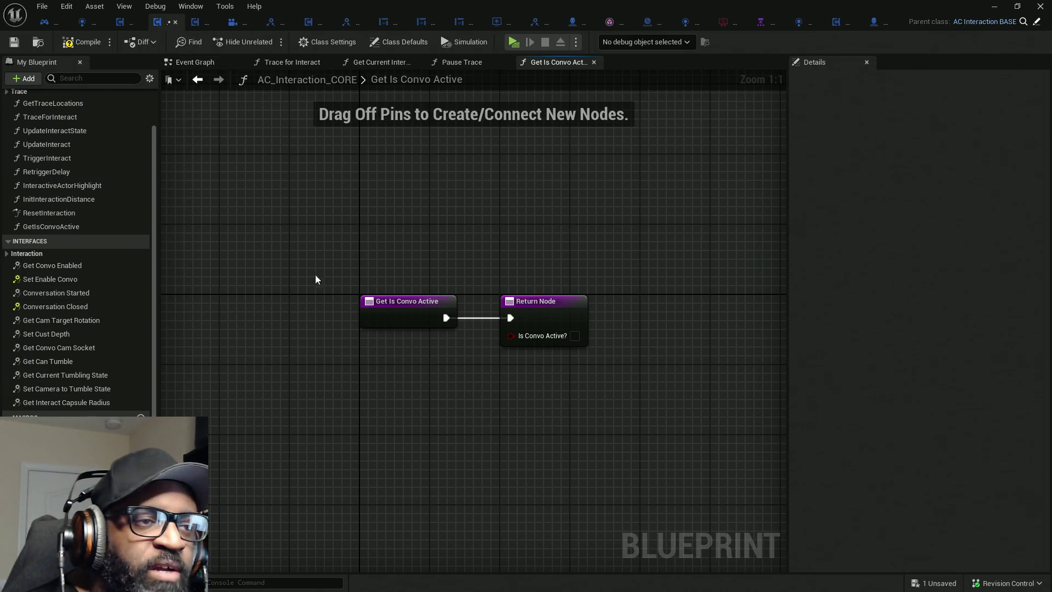
{"action": "left_click", "coordinate": [593, 62]}
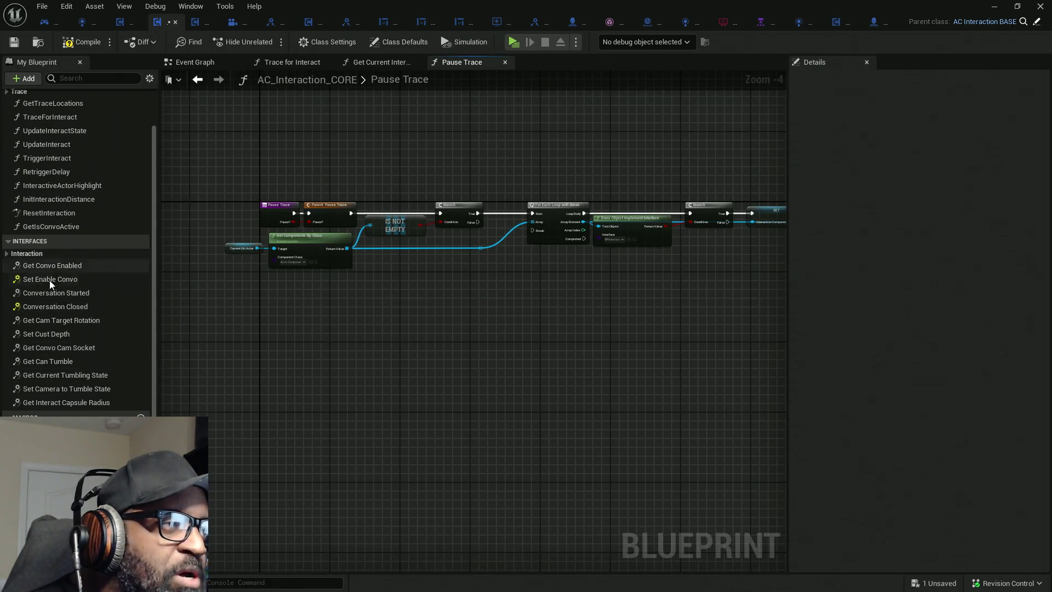
{"action": "scroll", "coordinate": [50, 252], "scroll_direction": "up", "scroll_amount": 1}
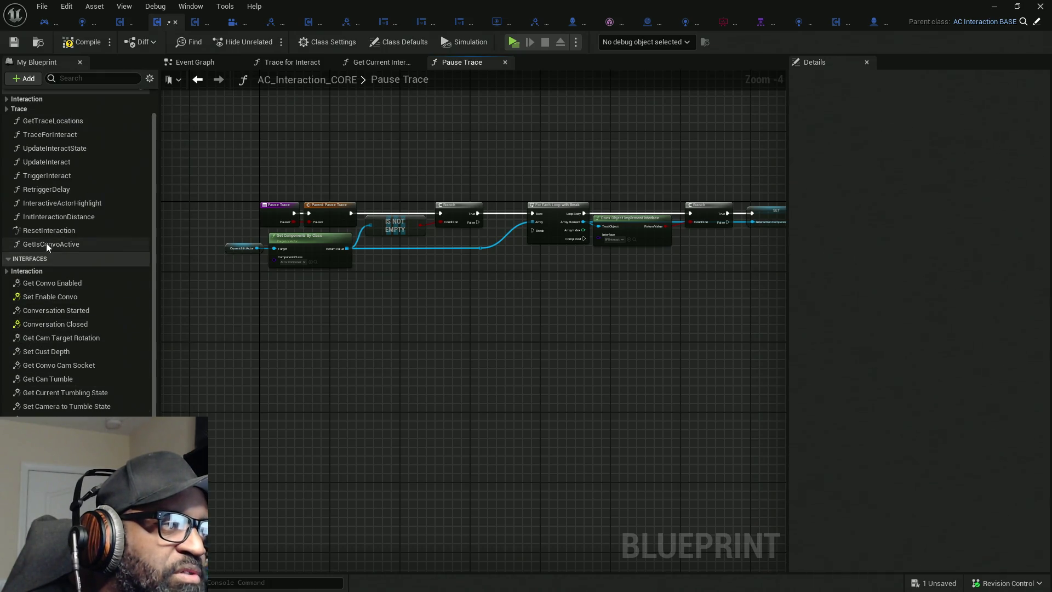
{"action": "scroll", "coordinate": [47, 243], "scroll_direction": "up", "scroll_amount": 1}
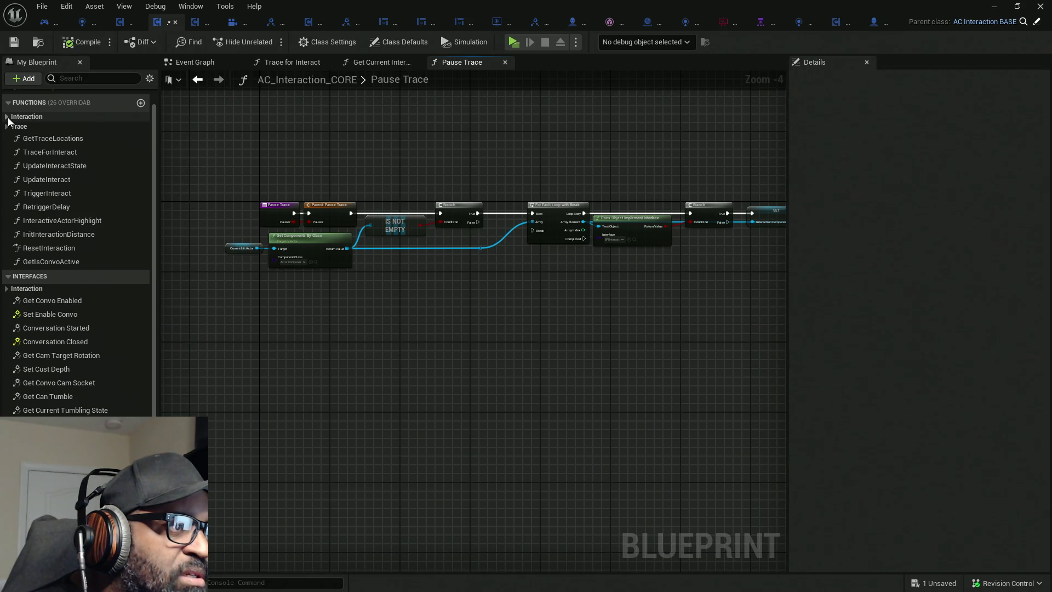
Delete the stray local GetIsConvoActive function and compile AC_Interaction_CORE.
{"action": "left_click", "coordinate": [50, 263]}
{"action": "right_click", "coordinate": [50, 267]}
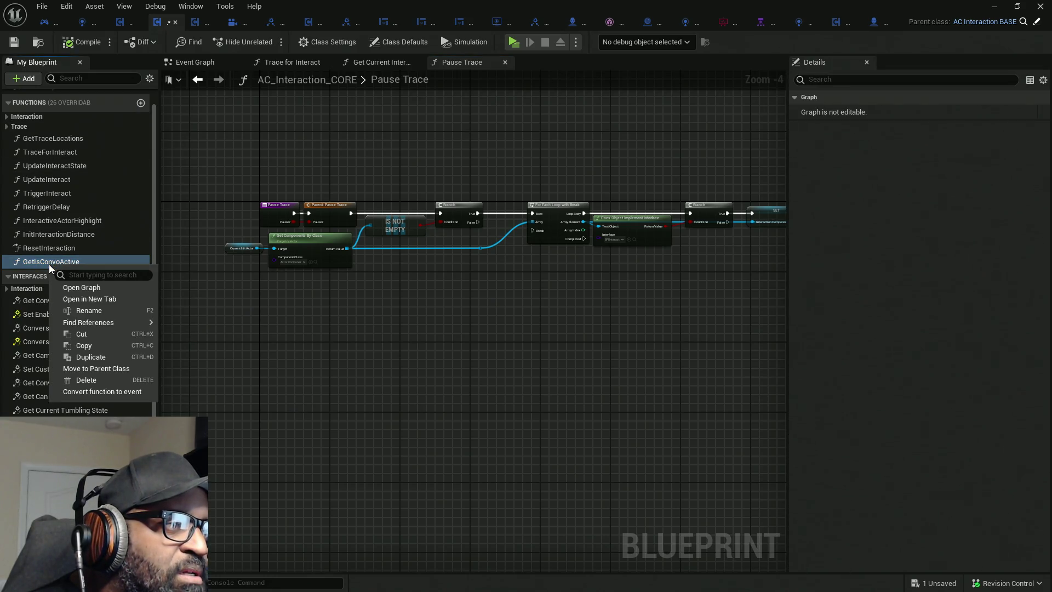
{"action": "left_click", "coordinate": [69, 379]}
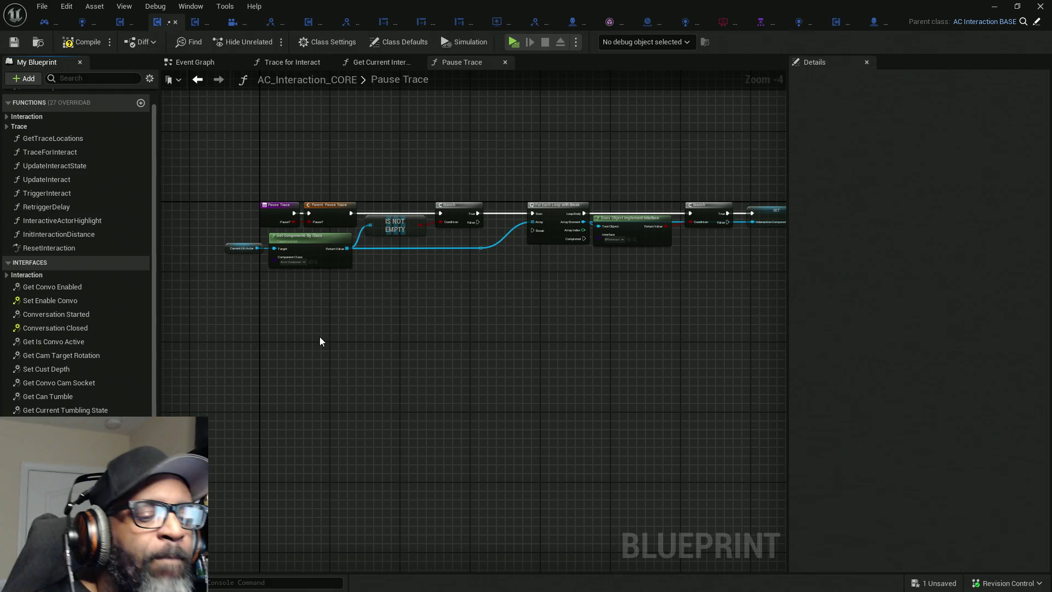
{"action": "left_click", "coordinate": [88, 43]}
Save AC_Interaction_CORE and open HC_PlayerController's Get Is Convo Active function graph.
{"action": "key", "text": "ctrl+s"}
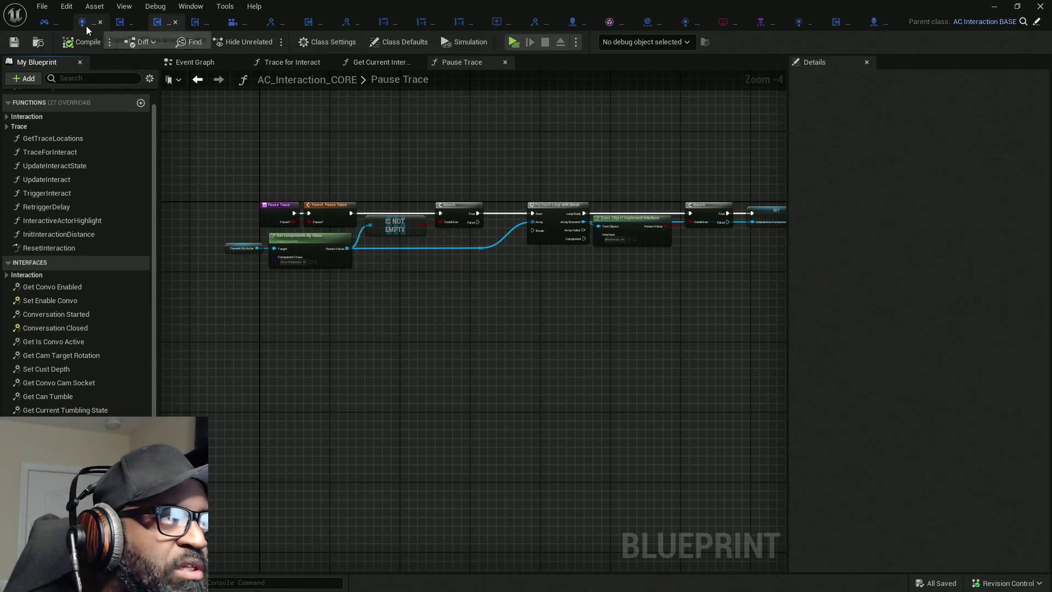
{"action": "left_click", "coordinate": [46, 25]}
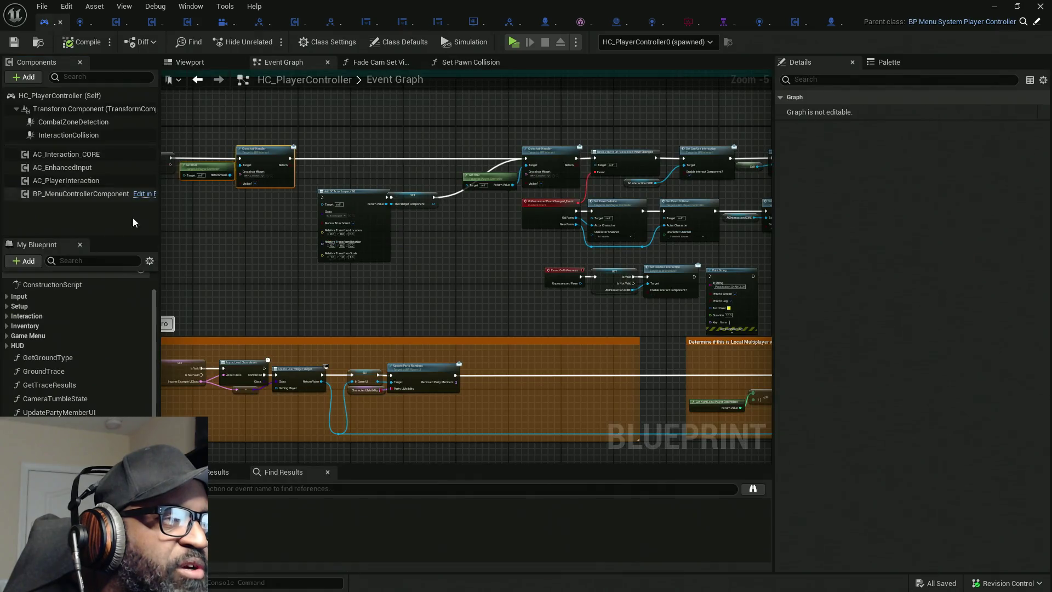
{"action": "left_click_drag", "start_coordinate": [105, 237], "coordinate": [105, 173]}
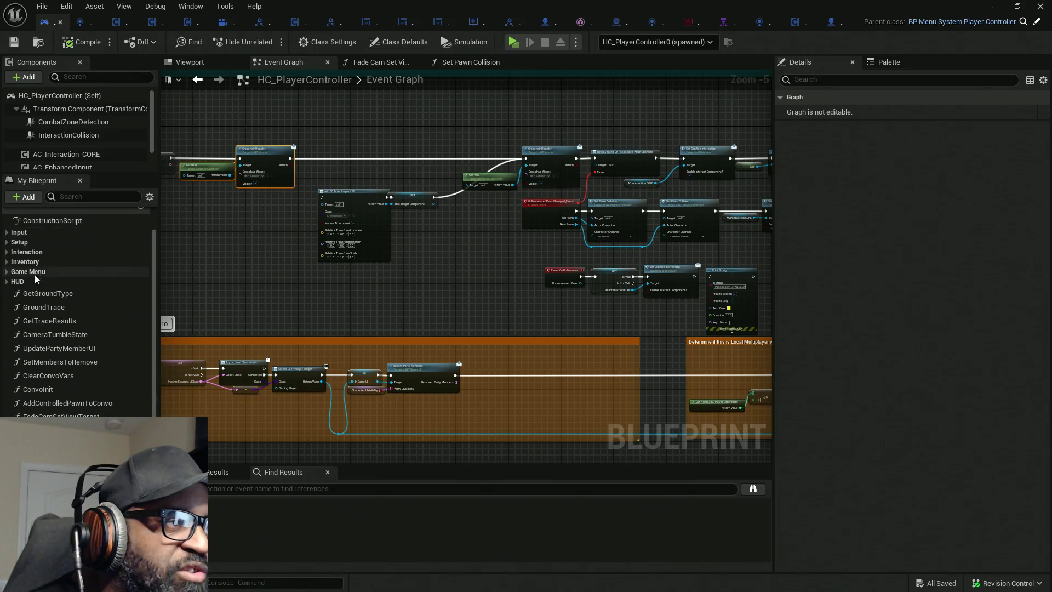
{"action": "scroll", "coordinate": [25, 328], "scroll_direction": "down", "scroll_amount": 3}
{"action": "scroll", "coordinate": [24, 363], "scroll_direction": "down", "scroll_amount": 5}
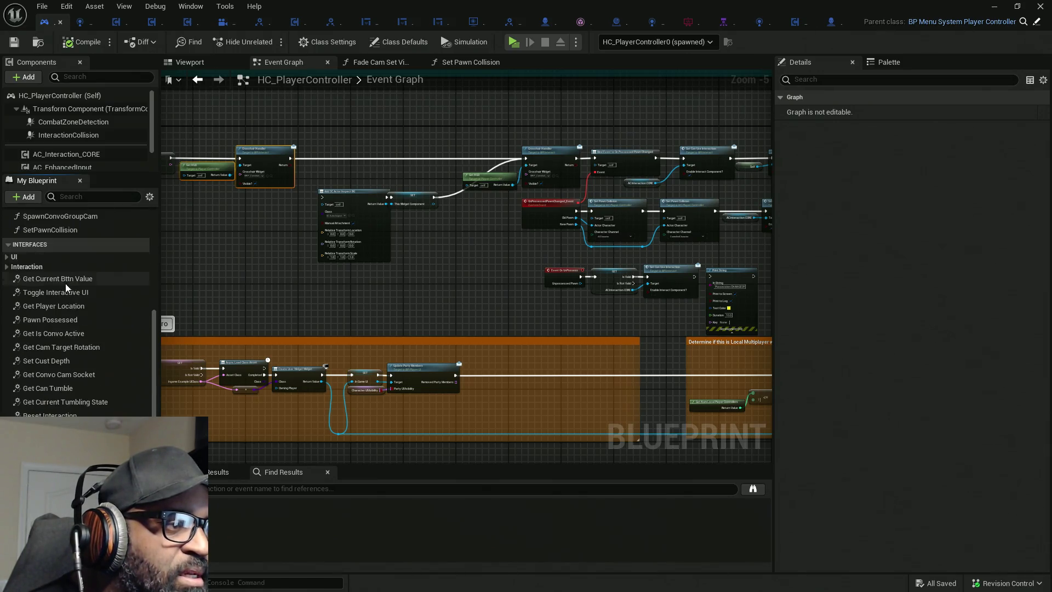
{"action": "double_click", "coordinate": [53, 333]}
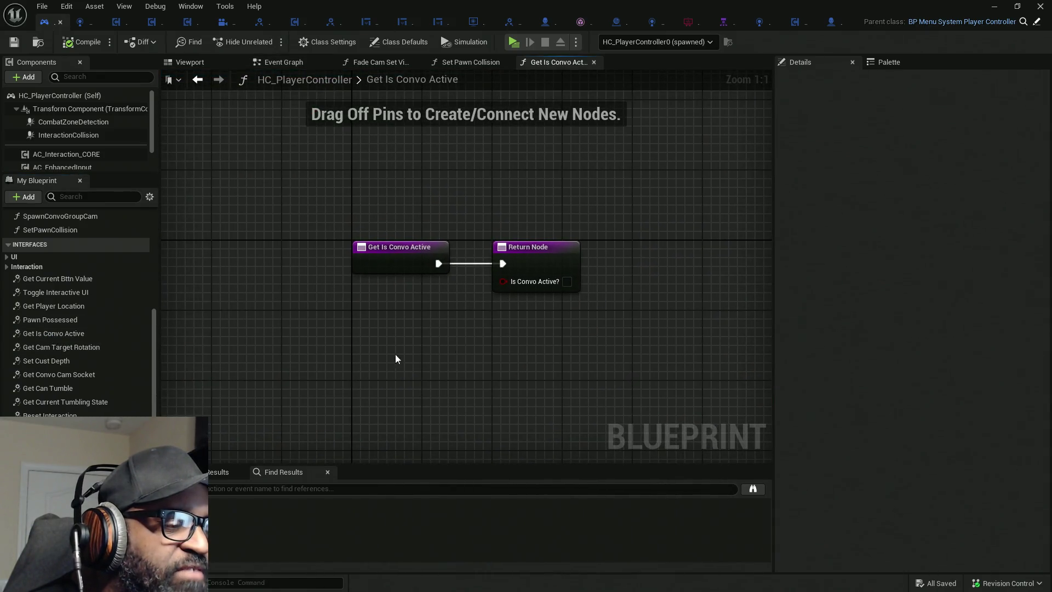
{"action": "scroll", "coordinate": [89, 339], "scroll_direction": "down", "scroll_amount": 10}
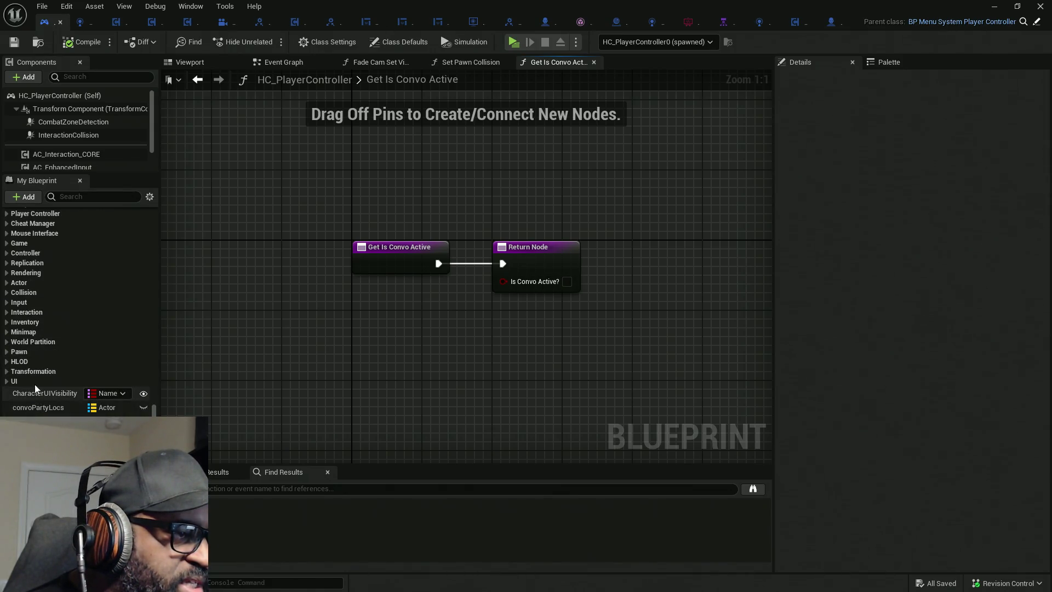
{"action": "scroll", "coordinate": [28, 359], "scroll_direction": "up", "scroll_amount": 1}
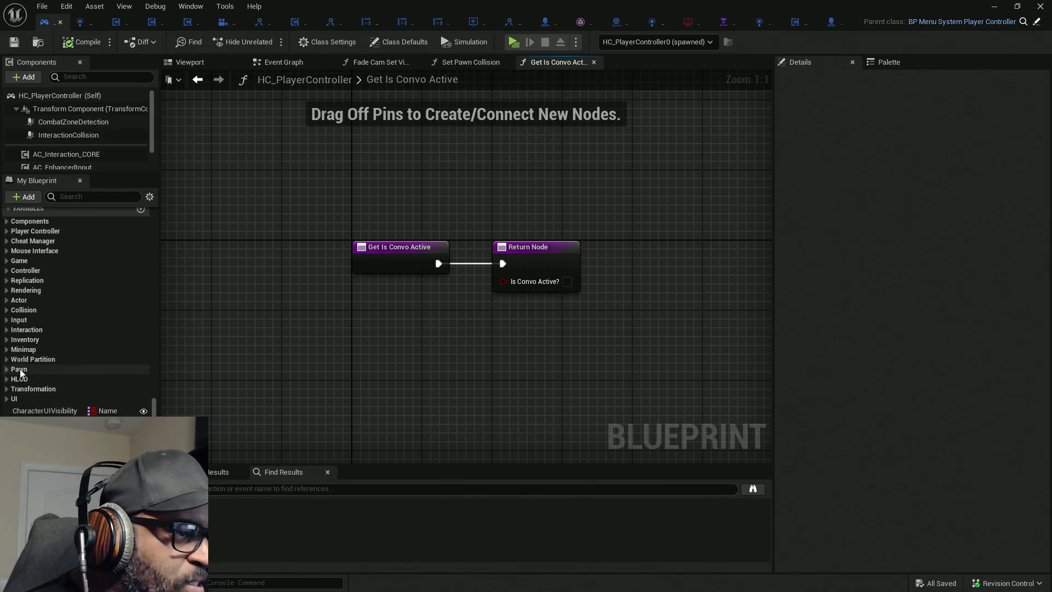
{"action": "scroll", "coordinate": [11, 359], "scroll_direction": "up", "scroll_amount": 1}
{"action": "left_click", "coordinate": [7, 349]}
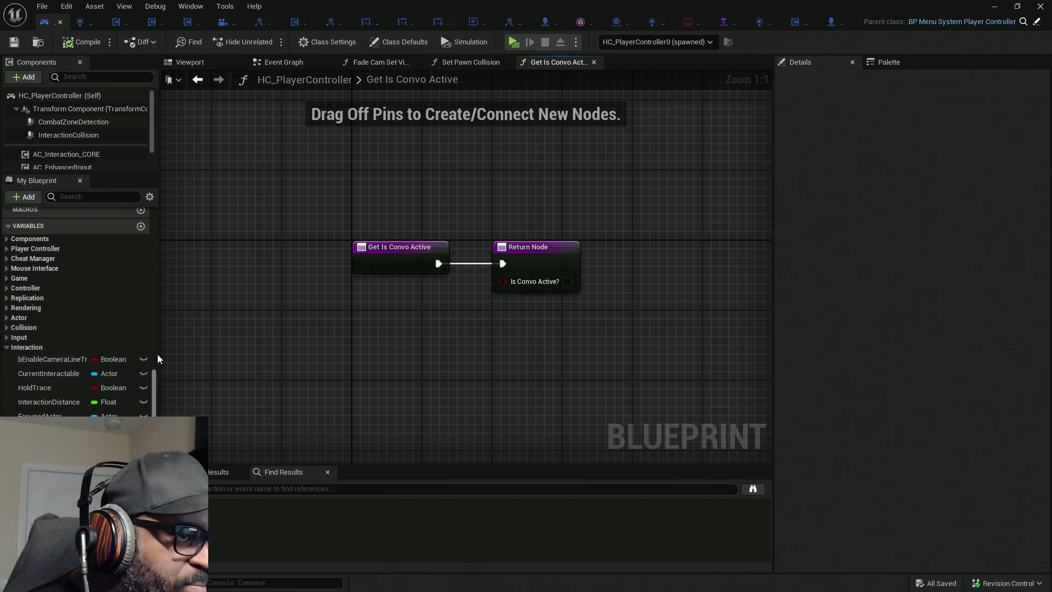
{"action": "mouse_move", "coordinate": [159, 354]}
{"action": "left_mouse_down"}
{"action": "mouse_move", "coordinate": [225, 353]}
{"action": "mouse_move", "coordinate": [190, 354]}
{"action": "left_mouse_up"}
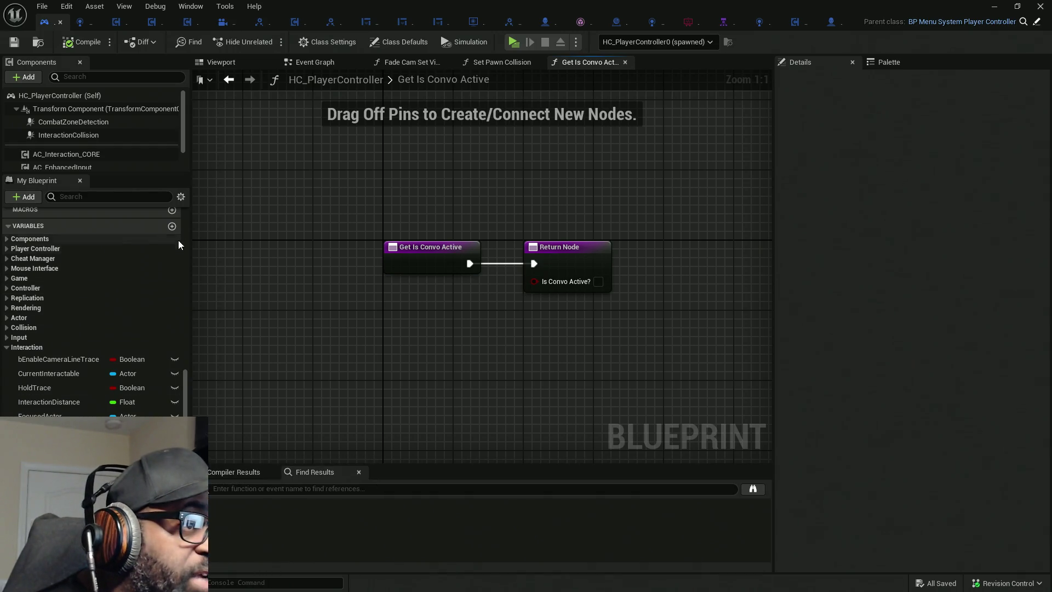
Add a Boolean bConvoActive?, compile, wire its getter into the Return Node, and save.
{"action": "left_click", "coordinate": [171, 225]}
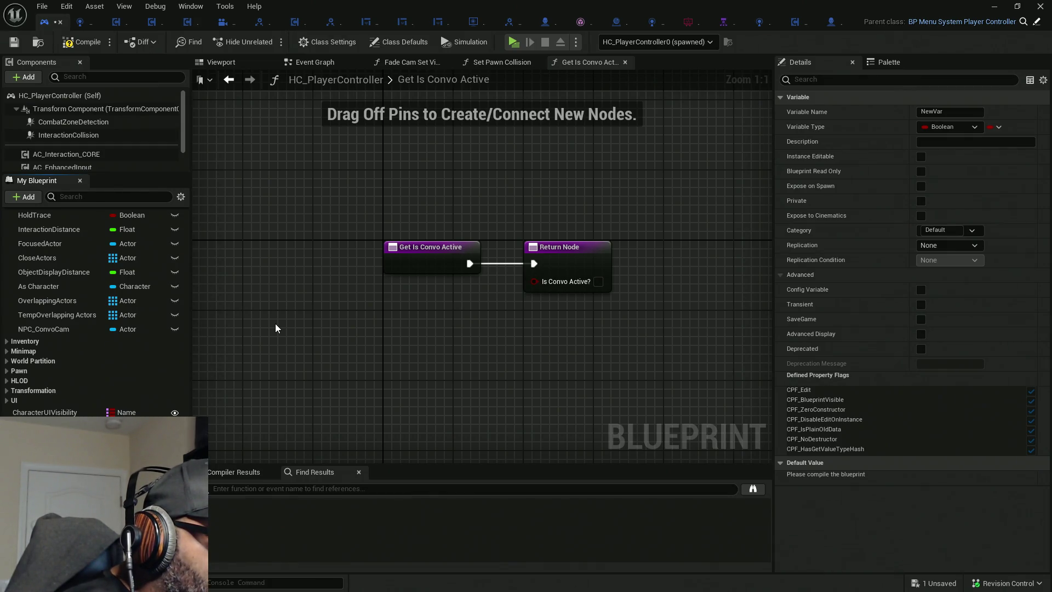
{"action": "key", "text": "Return"}
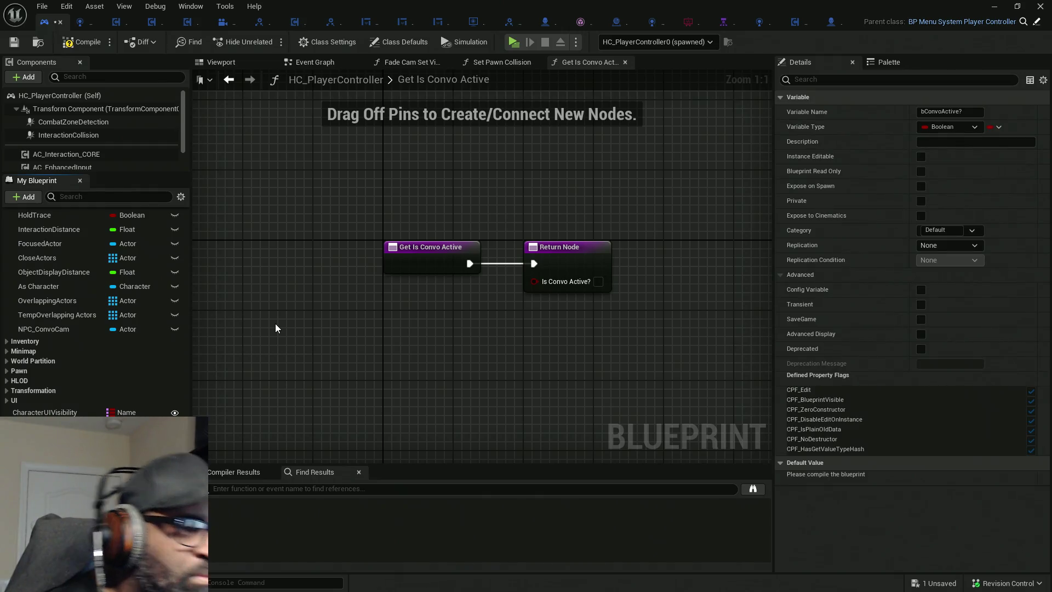
{"action": "left_click", "coordinate": [82, 41]}
{"action": "mouse_move", "coordinate": [44, 426]}
{"action": "left_mouse_down"}
{"action": "mouse_move", "coordinate": [549, 332]}
{"action": "mouse_move", "coordinate": [431, 296]}
{"action": "mouse_move", "coordinate": [378, 297]}
{"action": "mouse_move", "coordinate": [437, 310]}
{"action": "mouse_move", "coordinate": [534, 281]}
{"action": "left_mouse_up"}
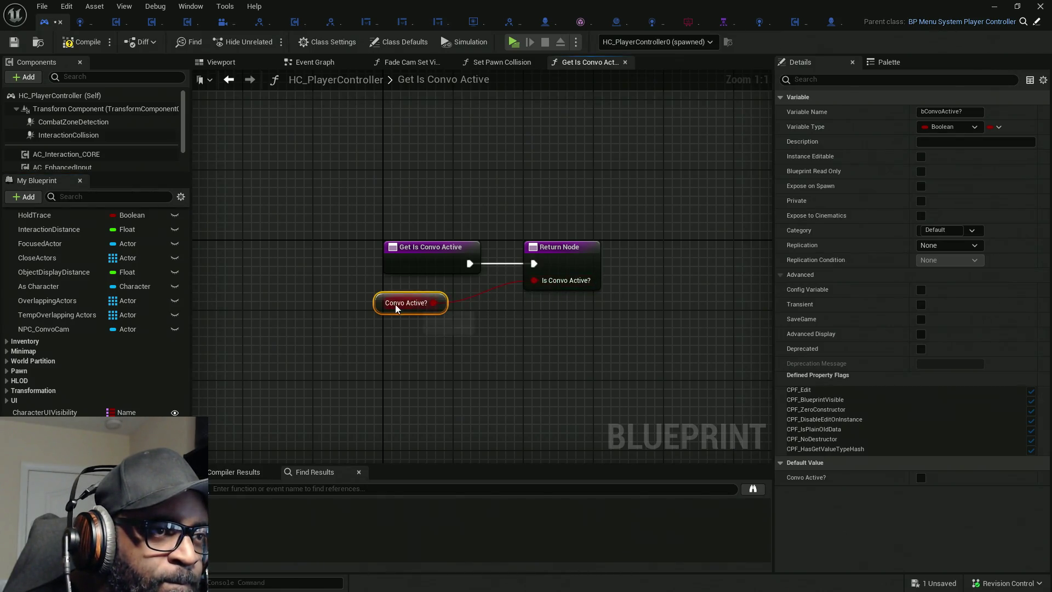
{"action": "left_click_drag", "start_coordinate": [392, 306], "coordinate": [427, 298]}
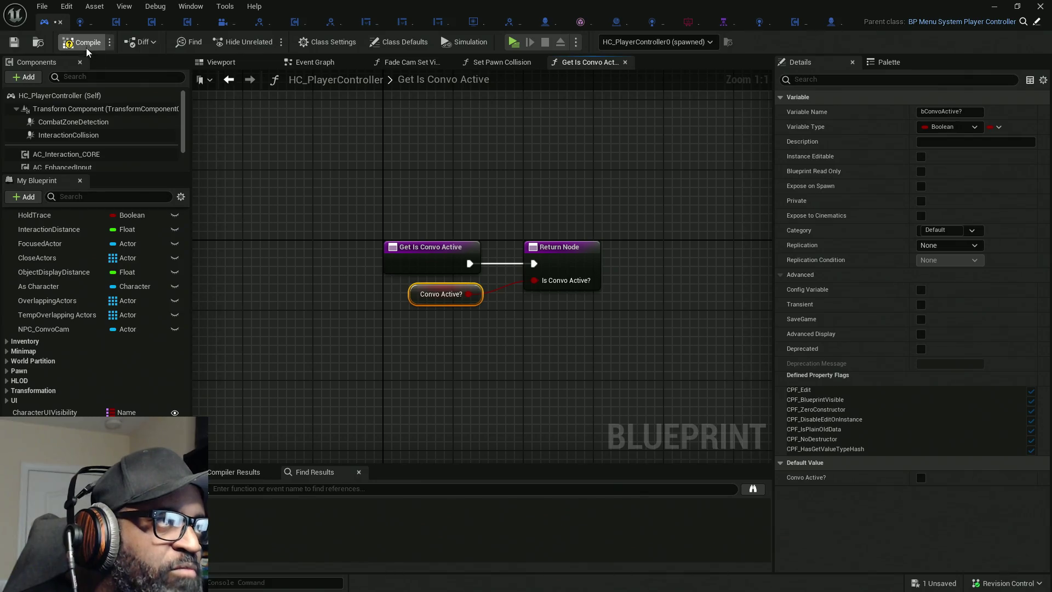
{"action": "key", "text": "ctrl+s"}
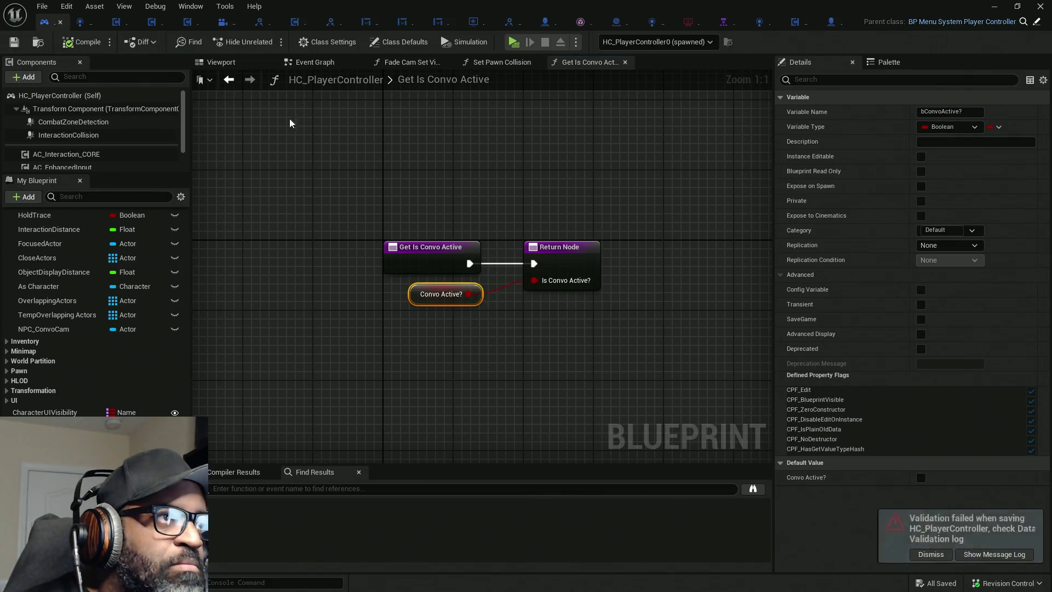
{"action": "left_click", "coordinate": [155, 23]}
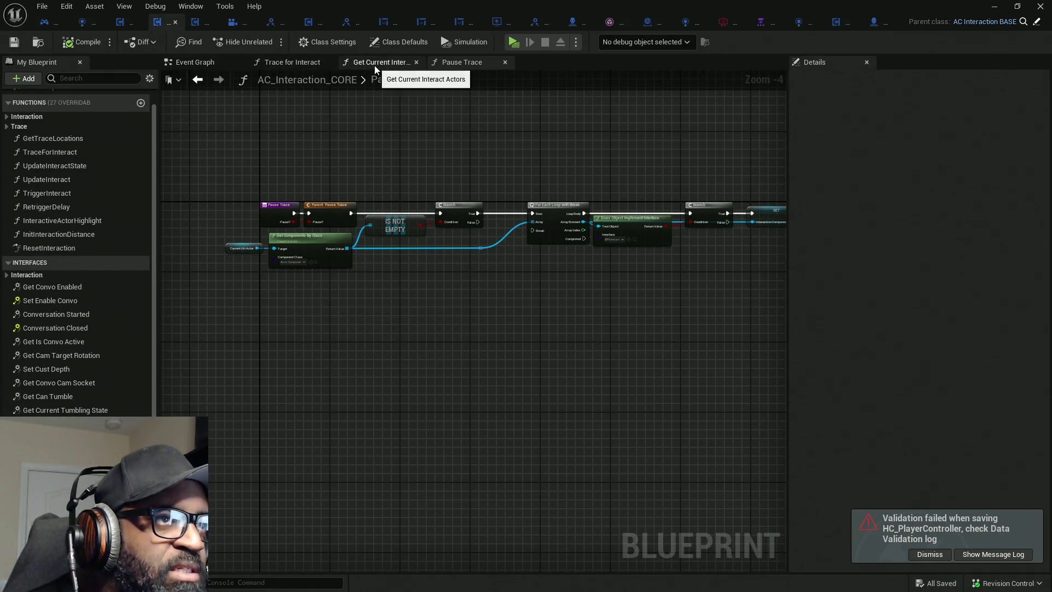
In Trace for Interact, add a Get Convo Enabled (Message) node targeting Player Controller.
{"action": "left_click", "coordinate": [291, 63]}
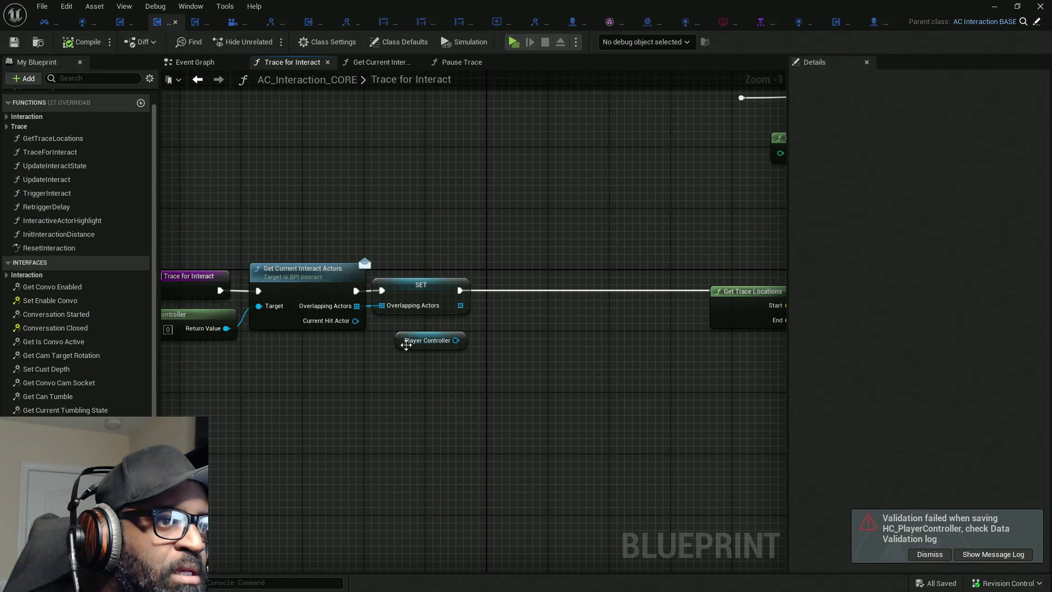
{"action": "left_click_drag", "start_coordinate": [456, 340], "coordinate": [518, 320]}
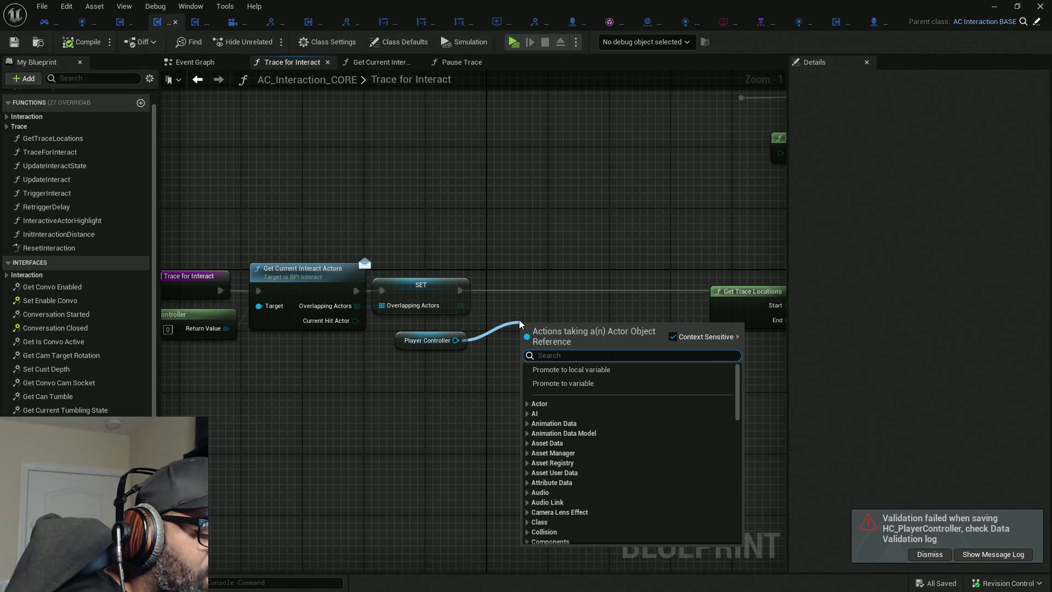
{"action": "type", "text": "get"}
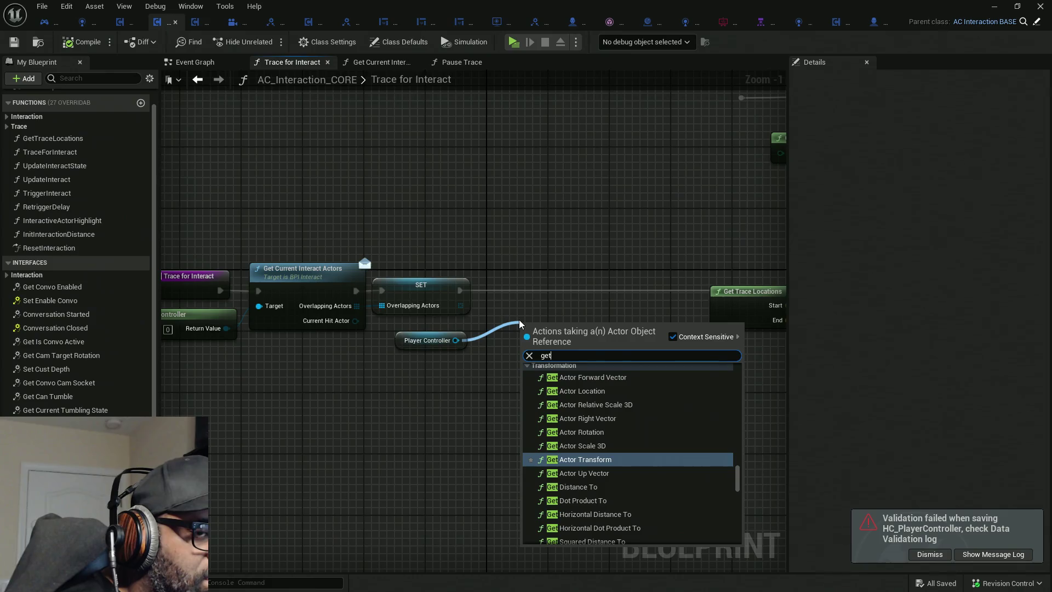
{"action": "type", "text": "convo"}
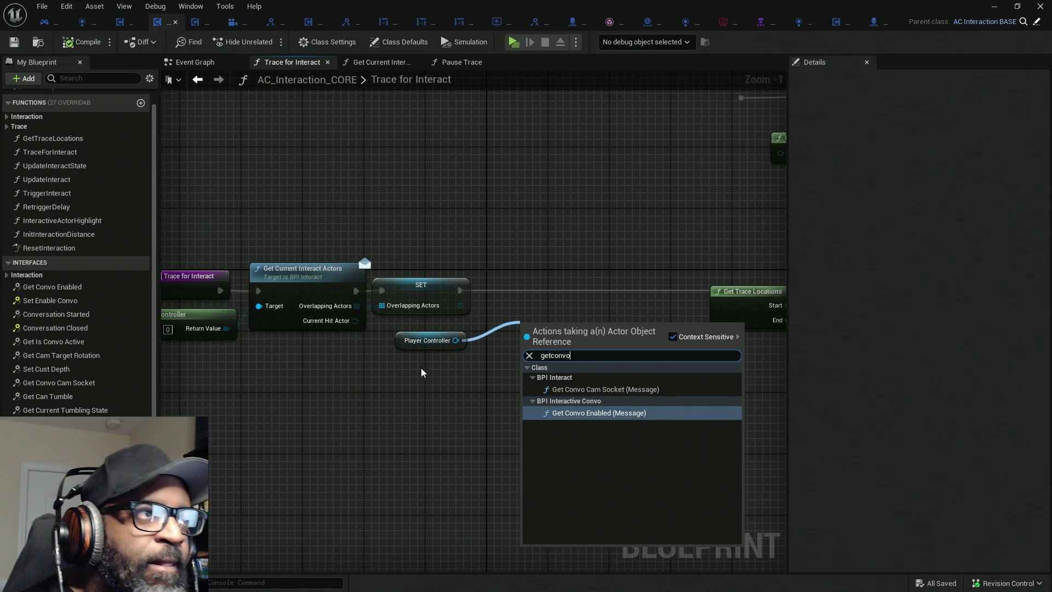
{"action": "left_click", "coordinate": [613, 414]}
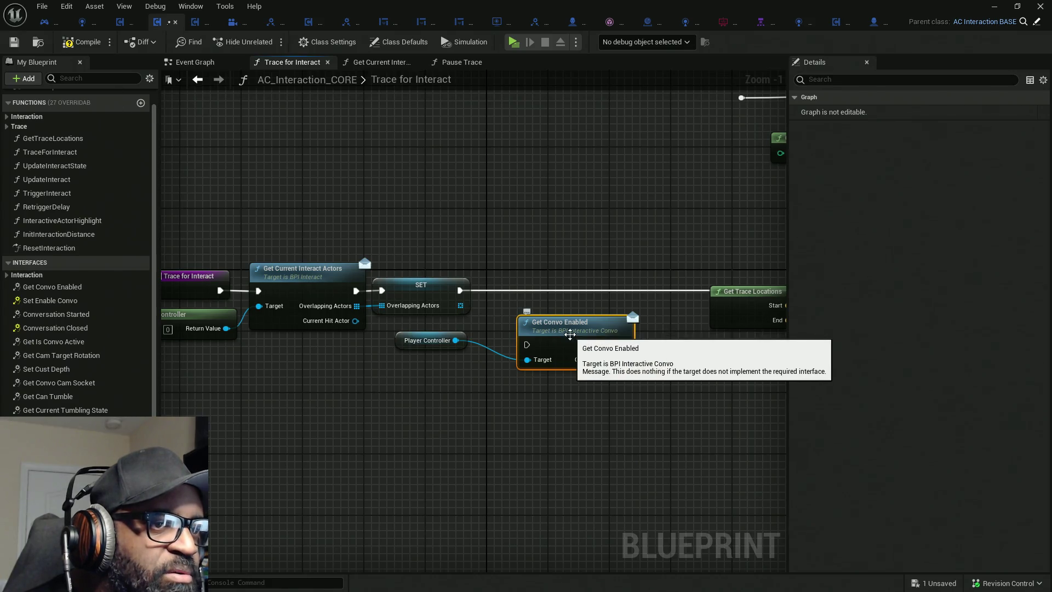
Inspect the Get Convo Enabled interface definition, then return to its node in Trace for Interact.
{"action": "double_click", "coordinate": [570, 335]}
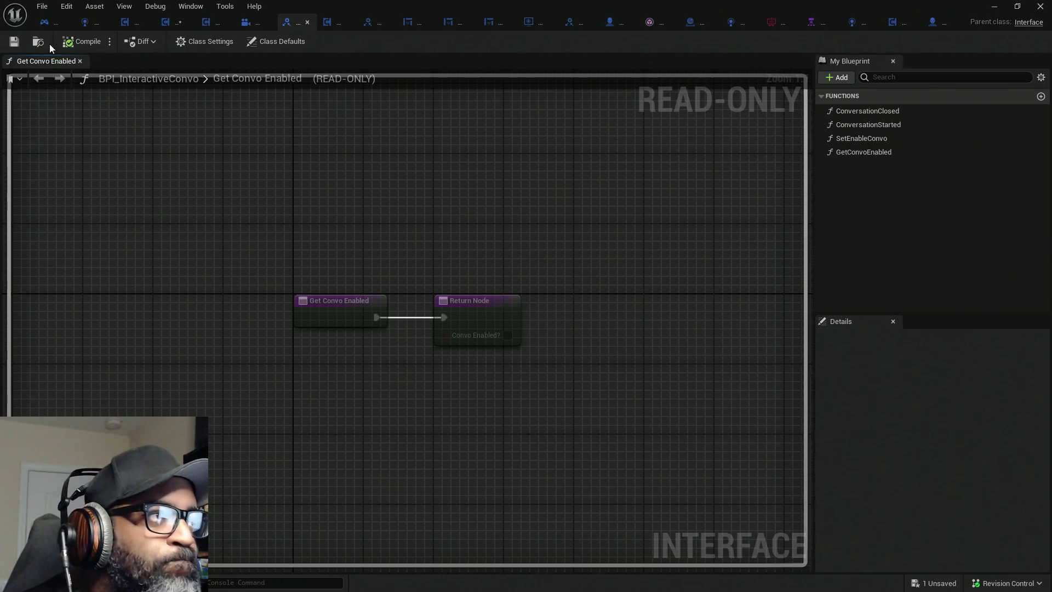
{"action": "left_click", "coordinate": [166, 23]}
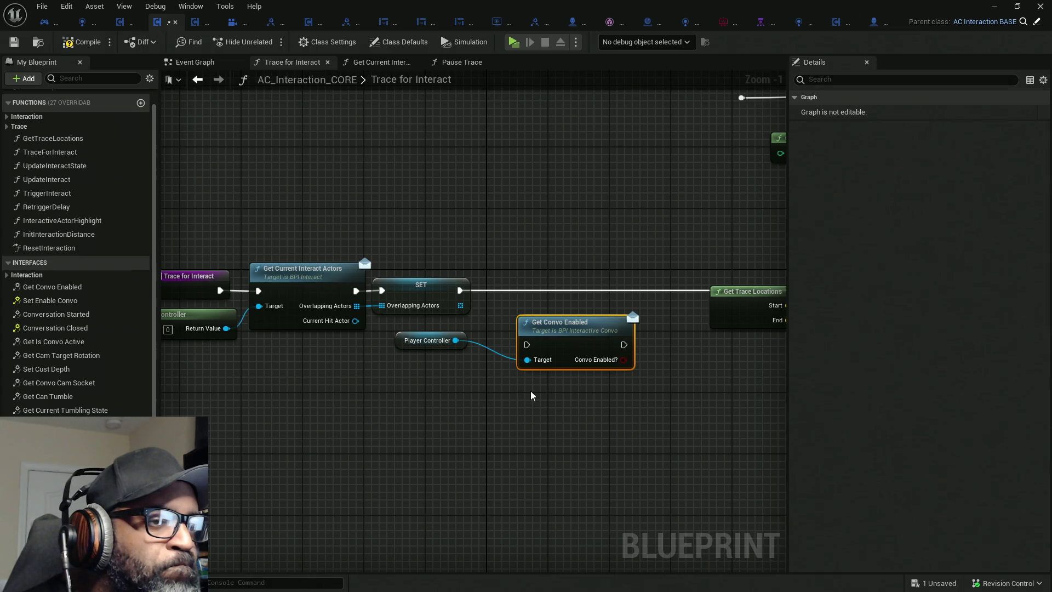
{"action": "right_click", "coordinate": [575, 340]}
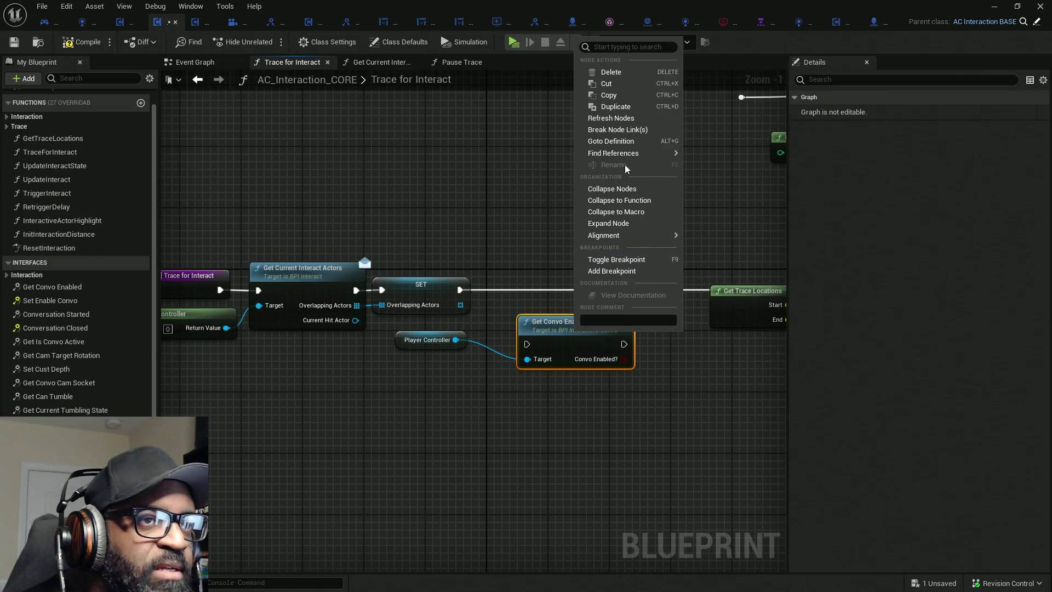
Find references to Get Convo Enabled by name, check its implementation, then search all Blueprints.
{"action": "mouse_move", "coordinate": [608, 152]}
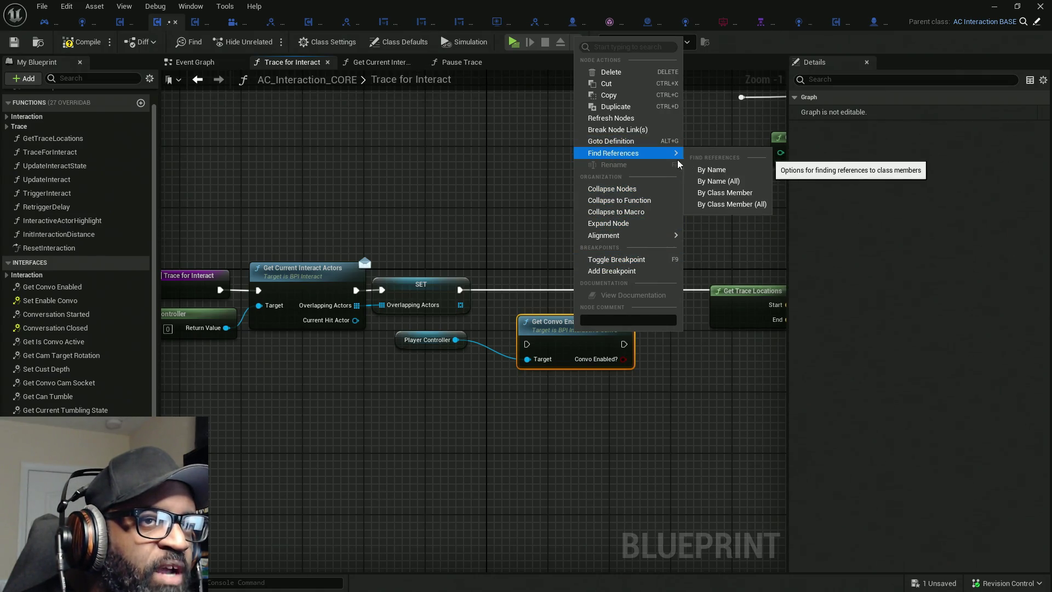
{"action": "left_click", "coordinate": [710, 202]}
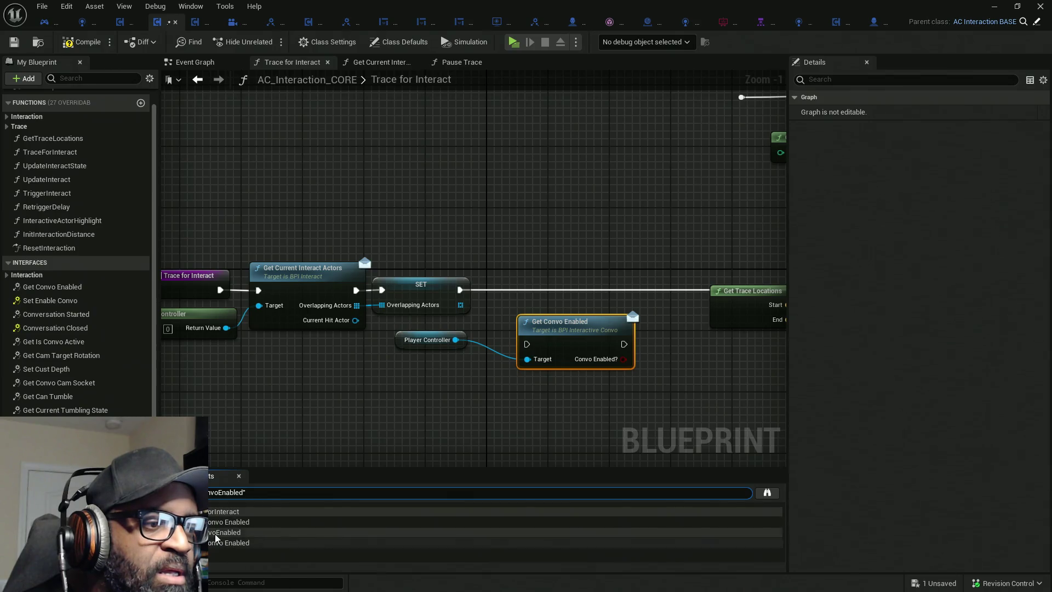
{"action": "left_click", "coordinate": [222, 521]}
{"action": "left_click", "coordinate": [218, 541]}
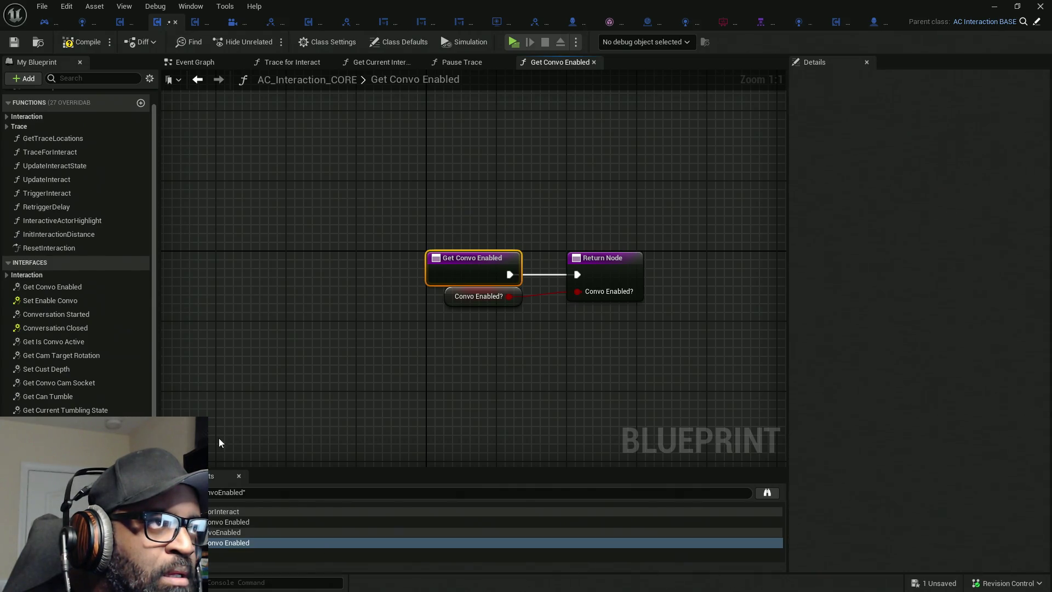
{"action": "left_click", "coordinate": [593, 62]}
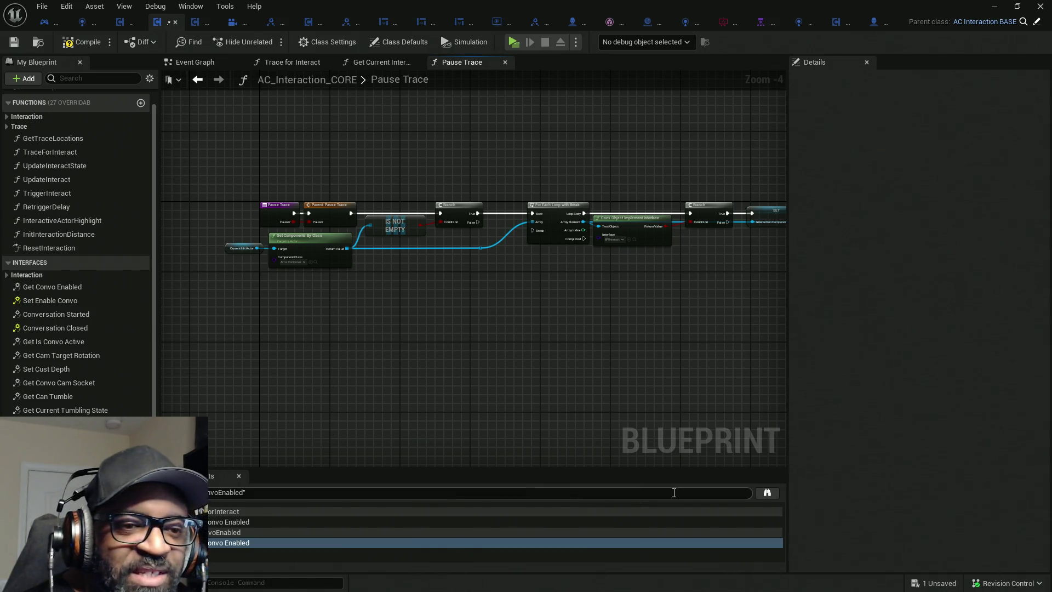
{"action": "left_click", "coordinate": [767, 492]}
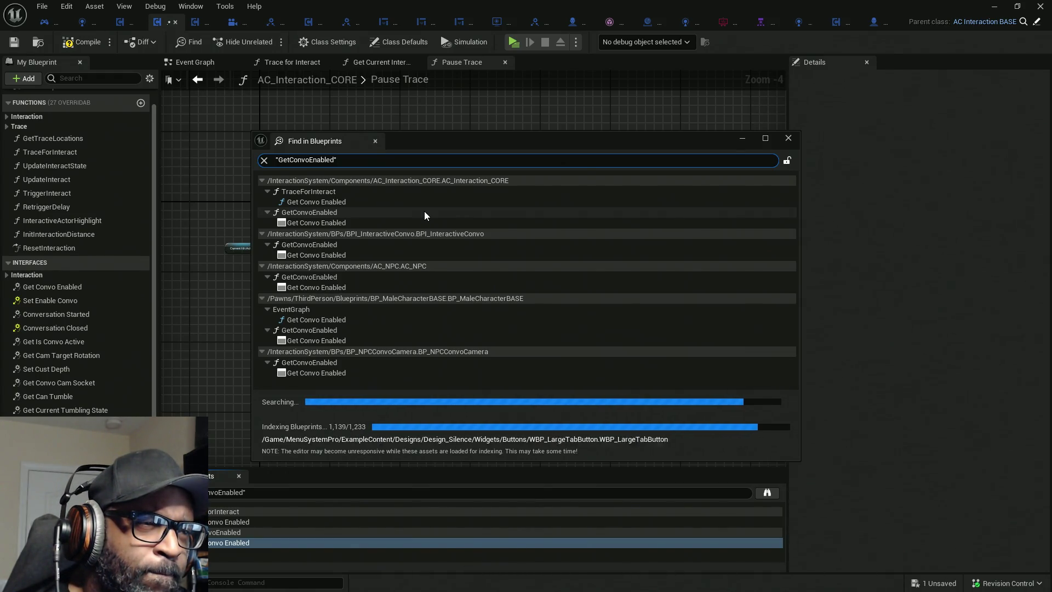
Collapse the BPI_InteractiveConvo results and open AC_NPC's GetConvoEnabled function.
{"action": "left_click", "coordinate": [261, 234]}
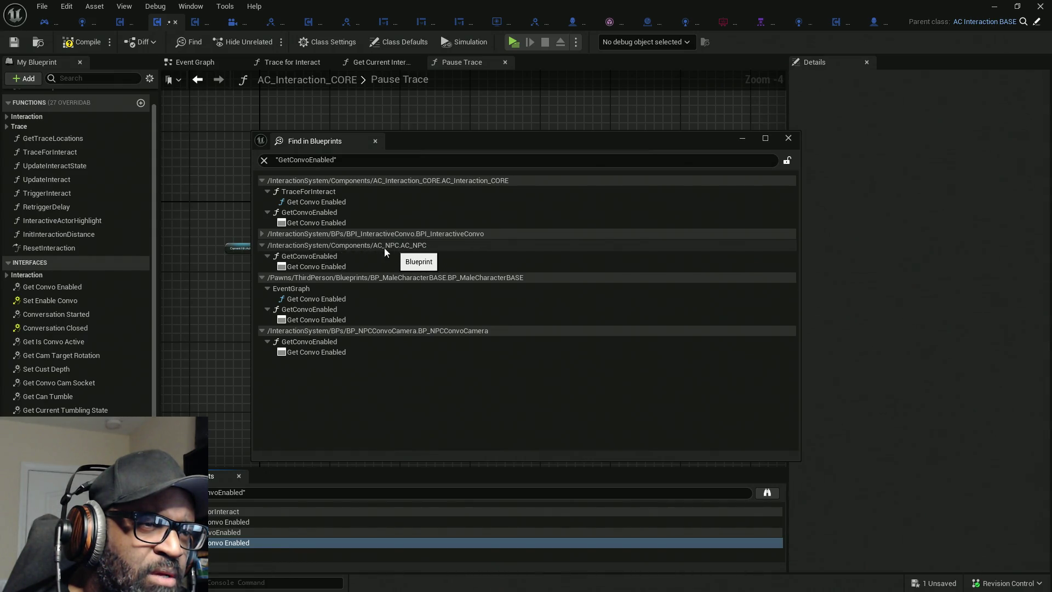
{"action": "double_click", "coordinate": [310, 266]}
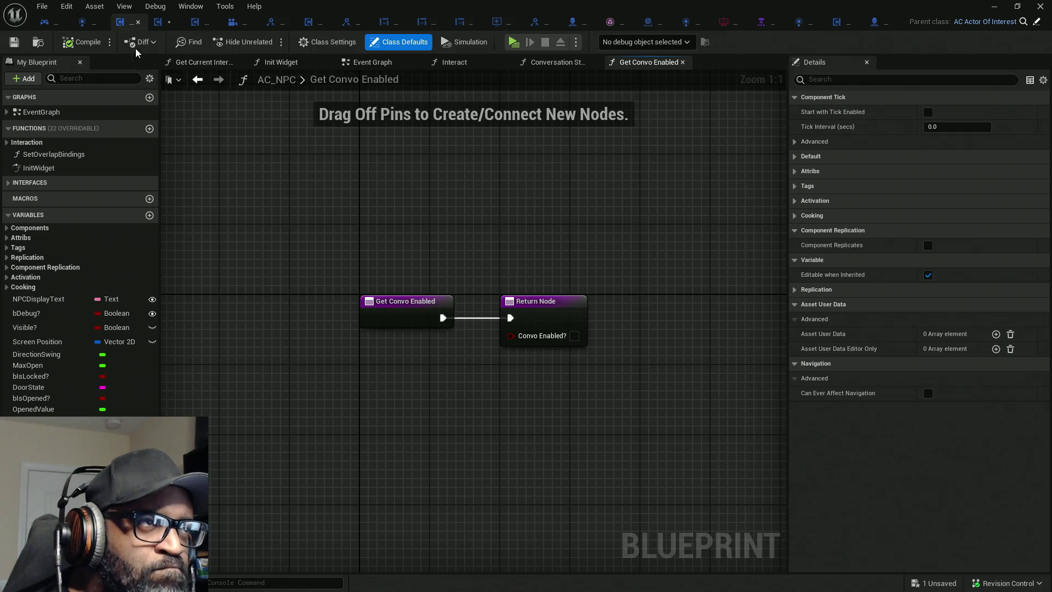
Review BP_NPCConvoCamera's Event Graph with its overlap events setting Camera View Blocked?
{"action": "left_click", "coordinate": [162, 26]}
{"action": "left_click", "coordinate": [218, 80]}
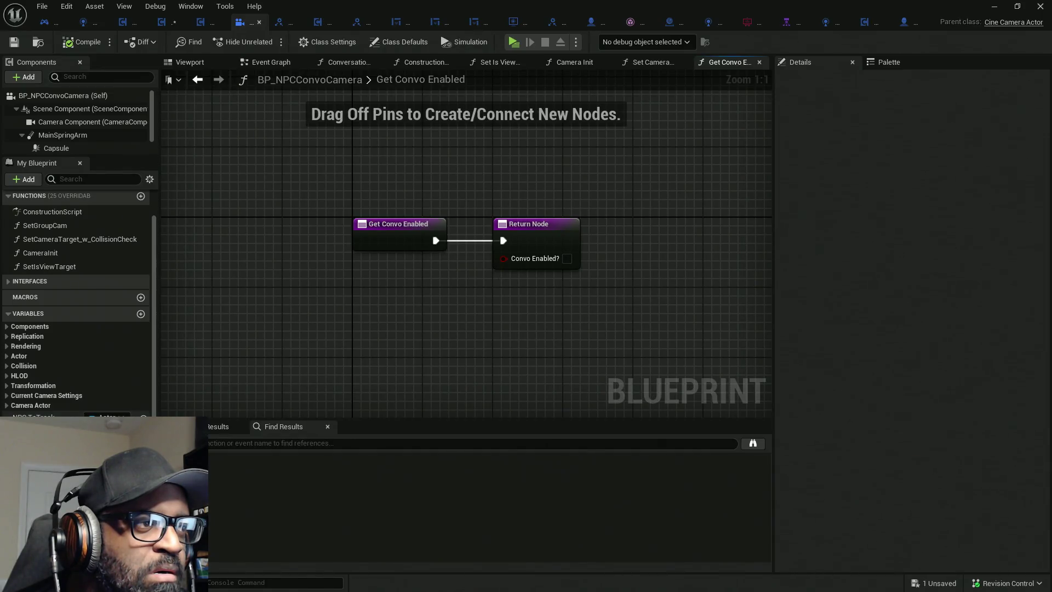
{"action": "left_click", "coordinate": [271, 62]}
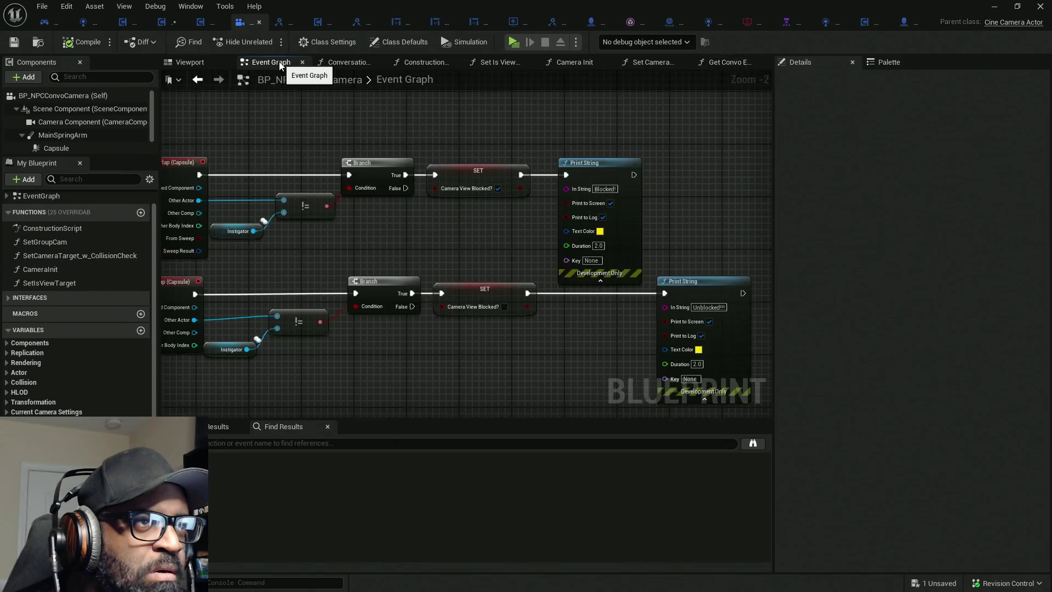
{"action": "scroll", "coordinate": [435, 215], "scroll_direction": "down", "scroll_amount": 4}
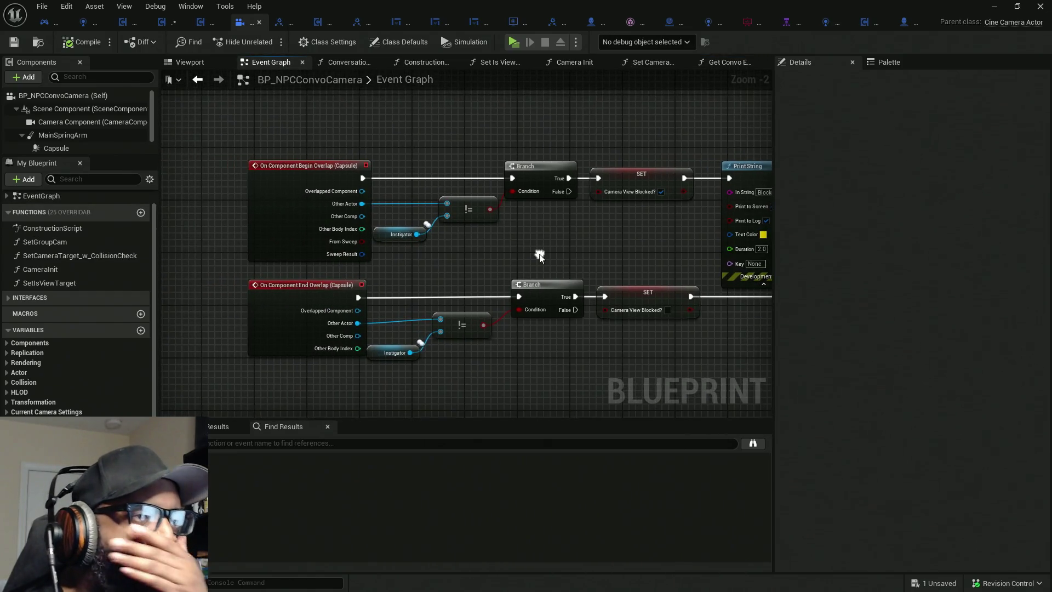
{"action": "scroll", "coordinate": [453, 172], "scroll_direction": "down", "scroll_amount": 3}
{"action": "scroll", "coordinate": [457, 161], "scroll_direction": "up", "scroll_amount": 4}
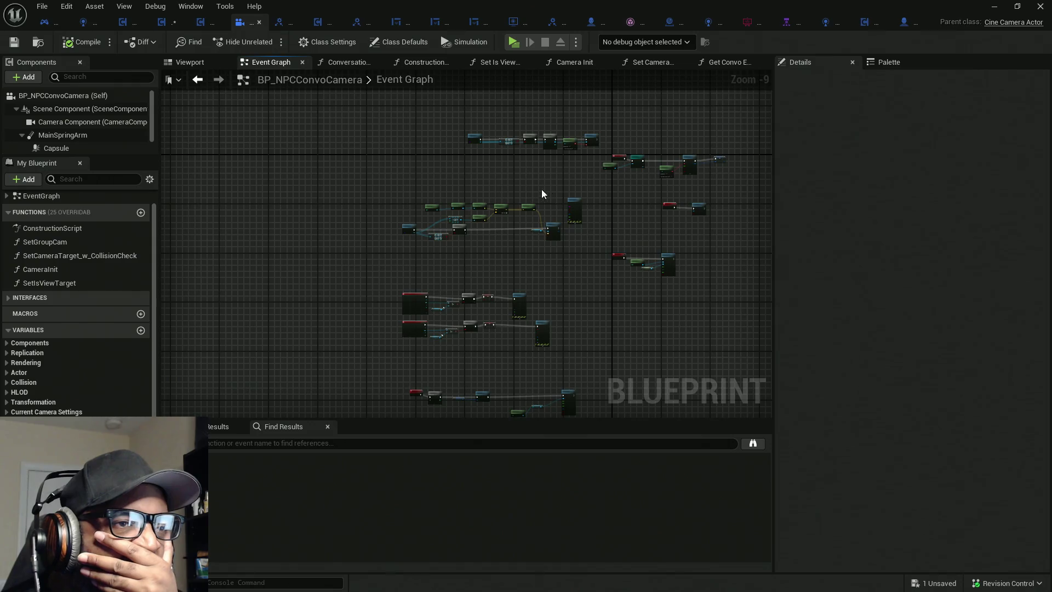
{"action": "left_click_drag", "start_coordinate": [547, 196], "coordinate": [537, 210]}
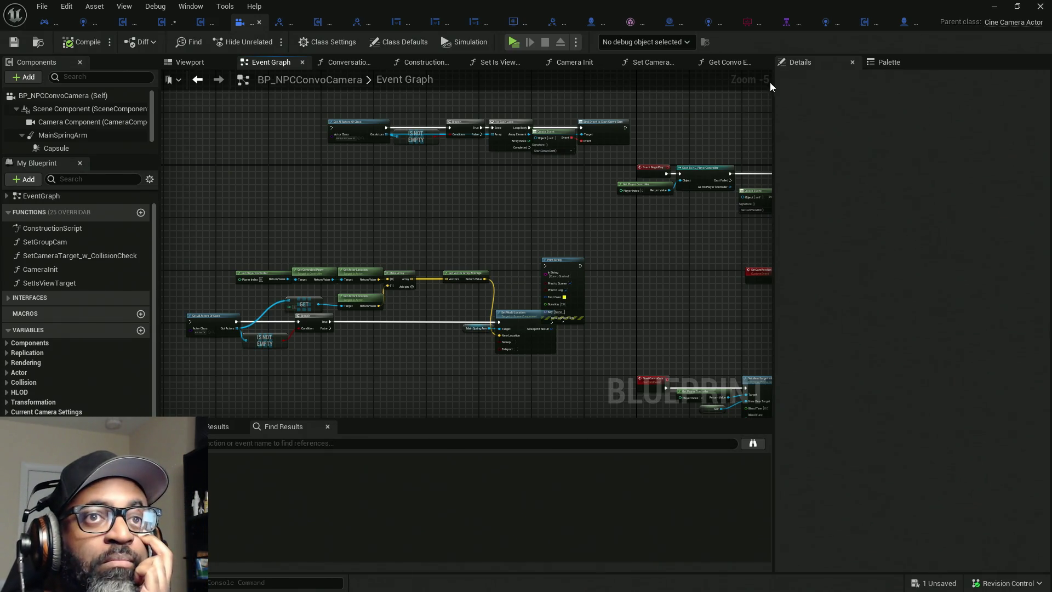
Add a Boolean variable bConvoActive? to BP_ConvoManager, then compile and save.
{"action": "left_click", "coordinate": [672, 24]}
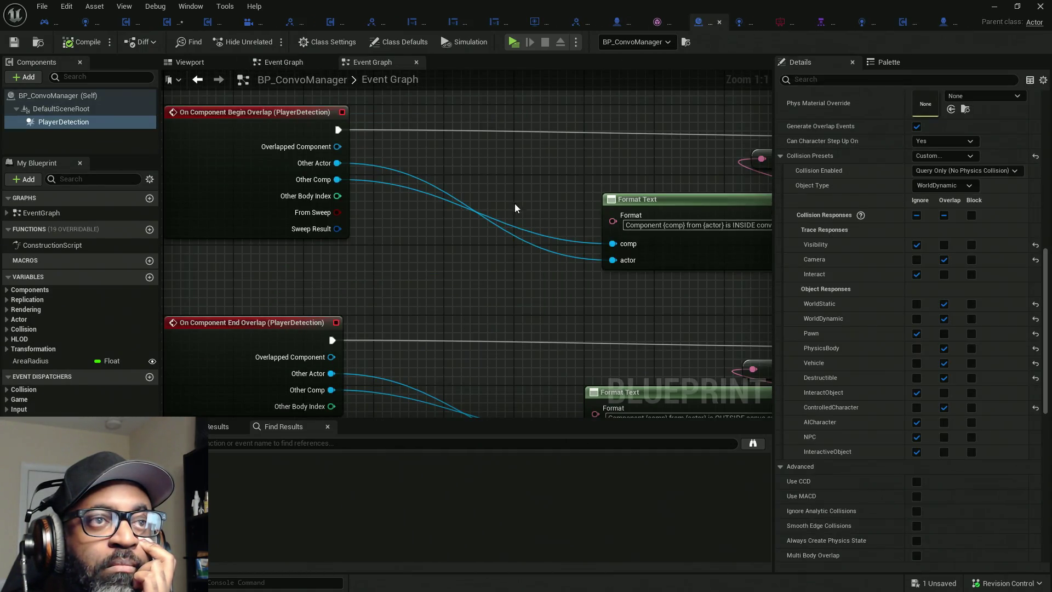
{"action": "scroll", "coordinate": [426, 205], "scroll_direction": "down", "scroll_amount": 2}
{"action": "scroll", "coordinate": [426, 206], "scroll_direction": "down", "scroll_amount": 2}
{"action": "scroll", "coordinate": [417, 259], "scroll_direction": "up", "scroll_amount": 3}
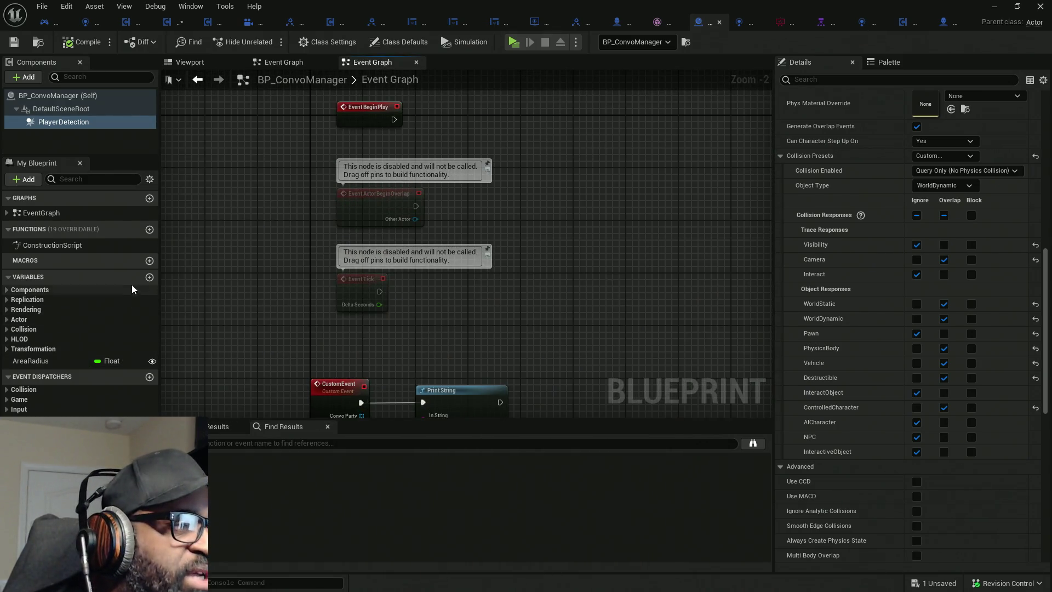
{"action": "left_click", "coordinate": [149, 277]}
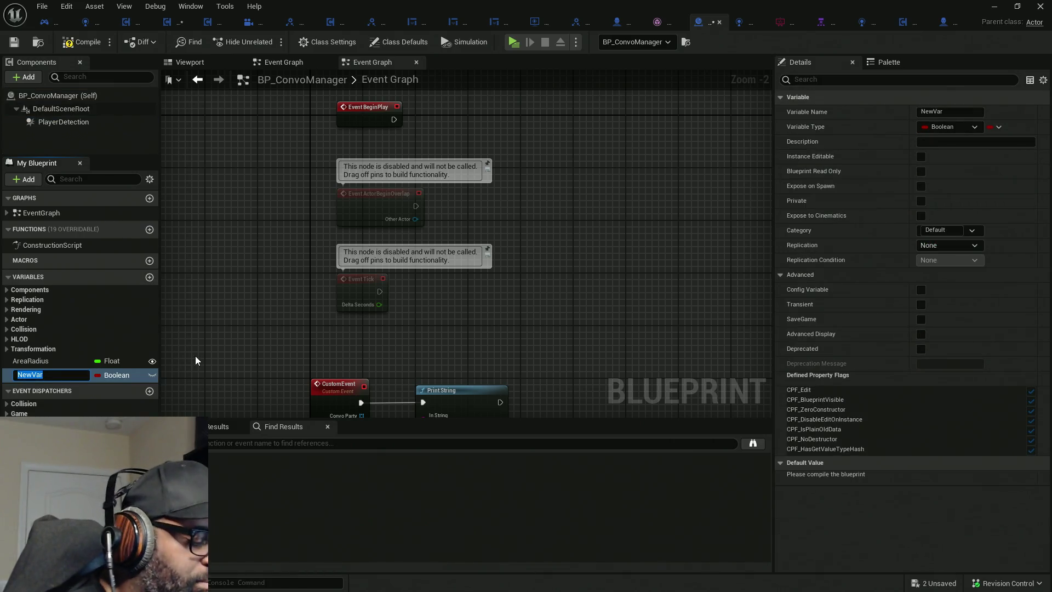
{"action": "type", "text": "b"}
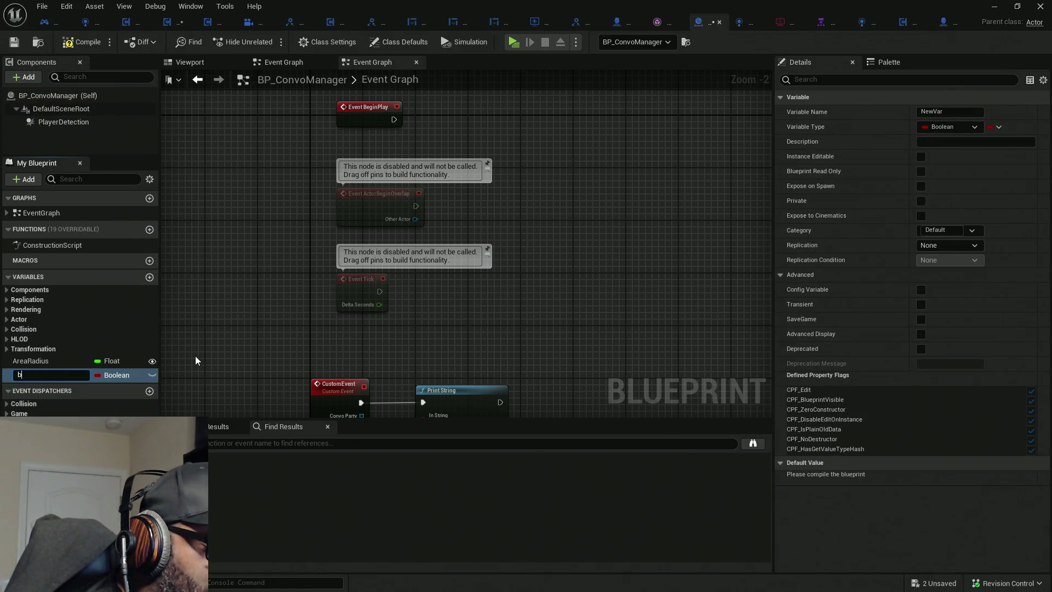
{"action": "type", "text": "Convo"}
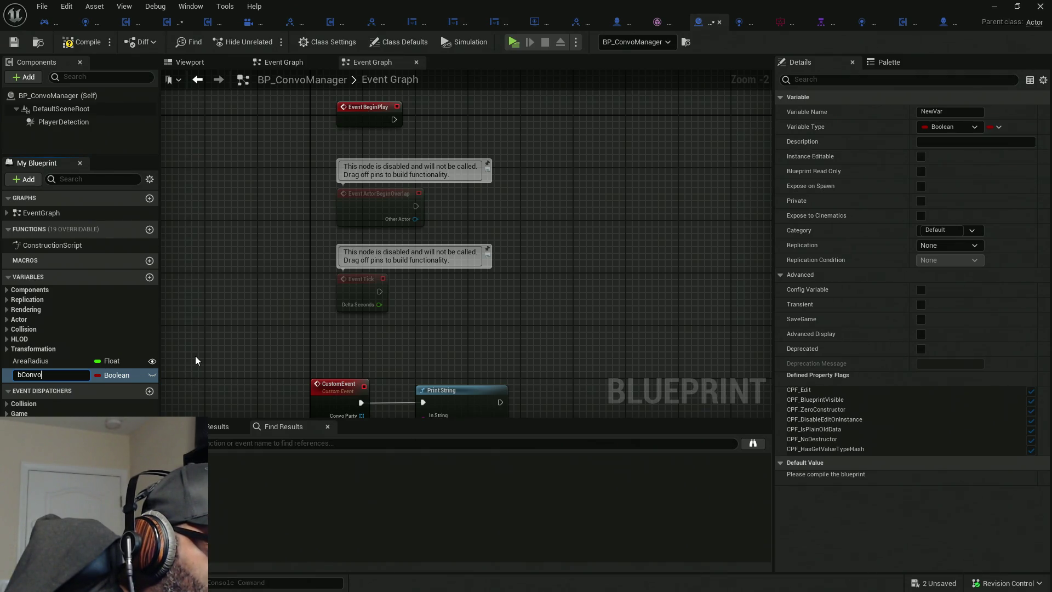
{"action": "type", "text": "Active"}
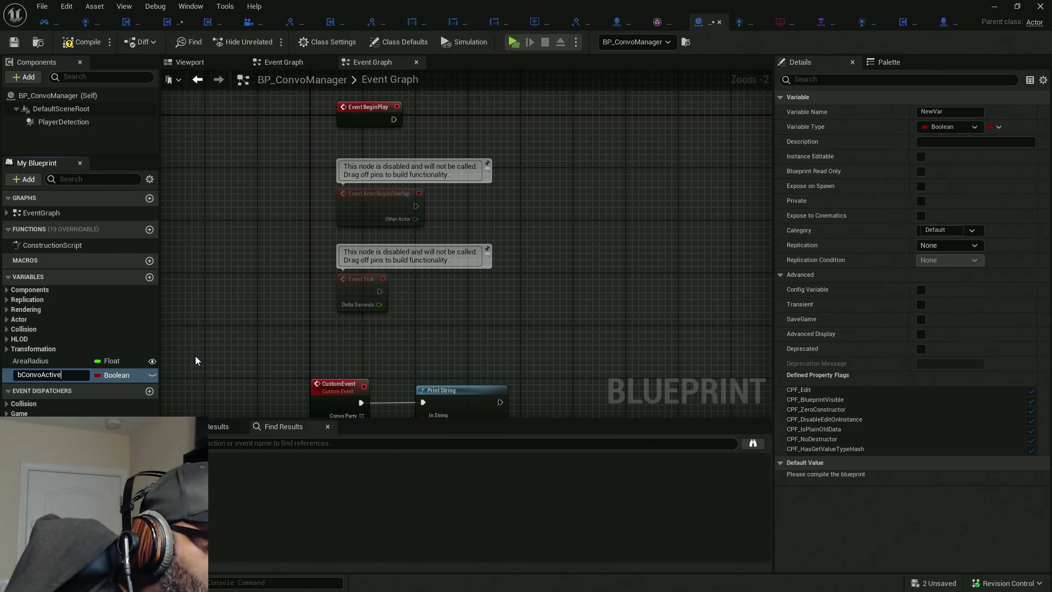
{"action": "type", "text": "?"}
{"action": "key", "text": "Return"}
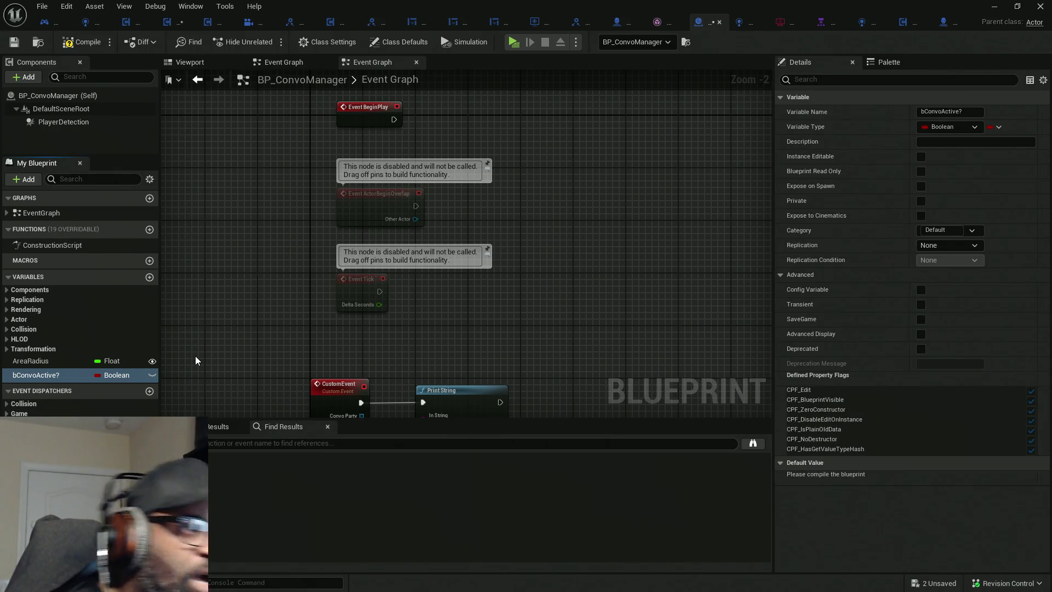
{"action": "left_click", "coordinate": [82, 41]}
{"action": "key", "text": "ctrl+s"}
Set bConvoActive? right after Event BeginPlay, move the disabled overlap and tick events aside, and save.
{"action": "left_click_drag", "start_coordinate": [328, 242], "coordinate": [259, 321]}
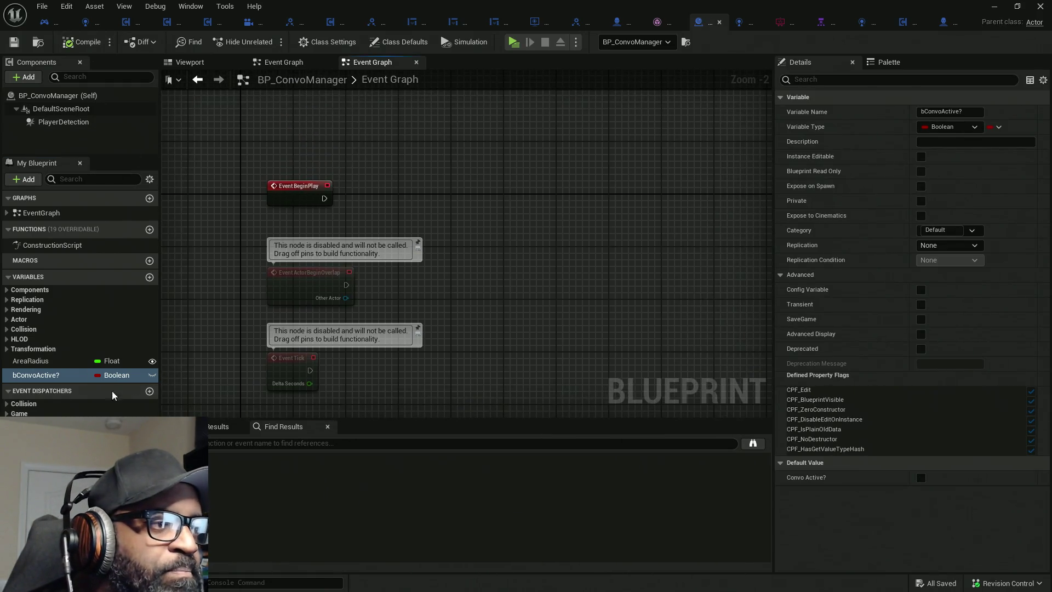
{"action": "mouse_move", "coordinate": [48, 381]}
{"action": "left_mouse_down"}
{"action": "mouse_move", "coordinate": [435, 205]}
{"action": "mouse_move", "coordinate": [350, 202]}
{"action": "left_mouse_up"}
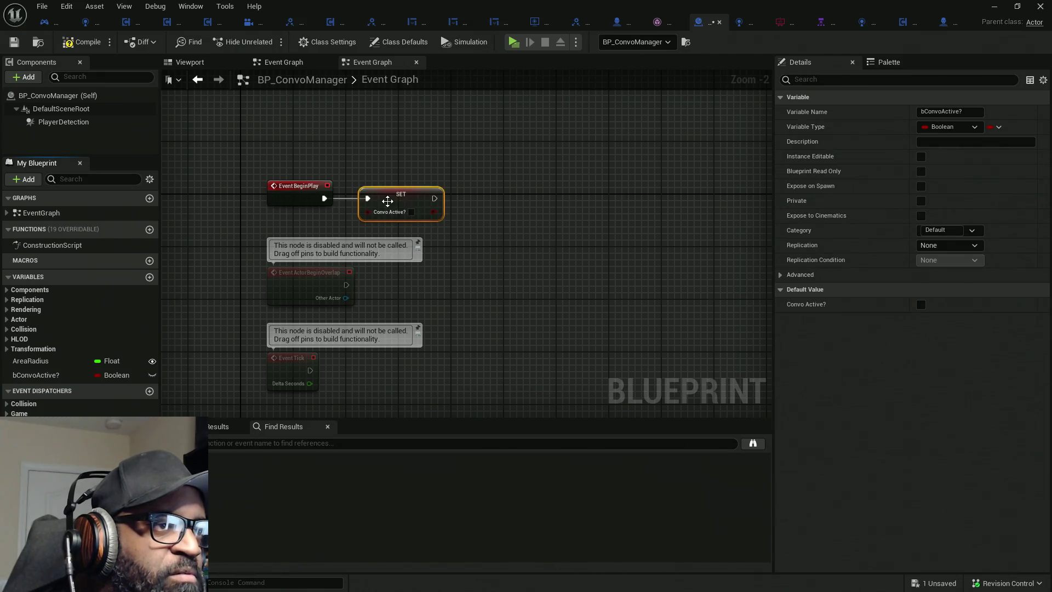
{"action": "left_click_drag", "start_coordinate": [429, 312], "coordinate": [443, 245]}
{"action": "mouse_move", "coordinate": [357, 335]}
{"action": "left_mouse_down"}
{"action": "mouse_move", "coordinate": [291, 212]}
{"action": "mouse_move", "coordinate": [272, 245]}
{"action": "left_mouse_up"}
{"action": "left_click_drag", "start_coordinate": [396, 312], "coordinate": [395, 189]}
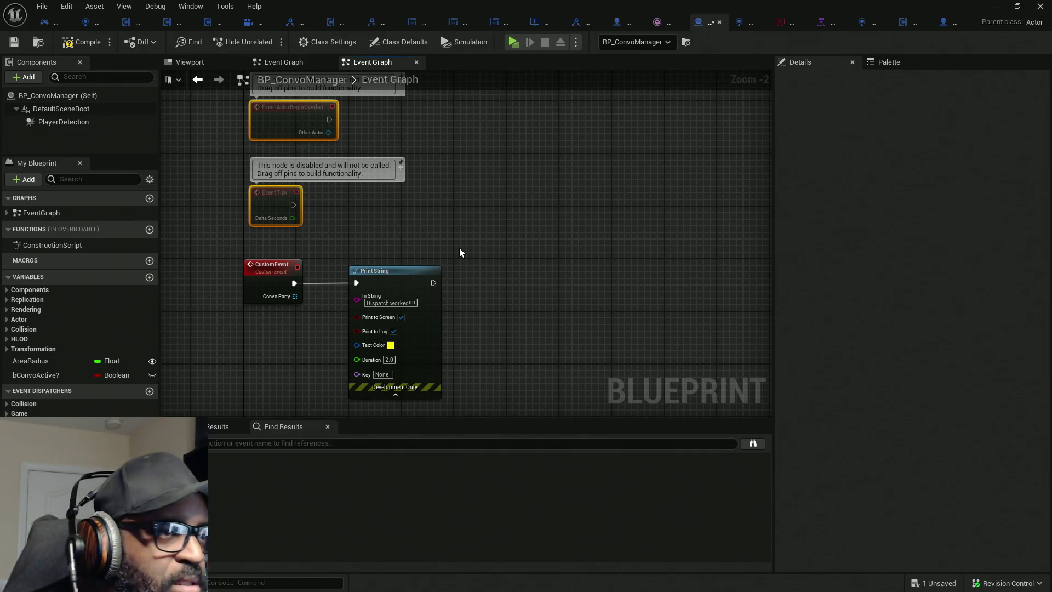
{"action": "mouse_move", "coordinate": [340, 286]}
{"action": "left_mouse_down"}
{"action": "mouse_move", "coordinate": [441, 368]}
{"action": "mouse_move", "coordinate": [417, 258]}
{"action": "mouse_move", "coordinate": [429, 176]}
{"action": "mouse_move", "coordinate": [440, 169]}
{"action": "left_mouse_up"}
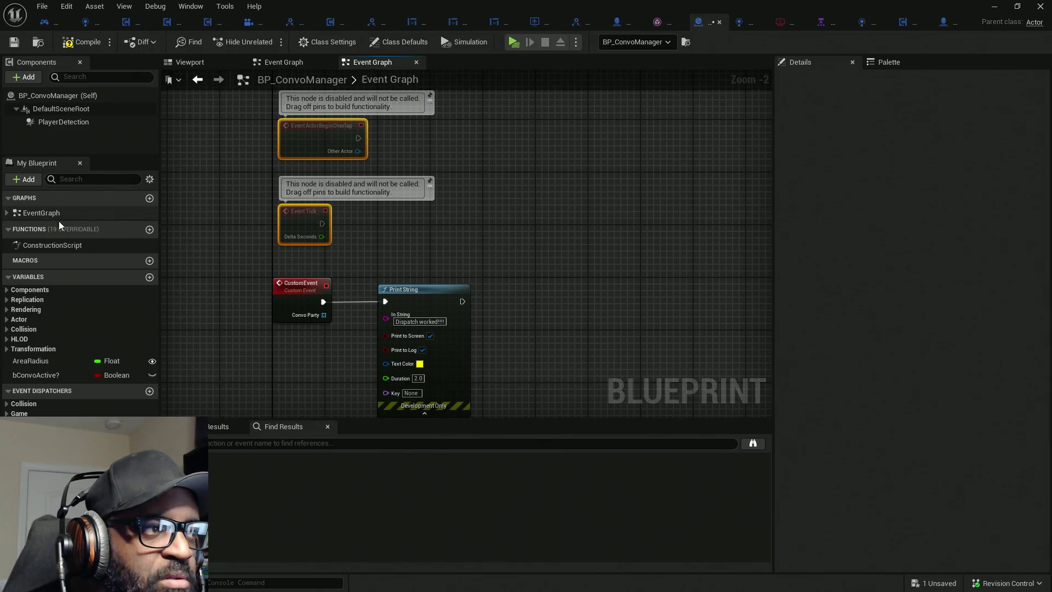
{"action": "key", "text": "ctrl+s"}
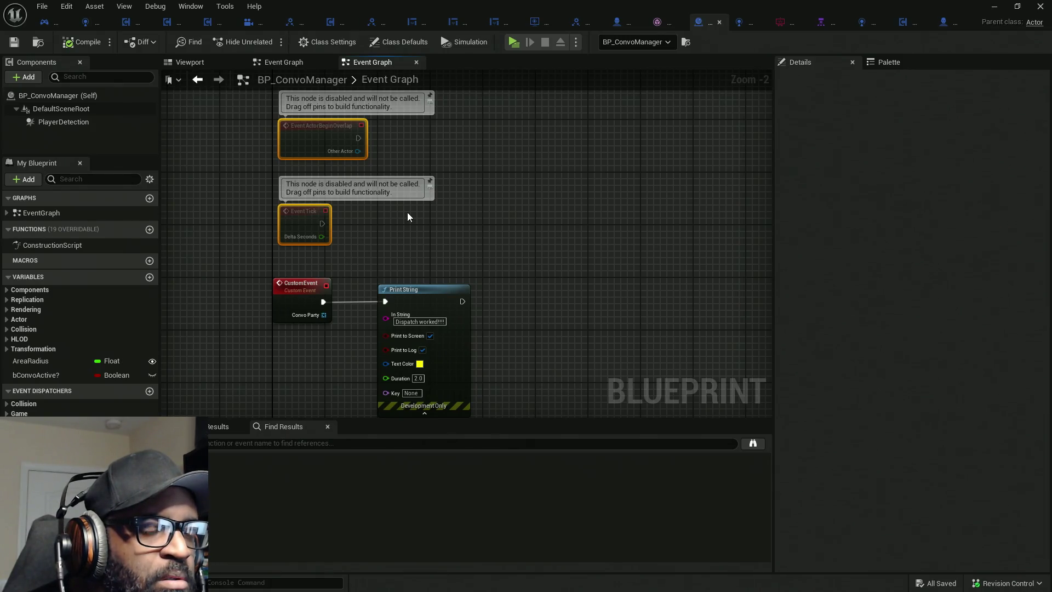
{"action": "left_click_drag", "start_coordinate": [500, 287], "coordinate": [501, 238]}
Move the Blueprint editor aside to reveal the RnDTesting level and close the Find in Blueprints results.
{"action": "left_click", "coordinate": [395, 250]}
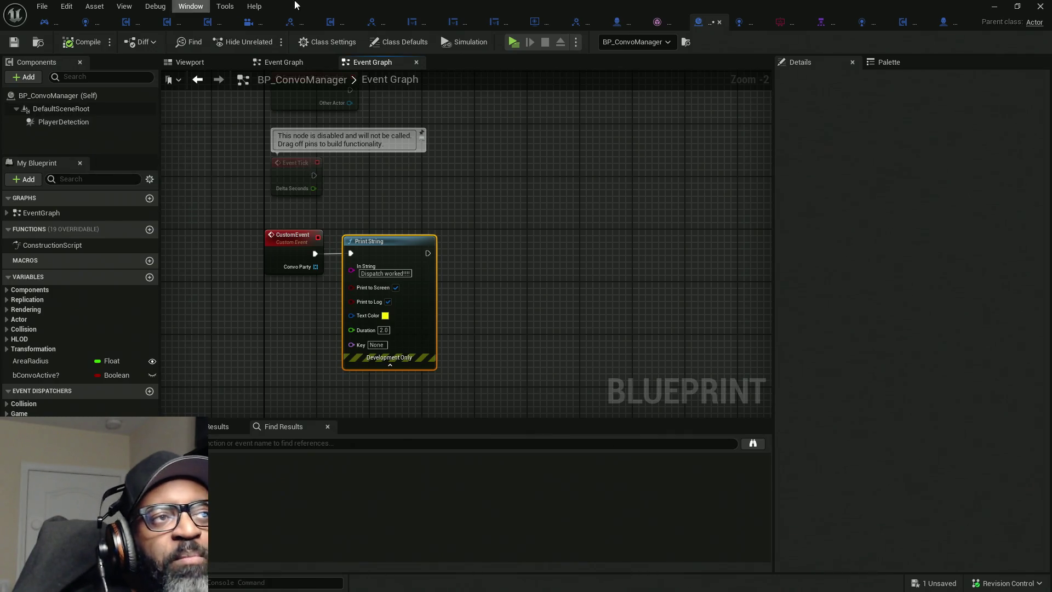
{"action": "mouse_move", "coordinate": [373, 6]}
{"action": "left_mouse_down"}
{"action": "mouse_move", "coordinate": [350, 299]}
{"action": "mouse_move", "coordinate": [282, 429]}
{"action": "mouse_move", "coordinate": [11, 398]}
{"action": "left_mouse_up"}
{"action": "left_click", "coordinate": [787, 138]}
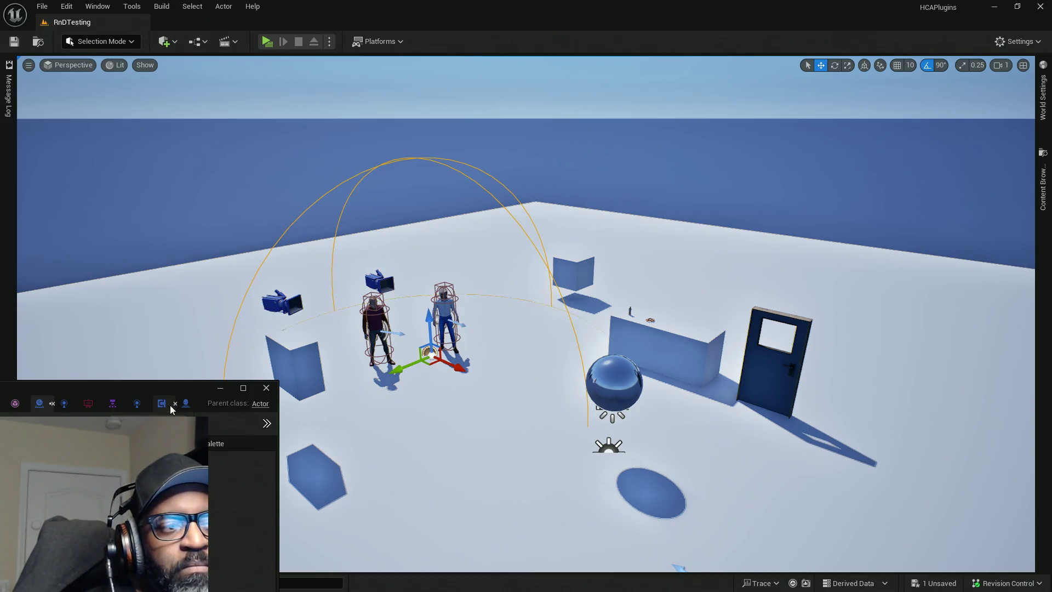
Move the small Find in Blueprints window aside and return to BP_ConvoManager's overlap event nodes.
{"action": "left_click", "coordinate": [69, 391]}
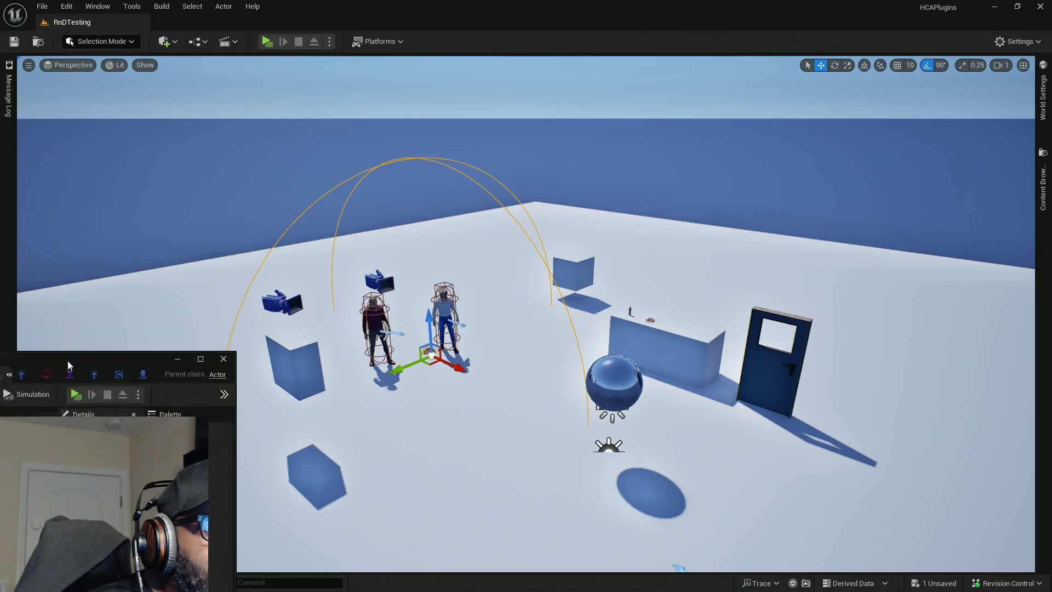
{"action": "key", "text": "alt+Tab"}
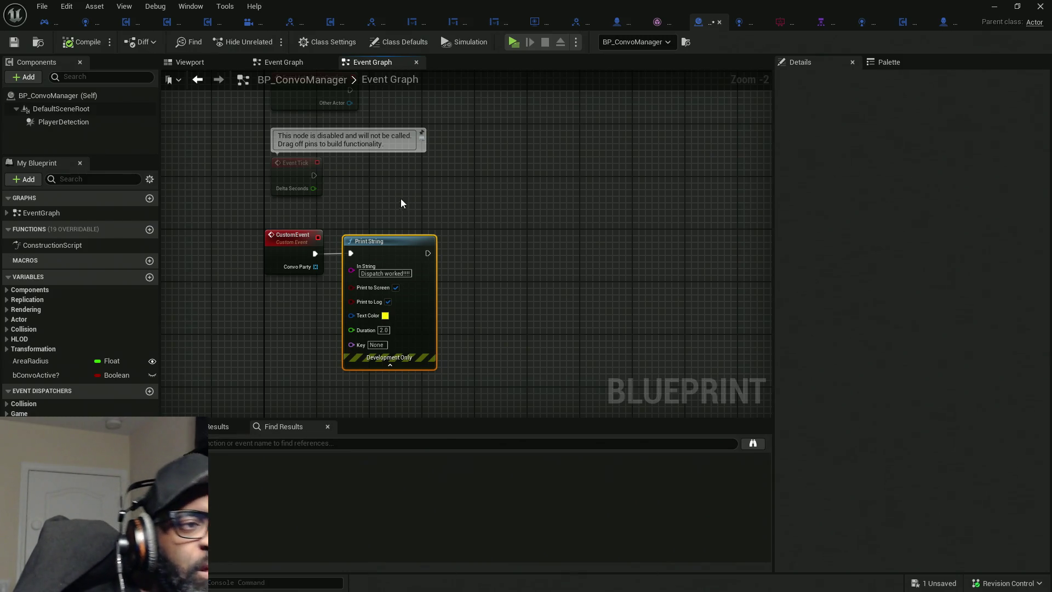
{"action": "left_click_drag", "start_coordinate": [486, 233], "coordinate": [485, 148]}
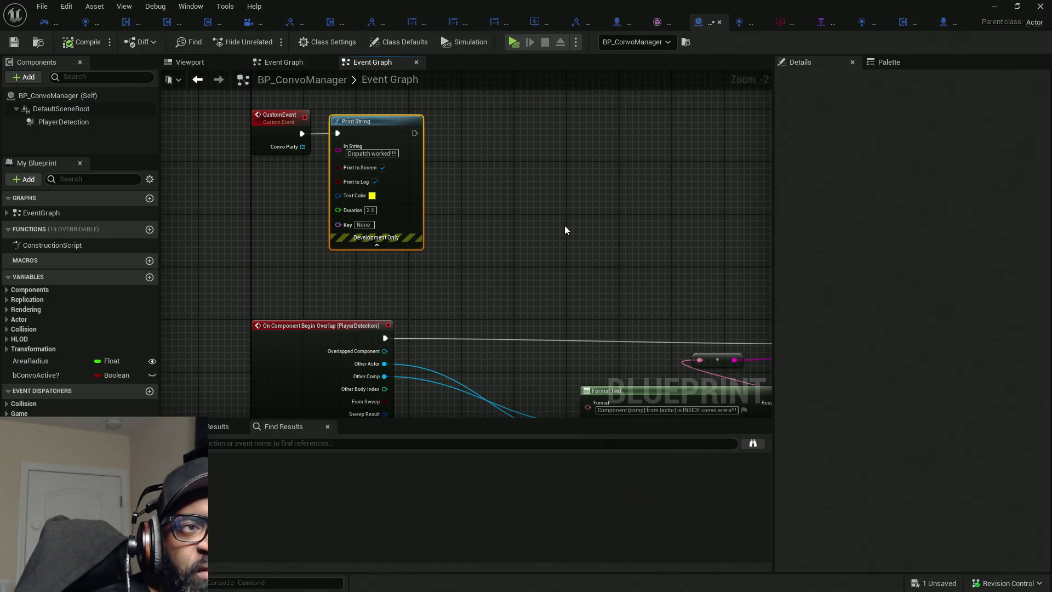
Review the Begin and End Overlap logic and the bConvoActive? variable's properties.
{"action": "left_click_drag", "start_coordinate": [489, 296], "coordinate": [496, 235]}
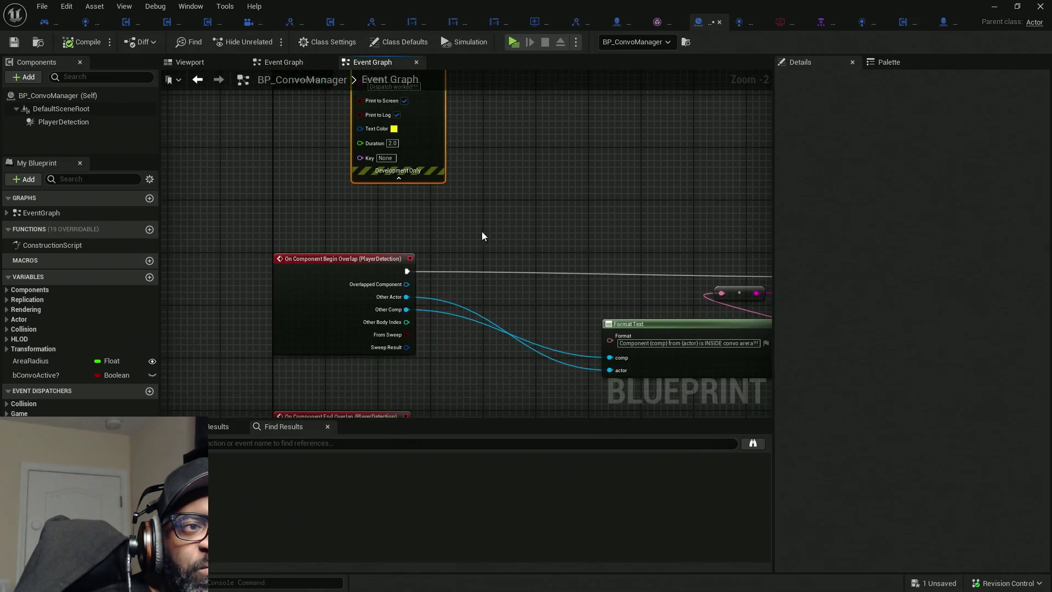
{"action": "left_click_drag", "start_coordinate": [343, 223], "coordinate": [322, 133]}
{"action": "left_click", "coordinate": [33, 374]}
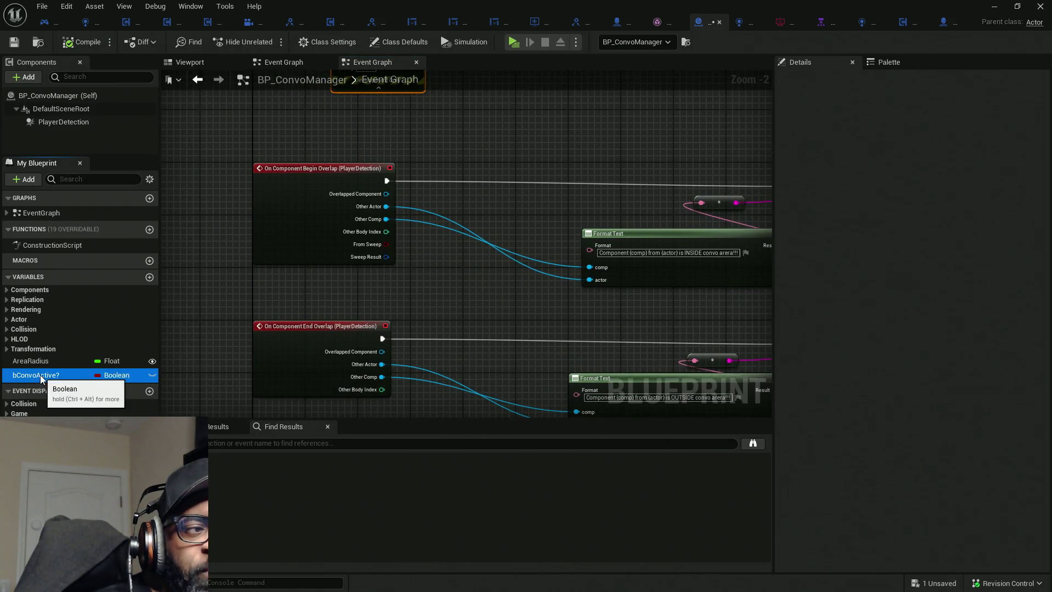
{"action": "mouse_move", "coordinate": [571, 332]}
{"action": "left_mouse_down"}
{"action": "mouse_move", "coordinate": [537, 219]}
{"action": "mouse_move", "coordinate": [445, 277]}
{"action": "left_mouse_up"}
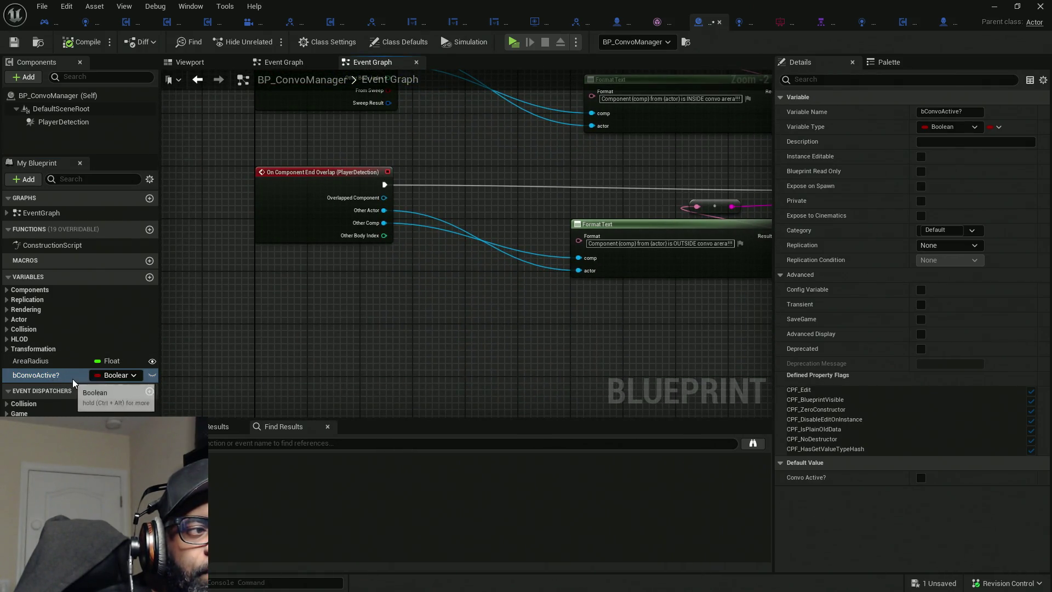
{"action": "mouse_move", "coordinate": [547, 252]}
{"action": "left_mouse_down"}
{"action": "mouse_move", "coordinate": [502, 357]}
{"action": "mouse_move", "coordinate": [483, 251]}
{"action": "mouse_move", "coordinate": [606, 251]}
{"action": "mouse_move", "coordinate": [543, 305]}
{"action": "mouse_move", "coordinate": [540, 271]}
{"action": "left_mouse_up"}
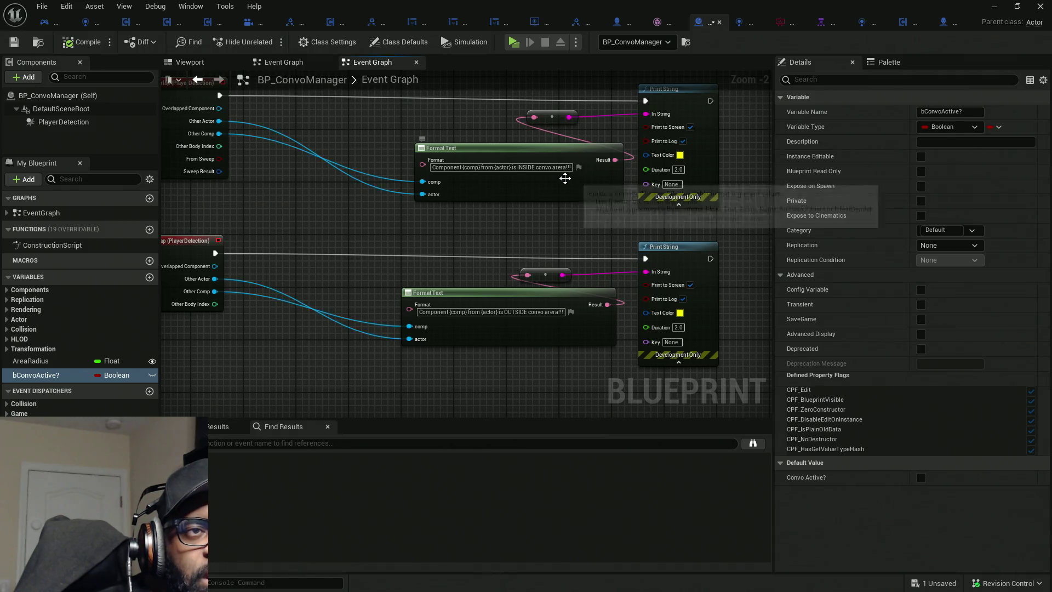
Correct 'arera' to 'area' in the inside-convo-area Format Text message.
{"action": "left_click", "coordinate": [563, 167]}
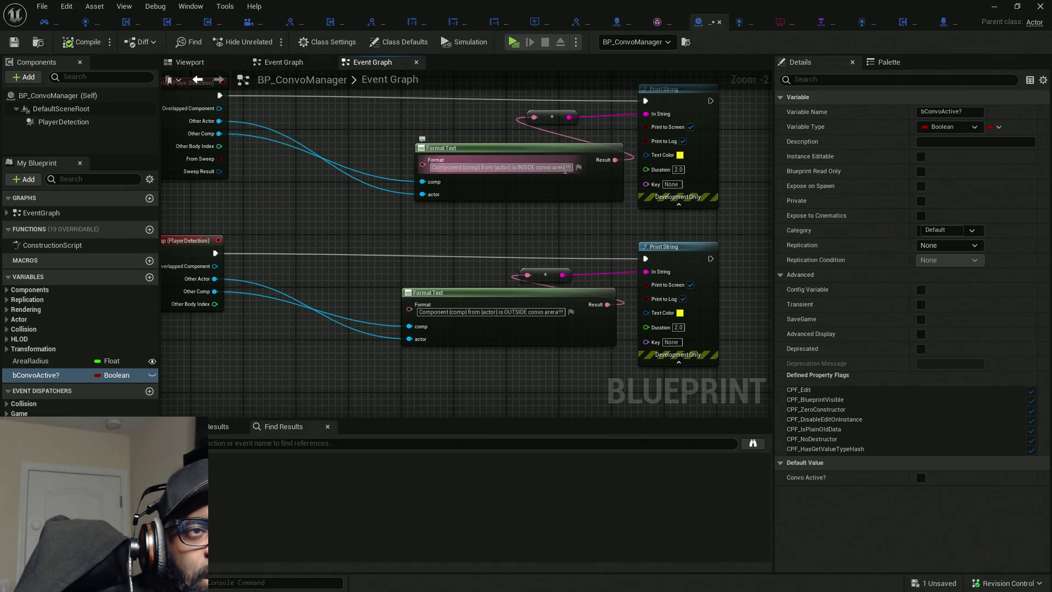
{"action": "left_click", "coordinate": [563, 167]}
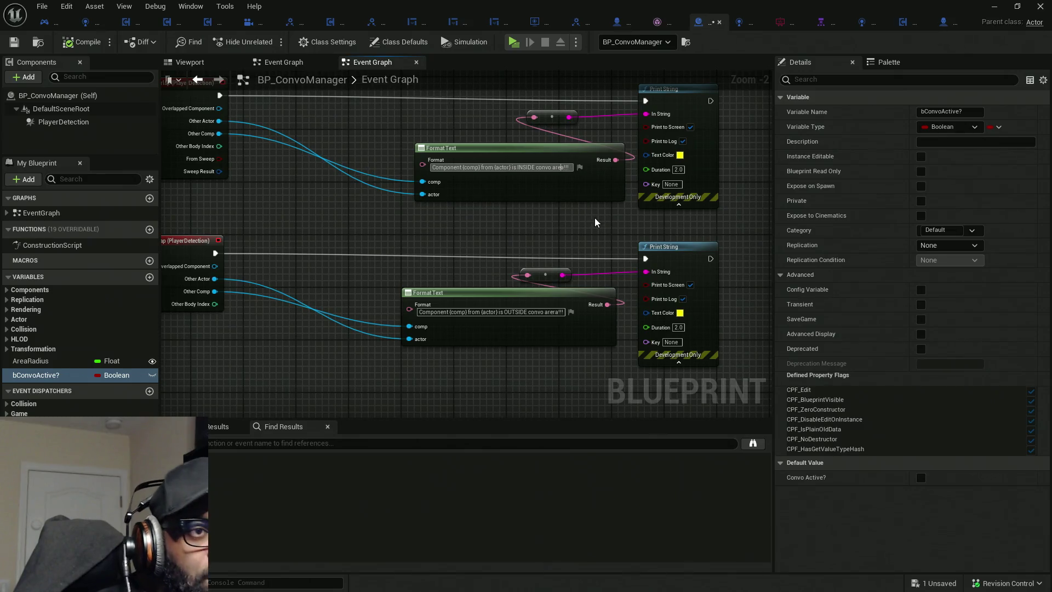
{"action": "key", "text": "Return"}
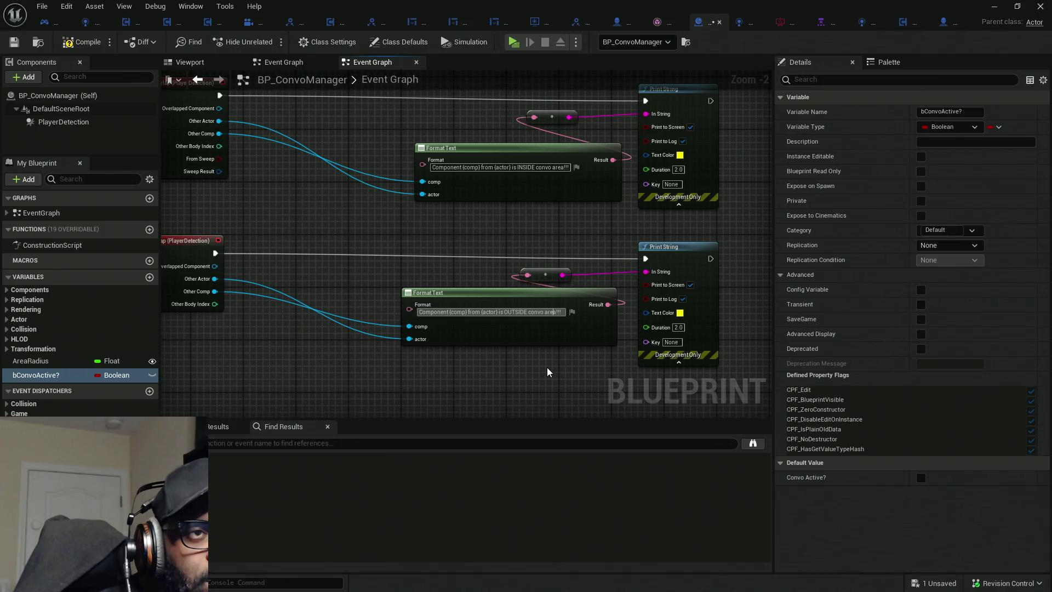
{"action": "mouse_move", "coordinate": [542, 372]}
{"action": "left_mouse_down"}
{"action": "mouse_move", "coordinate": [580, 235]}
{"action": "mouse_move", "coordinate": [550, 202]}
{"action": "left_mouse_up"}
{"action": "scroll", "coordinate": [464, 189], "scroll_direction": "down", "scroll_amount": 7}
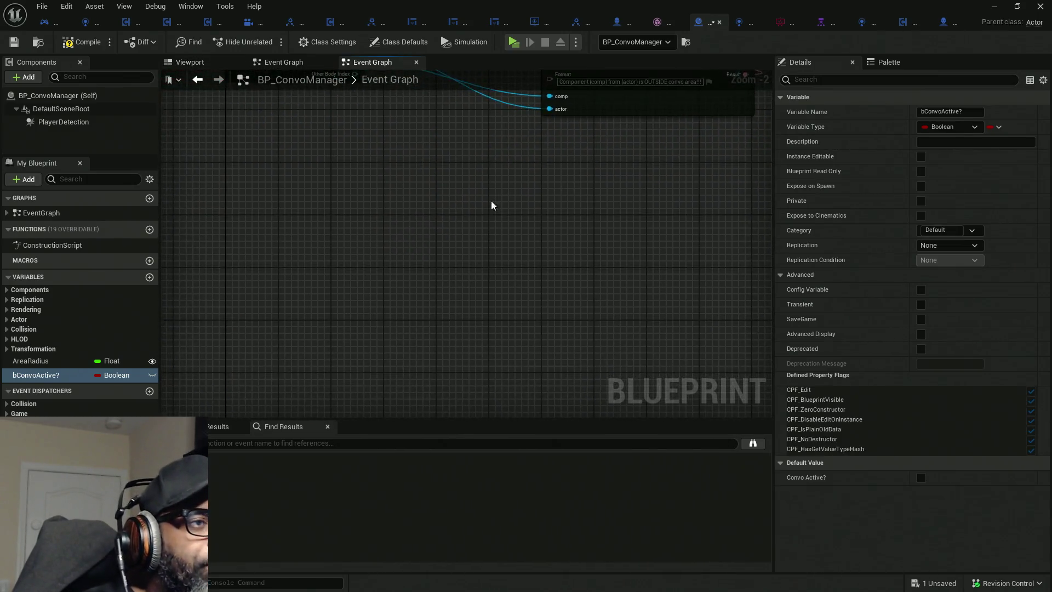
{"action": "left_click_drag", "start_coordinate": [347, 282], "coordinate": [336, 230]}
Add a custom event named ConvoStarted to the BP_ConvoManager graph.
{"action": "right_click", "coordinate": [326, 243]}
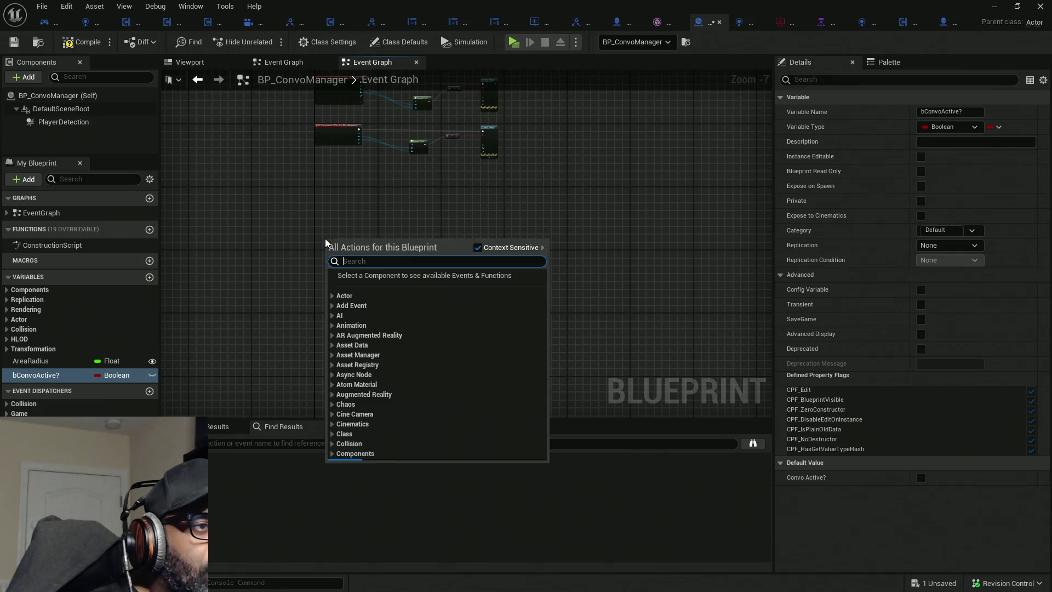
{"action": "type", "text": ".."}
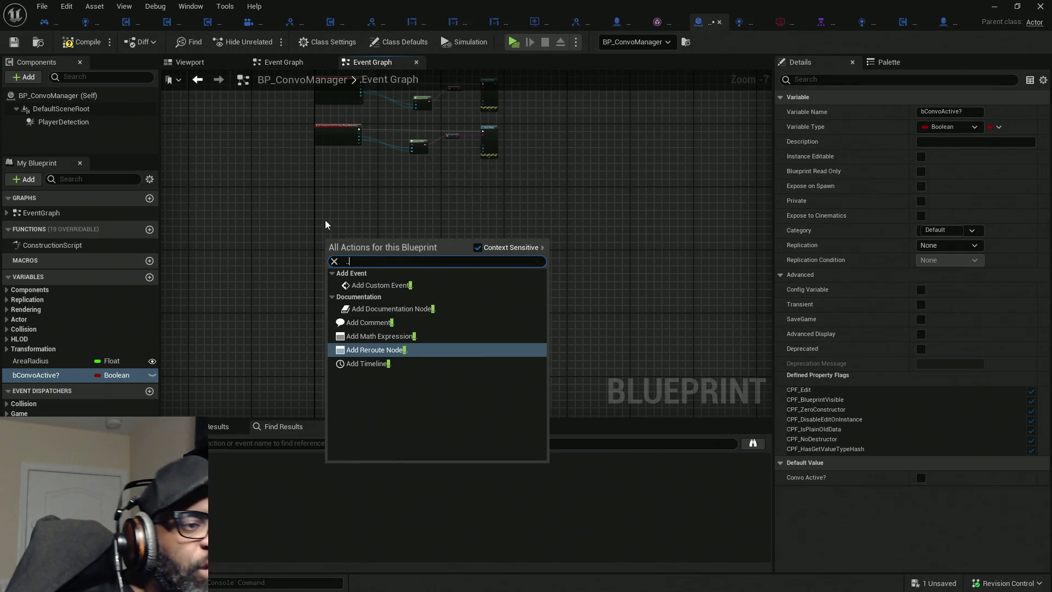
{"action": "left_click", "coordinate": [384, 285]}
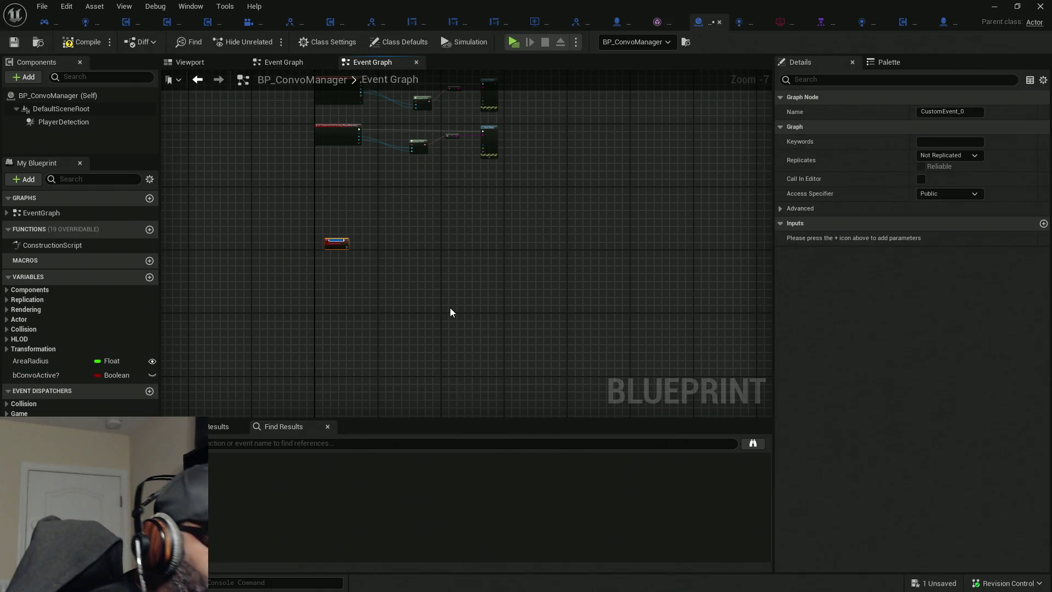
{"action": "type", "text": "Start"}
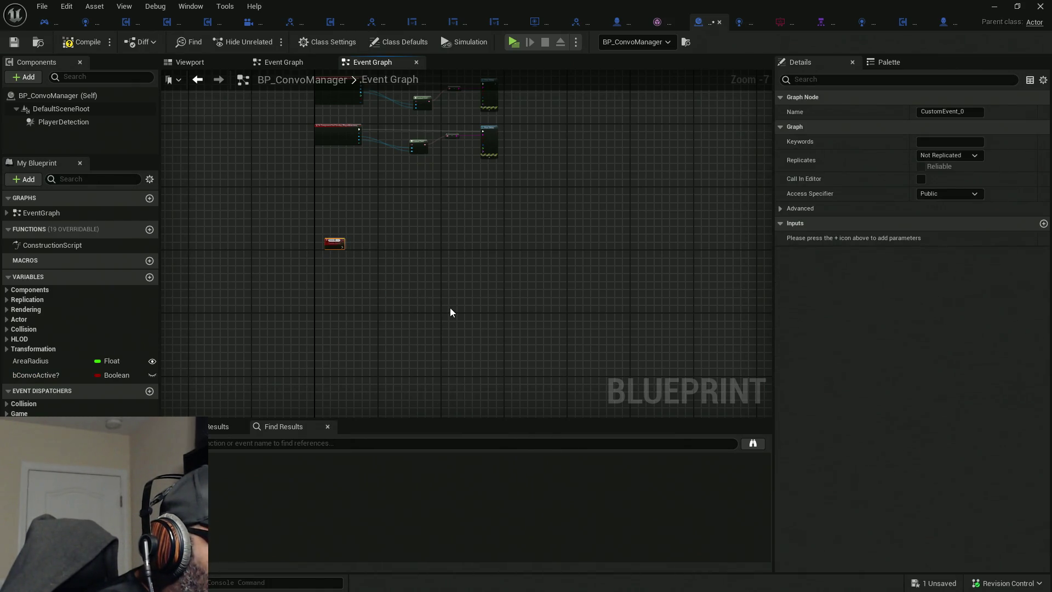
{"action": "type", "text": "ed"}
{"action": "key", "text": "Return"}
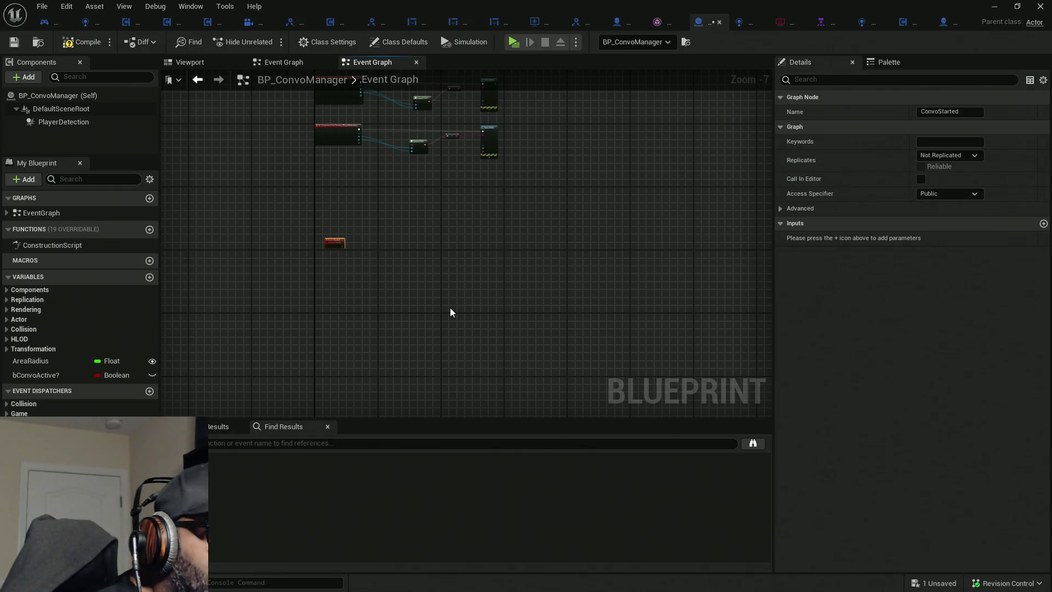
{"action": "scroll", "coordinate": [360, 238], "scroll_direction": "up", "scroll_amount": 6}
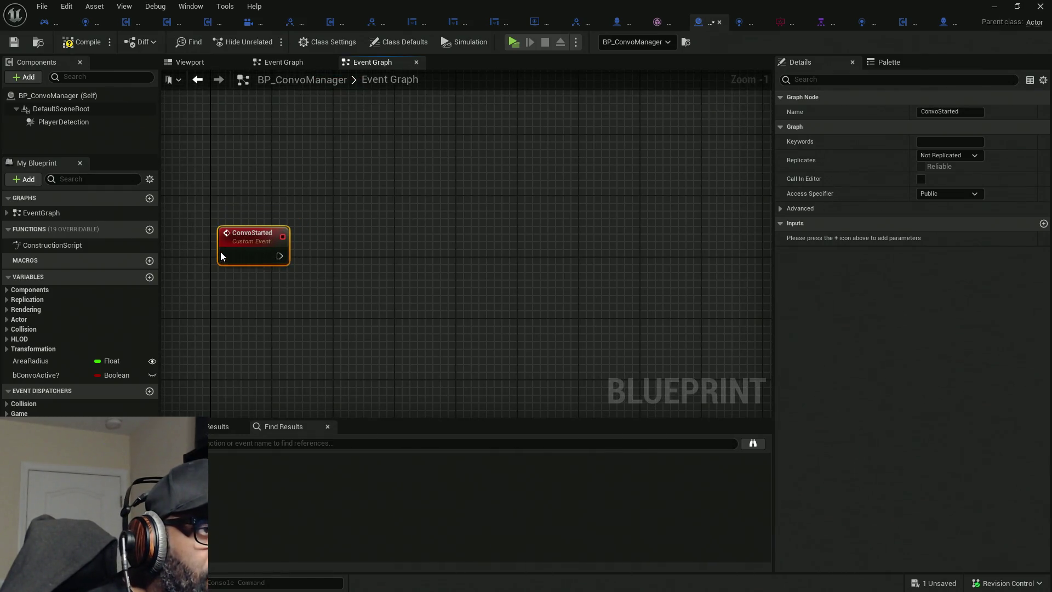
{"action": "left_click_drag", "start_coordinate": [243, 253], "coordinate": [236, 253]}
Have ConvoStarted set bConvoActive? to true, then compile and save.
{"action": "mouse_move", "coordinate": [74, 374]}
{"action": "left_mouse_down"}
{"action": "mouse_move", "coordinate": [193, 358]}
{"action": "mouse_move", "coordinate": [283, 246]}
{"action": "mouse_move", "coordinate": [328, 246]}
{"action": "mouse_move", "coordinate": [241, 284]}
{"action": "left_mouse_up"}
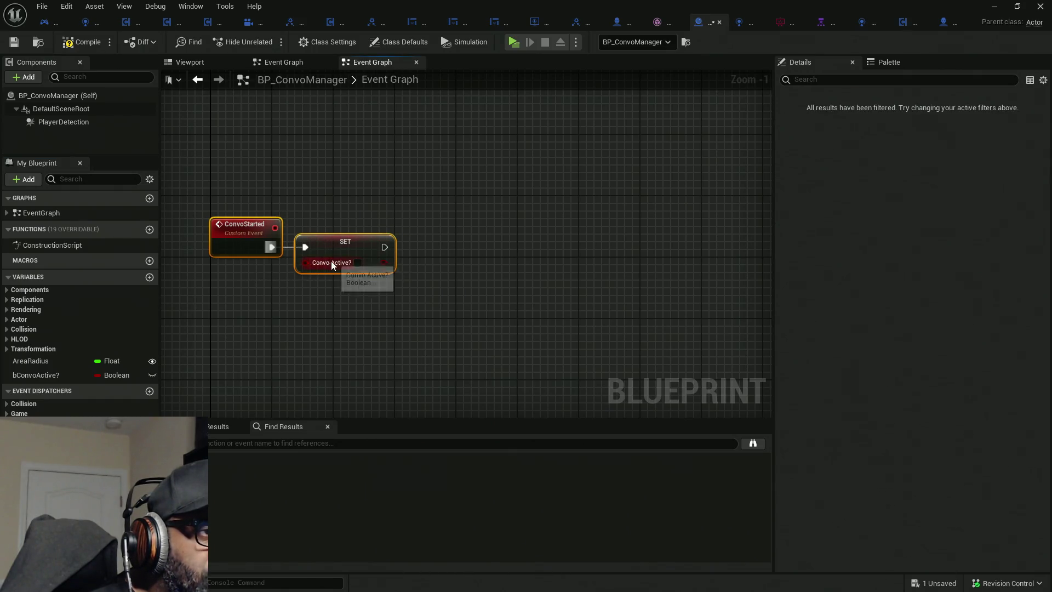
{"action": "left_click", "coordinate": [357, 263]}
{"action": "left_click", "coordinate": [81, 42]}
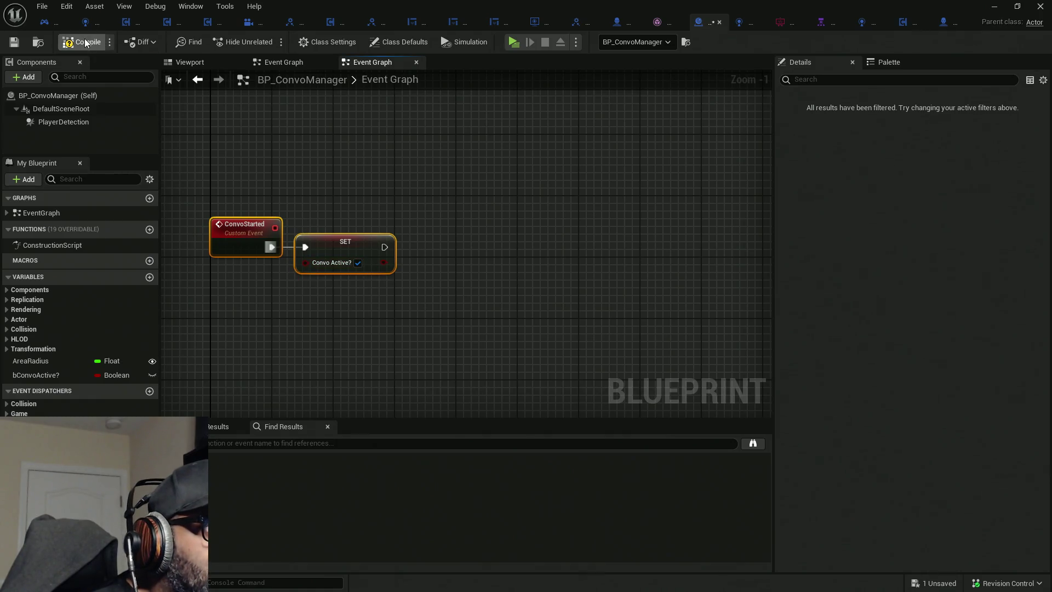
In Class Settings, implement BP Interaction Interface, then save and compile.
{"action": "left_click", "coordinate": [327, 41]}
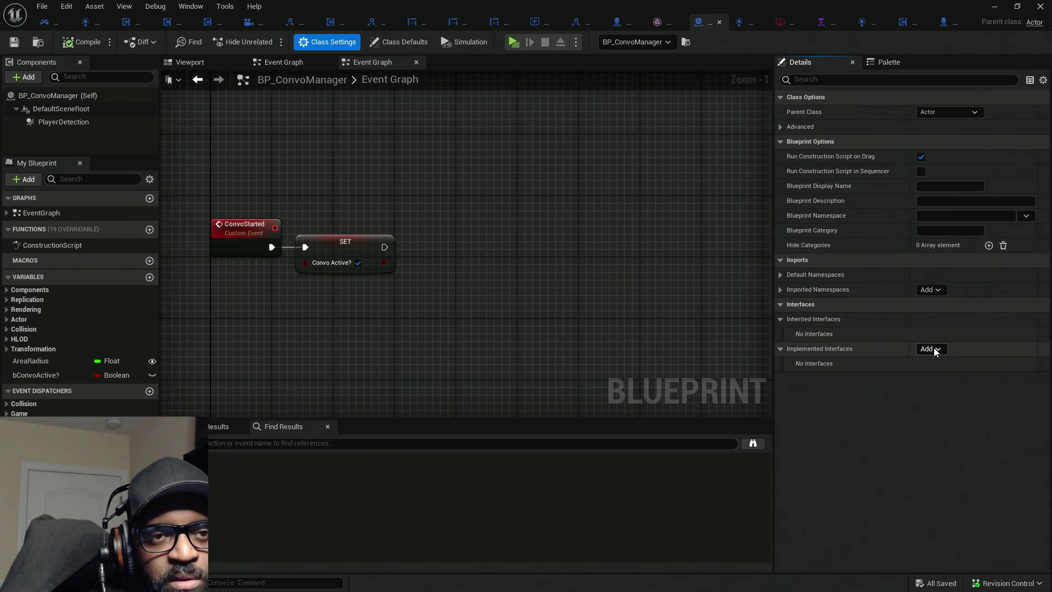
{"action": "left_click", "coordinate": [935, 351]}
{"action": "type", "text": "nterac"}
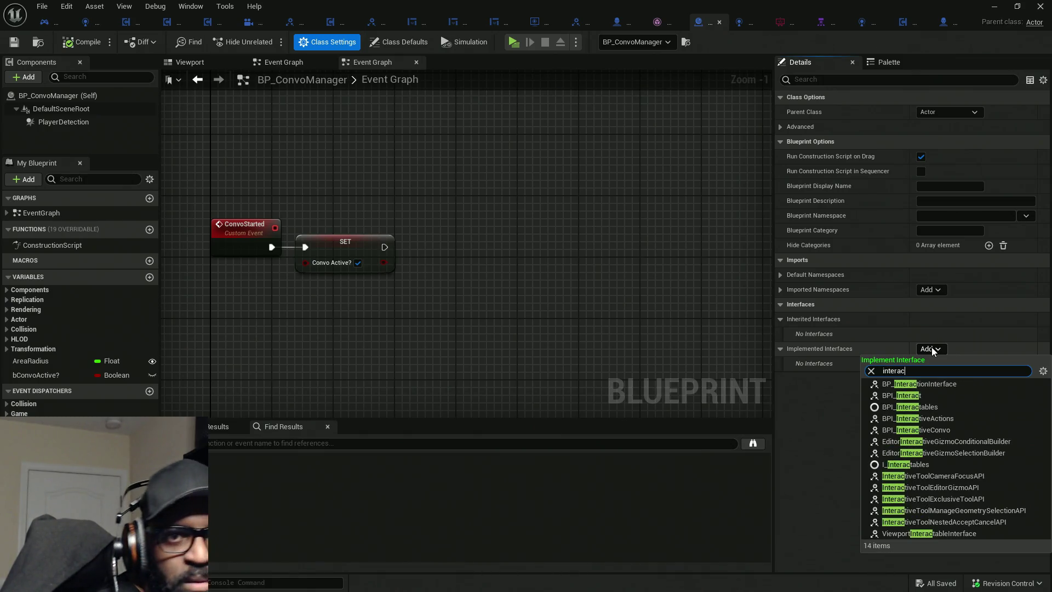
{"action": "type", "text": "tion"}
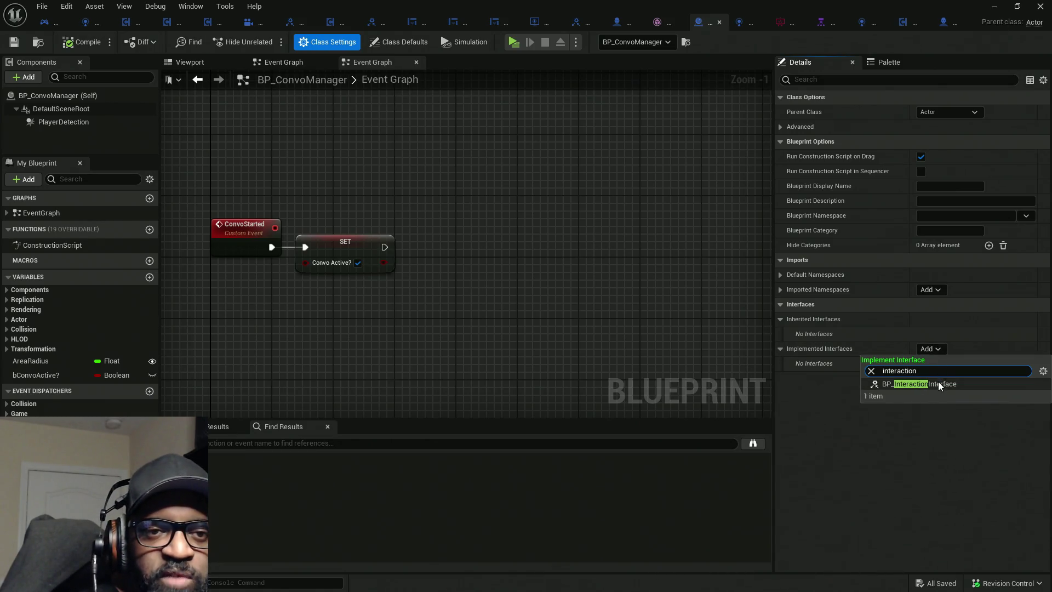
{"action": "left_click", "coordinate": [942, 383]}
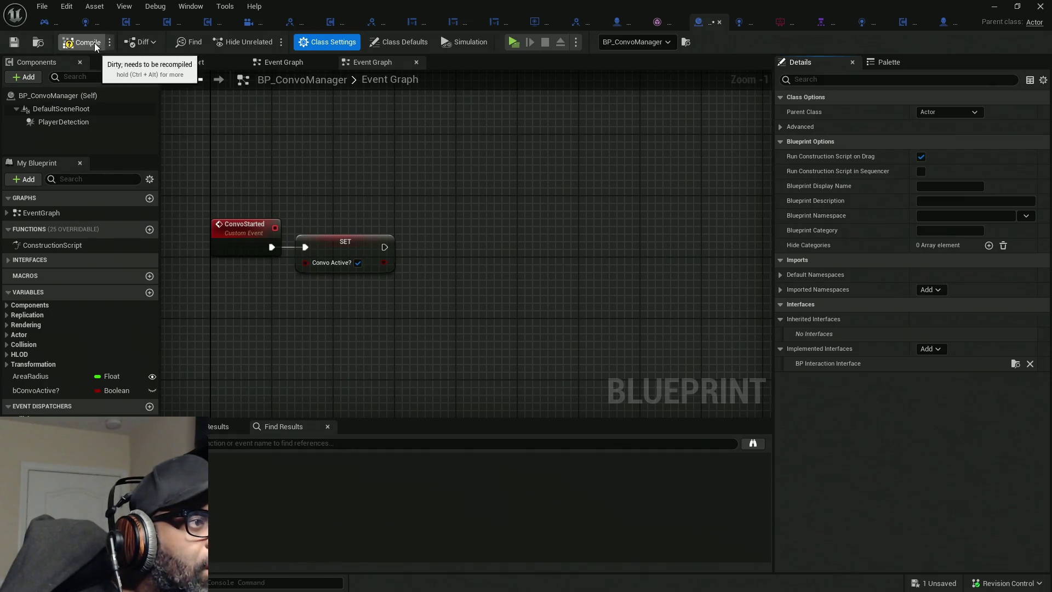
{"action": "key", "text": "ctrl+s"}
{"action": "left_click", "coordinate": [55, 260]}
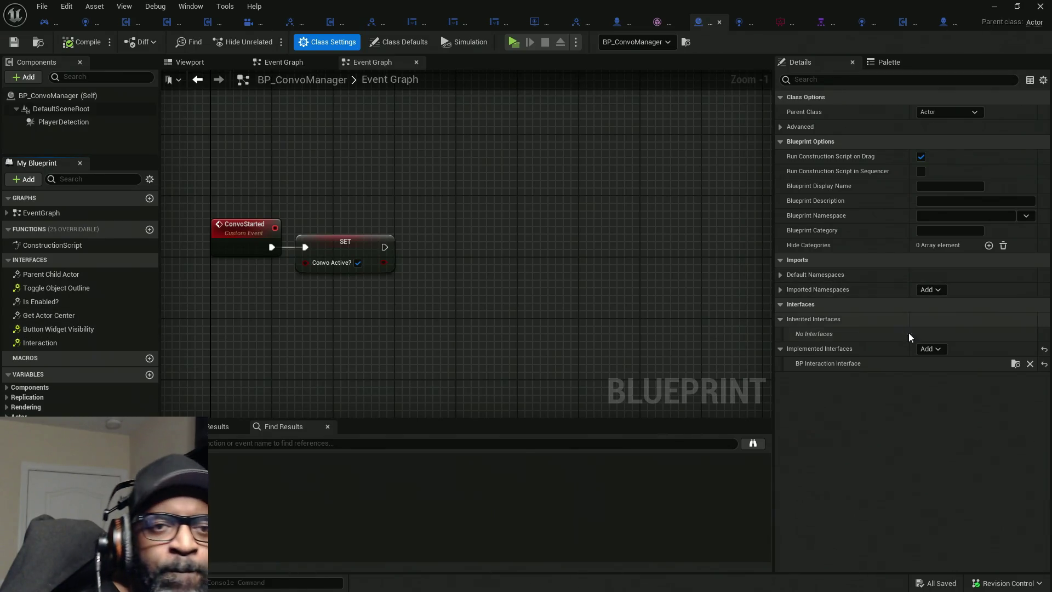
Add BPI Interactive Convo and remove BP Interaction Interface without keeping its functions.
{"action": "left_click", "coordinate": [941, 349]}
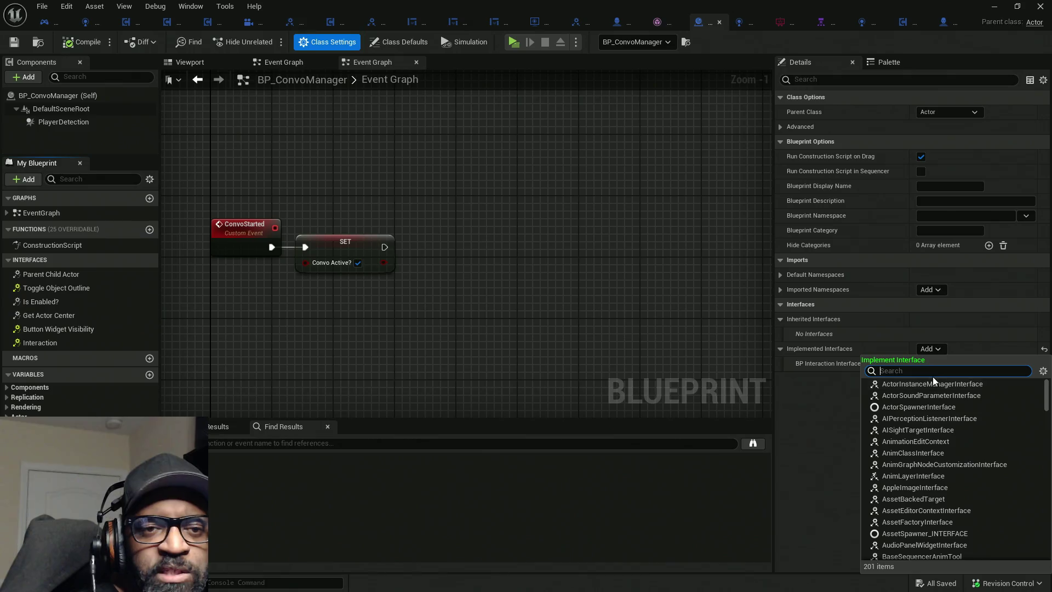
{"action": "type", "text": "inter"}
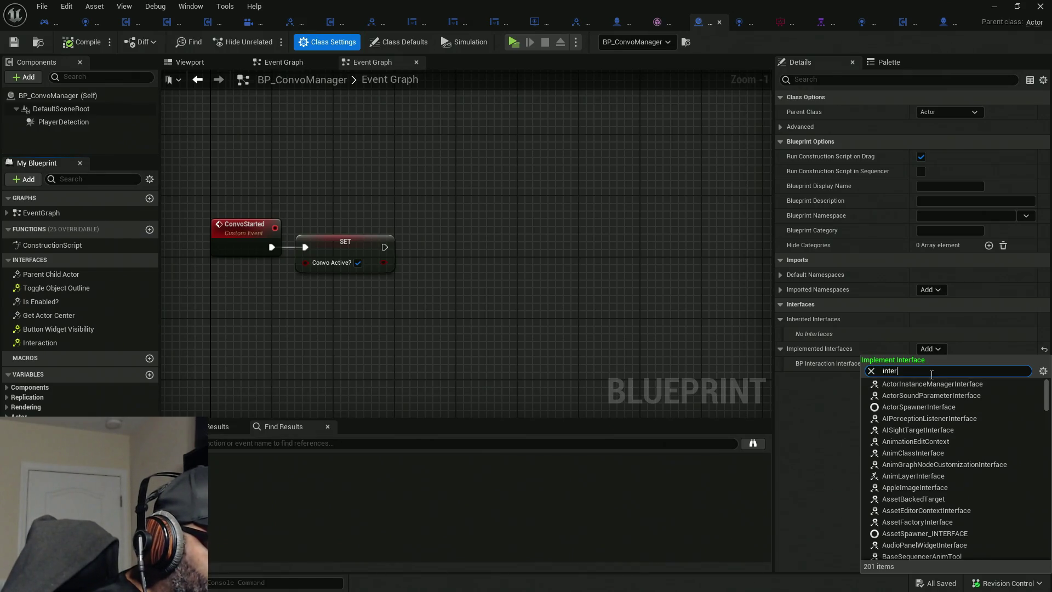
{"action": "type", "text": "ac"}
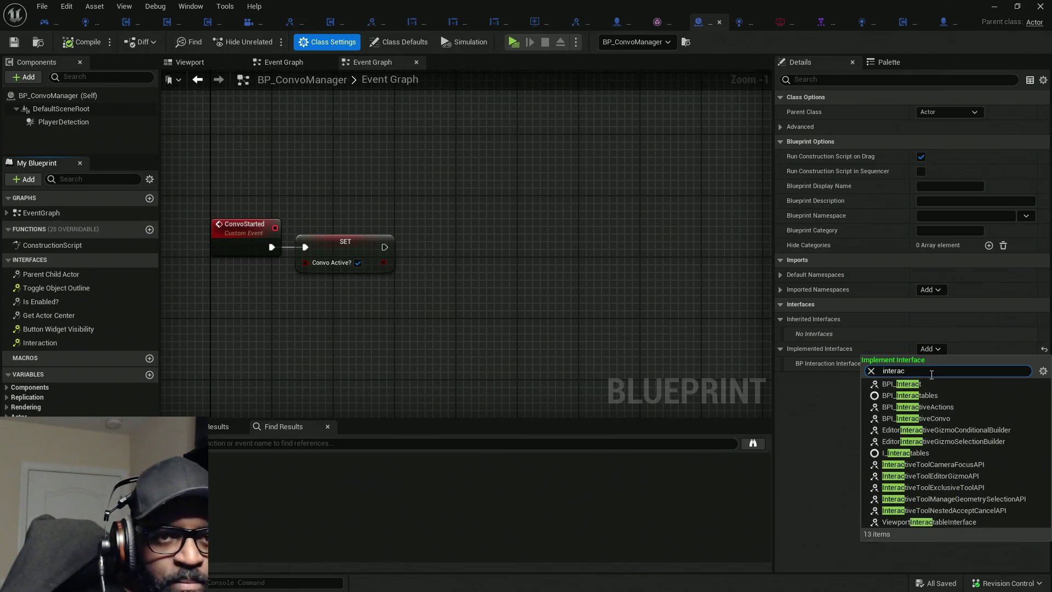
{"action": "type", "text": "tive"}
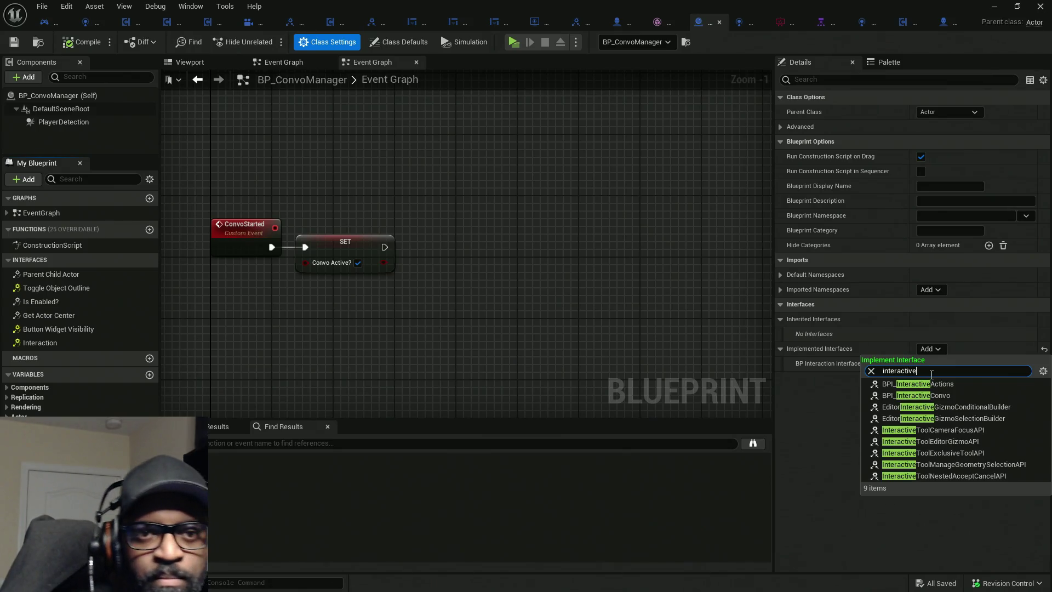
{"action": "left_click", "coordinate": [939, 395]}
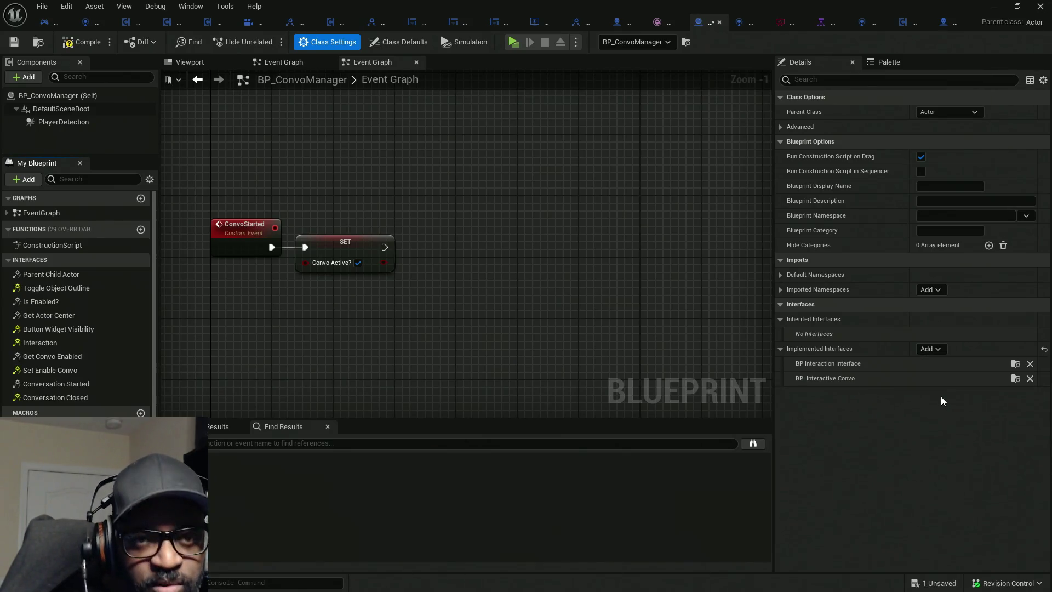
{"action": "left_click", "coordinate": [1029, 364]}
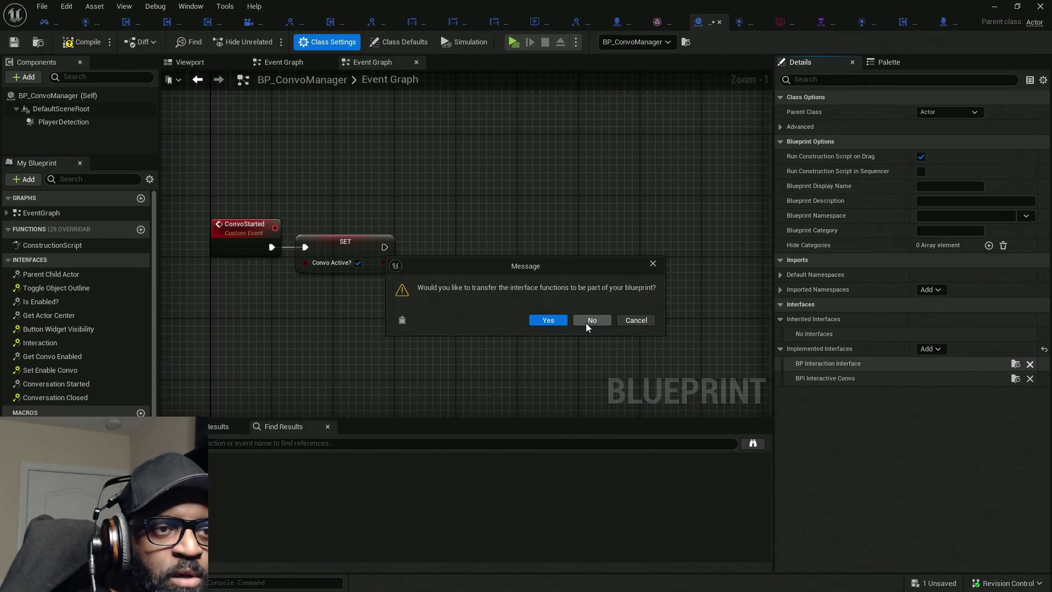
{"action": "left_click", "coordinate": [586, 321]}
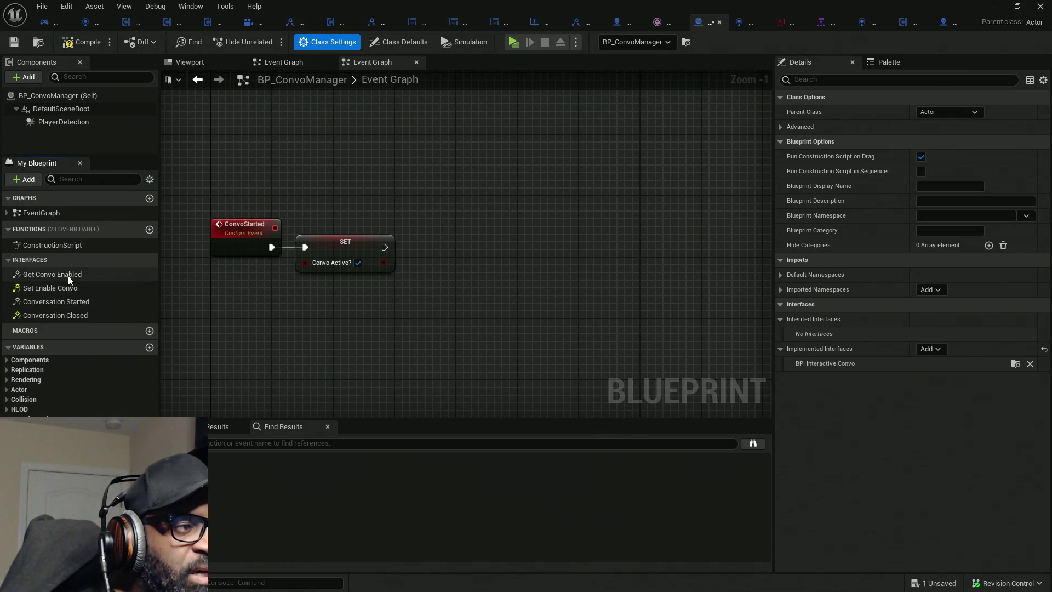
Wire the Convo Active? getter into Get Convo Enabled's Return Node and save.
{"action": "double_click", "coordinate": [65, 275]}
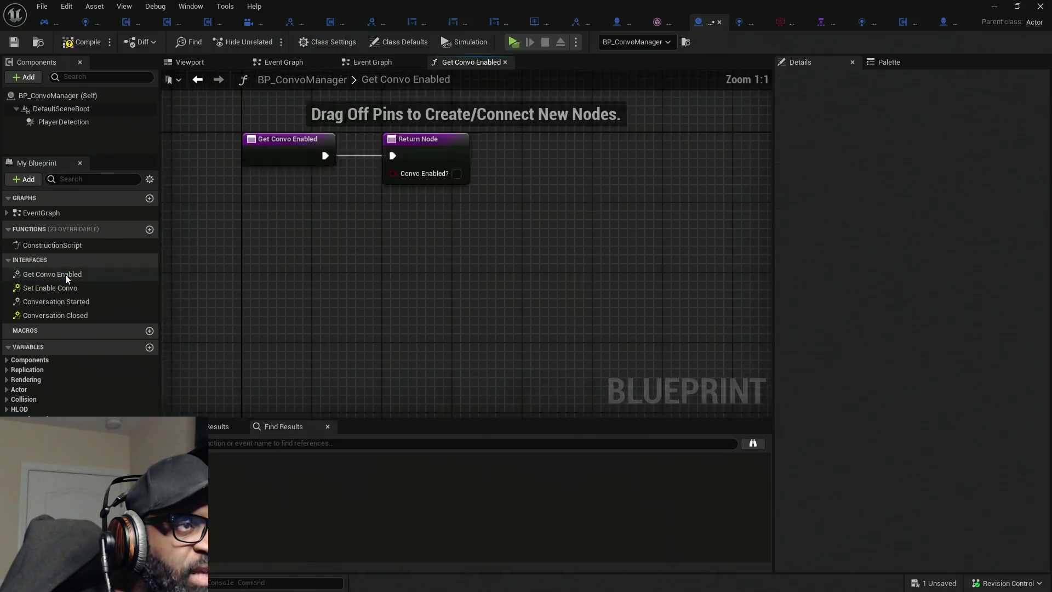
{"action": "mouse_move", "coordinate": [38, 438]}
{"action": "left_mouse_down"}
{"action": "mouse_move", "coordinate": [517, 263]}
{"action": "mouse_move", "coordinate": [503, 258]}
{"action": "left_mouse_up"}
{"action": "left_click_drag", "start_coordinate": [392, 266], "coordinate": [384, 275]}
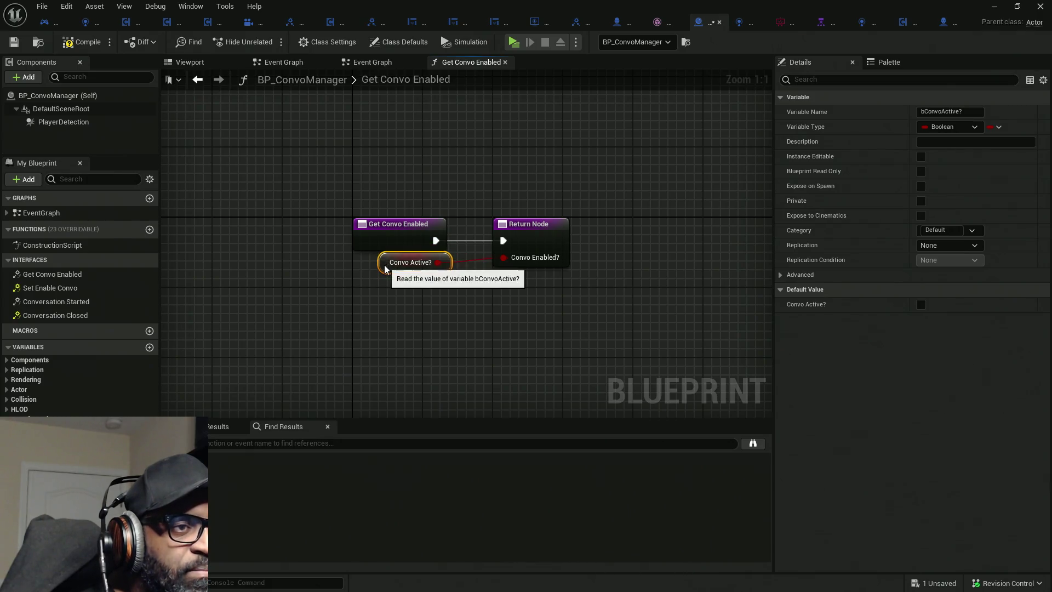
{"action": "key", "text": "ctrl+s"}
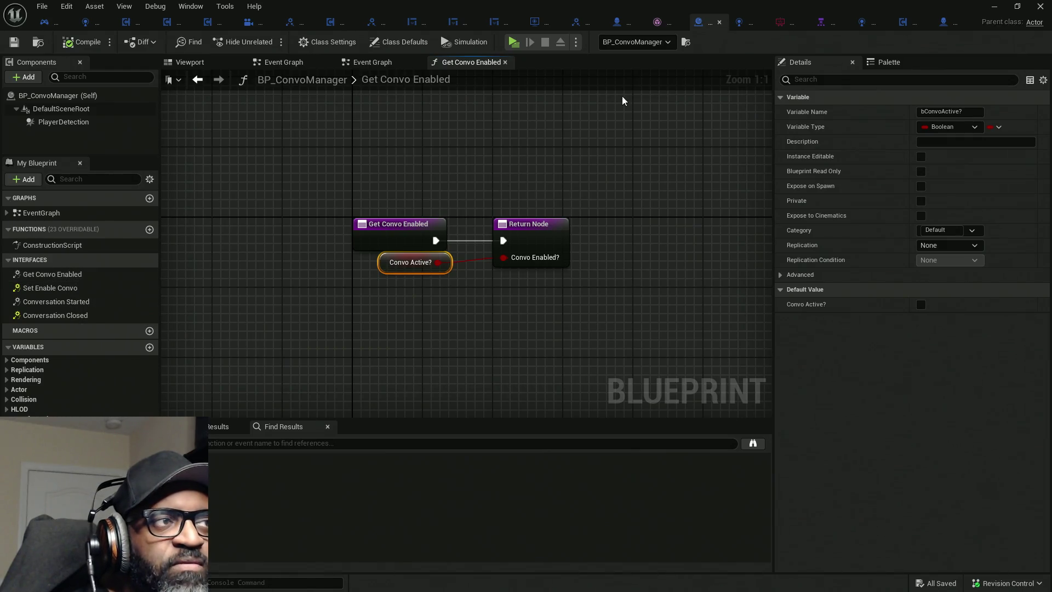
Select the two function-graph nodes, then go back to the Event Graph.
{"action": "mouse_move", "coordinate": [313, 175]}
{"action": "left_mouse_down"}
{"action": "mouse_move", "coordinate": [343, 206]}
{"action": "mouse_move", "coordinate": [679, 241]}
{"action": "left_mouse_up"}
{"action": "left_click_drag", "start_coordinate": [680, 176], "coordinate": [566, 216]}
{"action": "left_click_drag", "start_coordinate": [263, 145], "coordinate": [573, 233]}
{"action": "left_click_drag", "start_coordinate": [678, 175], "coordinate": [633, 193]}
{"action": "left_click_drag", "start_coordinate": [225, 145], "coordinate": [617, 261]}
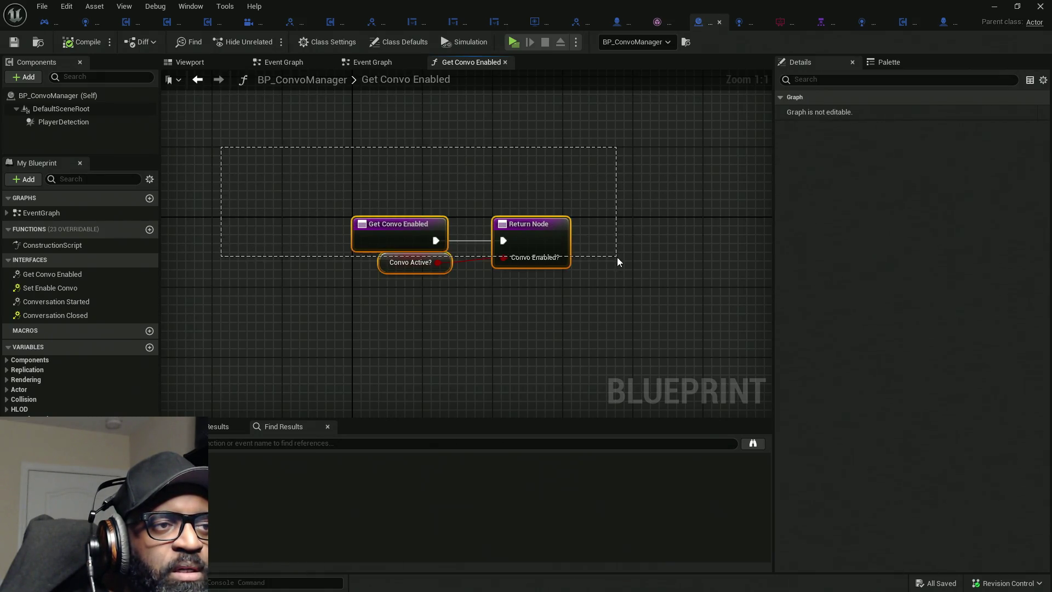
{"action": "mouse_move", "coordinate": [667, 168]}
{"action": "left_mouse_down"}
{"action": "mouse_move", "coordinate": [259, 241]}
{"action": "mouse_move", "coordinate": [504, 206]}
{"action": "left_mouse_up"}
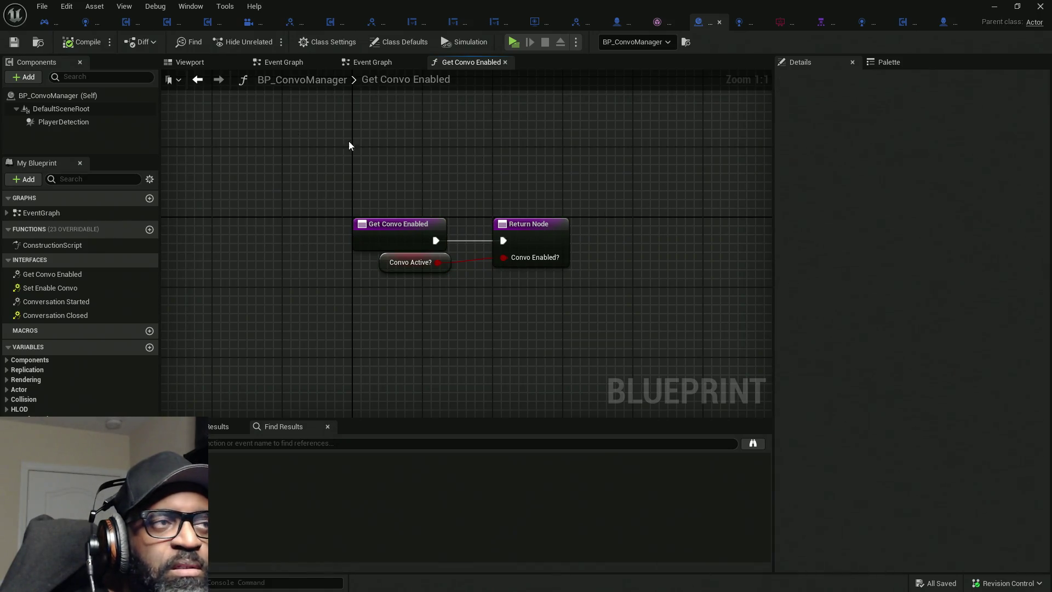
{"action": "double_click", "coordinate": [392, 81]}
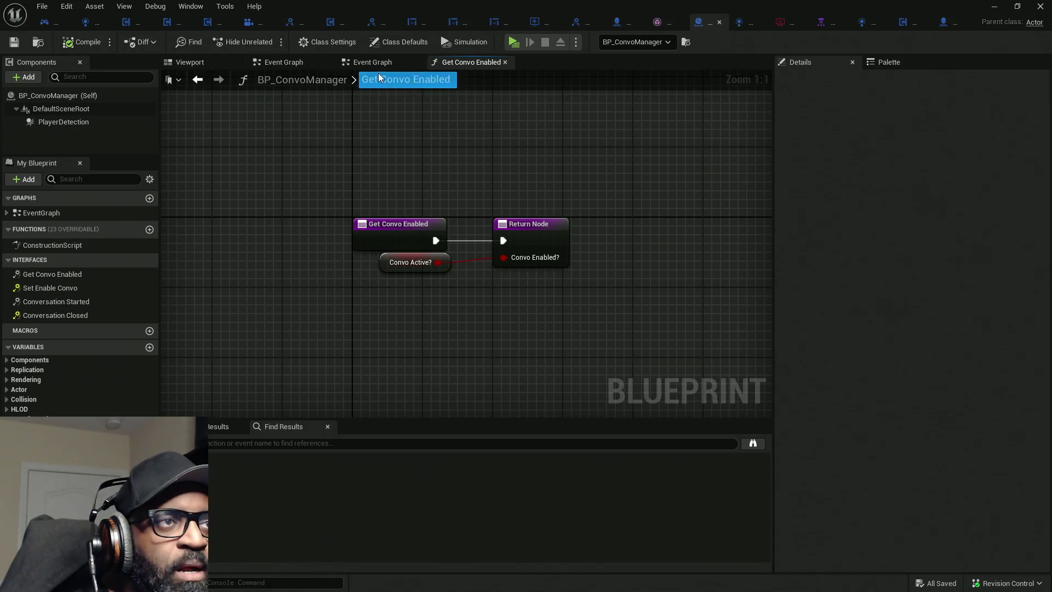
{"action": "left_click", "coordinate": [380, 61]}
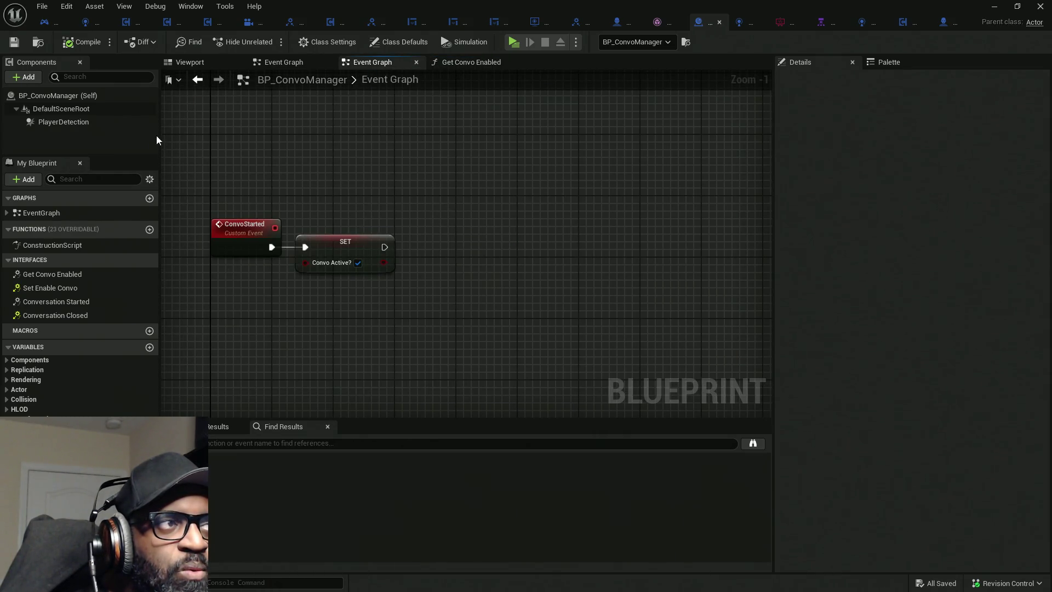
Open BPI_InteractiveConvo from the Get Convo Enabled node in AC_Interaction_CORE's Trace for Interact graph.
{"action": "left_click", "coordinate": [158, 22]}
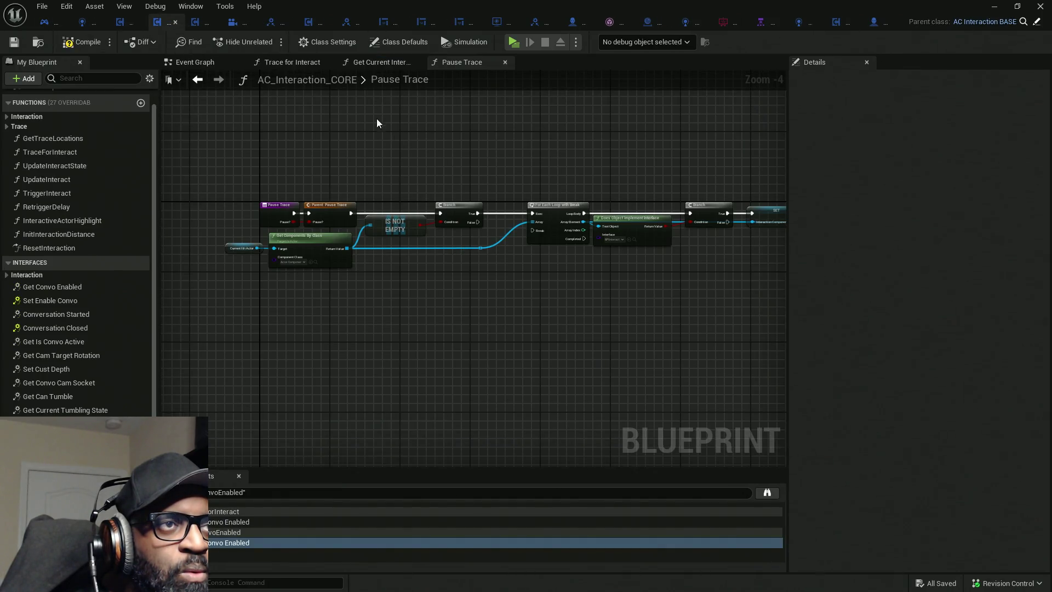
{"action": "left_click", "coordinate": [304, 63]}
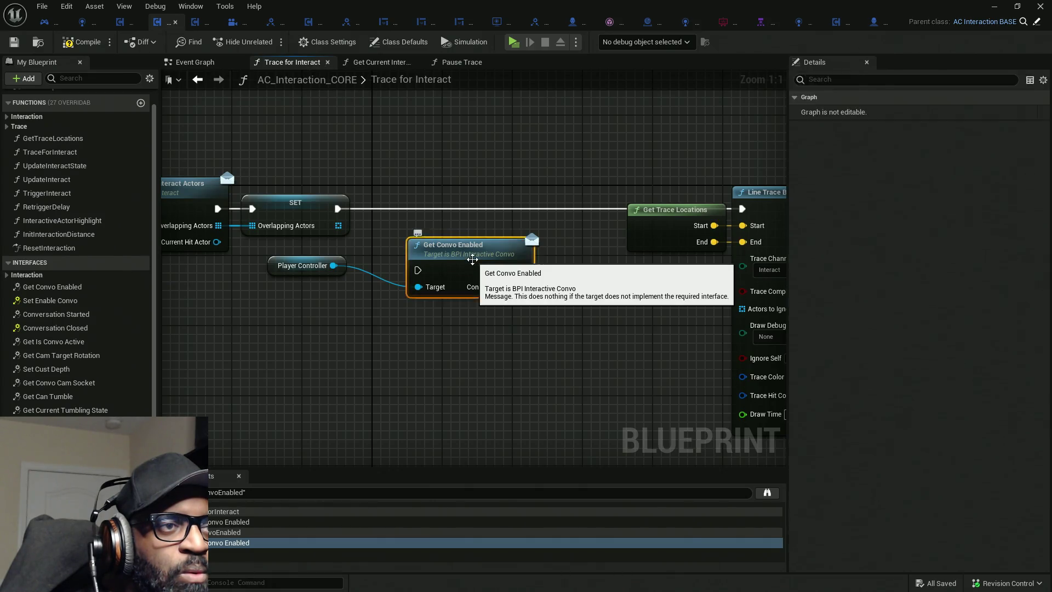
{"action": "double_click", "coordinate": [472, 259]}
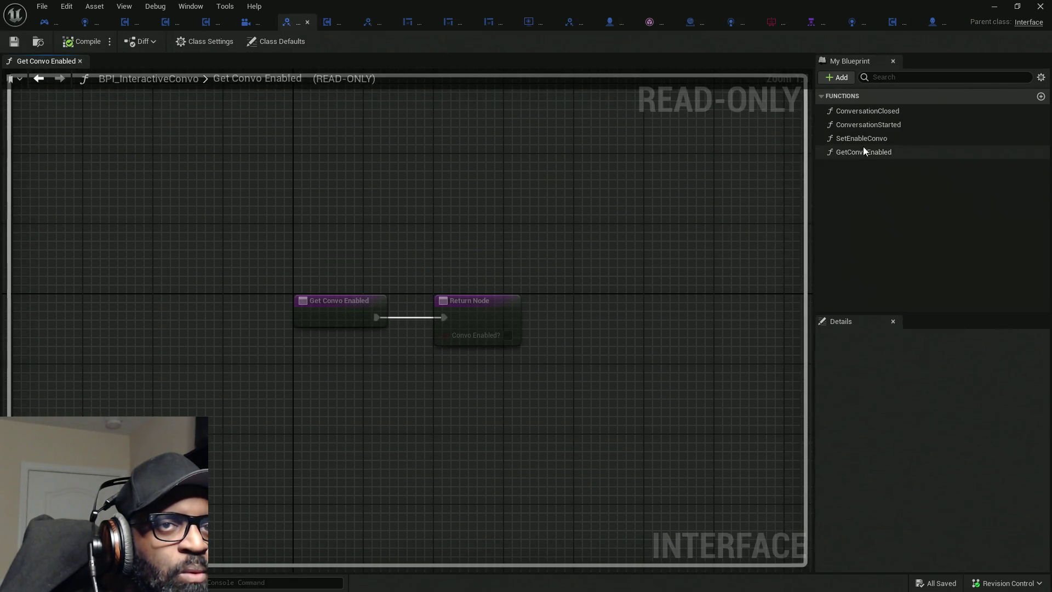
Rename the GetConvoEnabled function to GetConvoActive.
{"action": "left_click", "coordinate": [851, 155]}
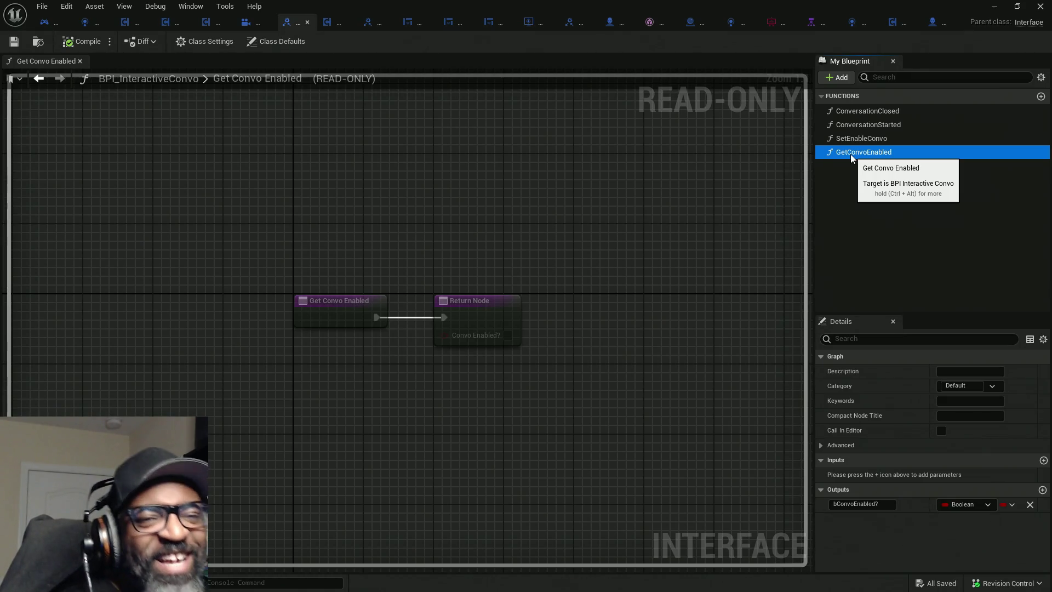
{"action": "left_click", "coordinate": [849, 153]}
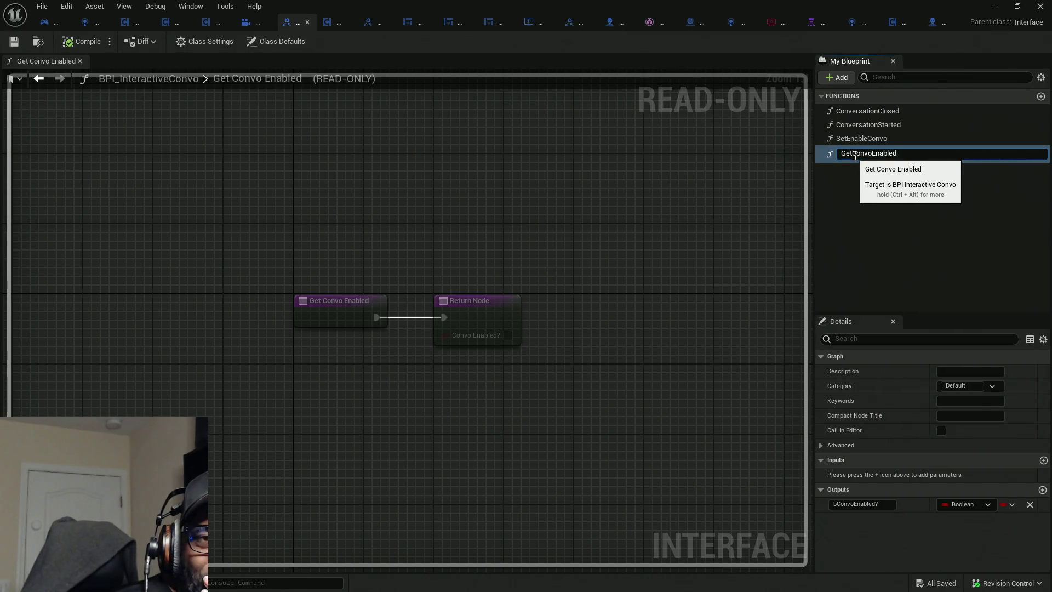
{"action": "left_click_drag", "start_coordinate": [871, 154], "coordinate": [906, 160]}
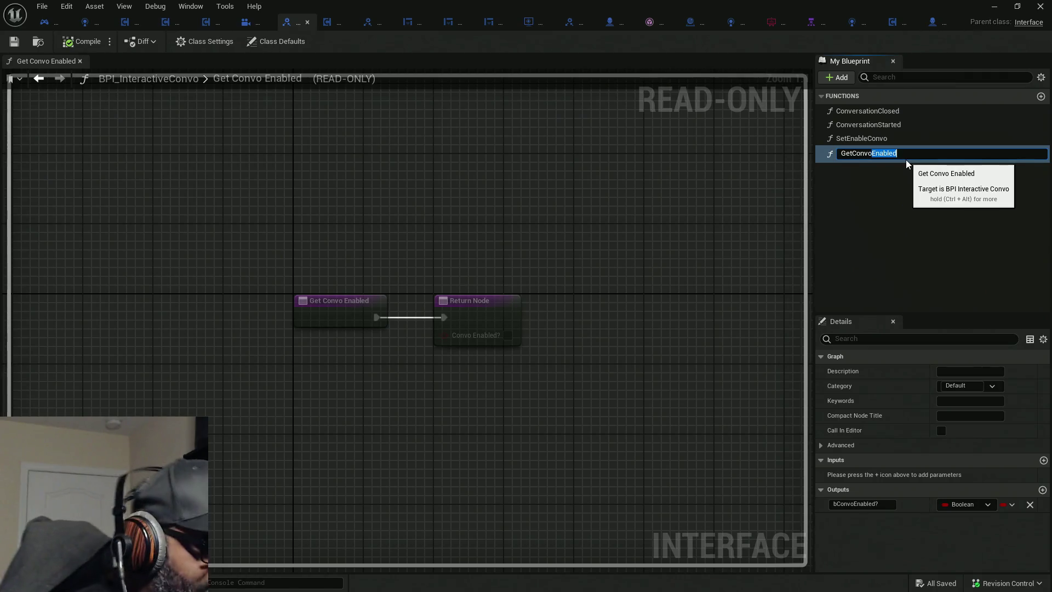
{"action": "type", "text": "Activ"}
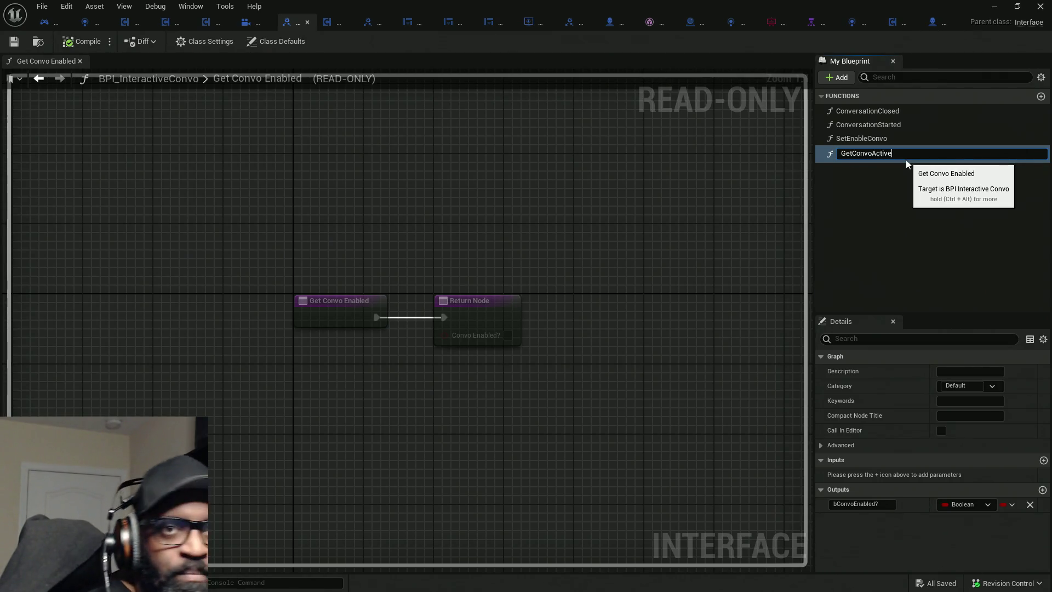
{"action": "type", "text": "e"}
{"action": "key", "text": "Return"}
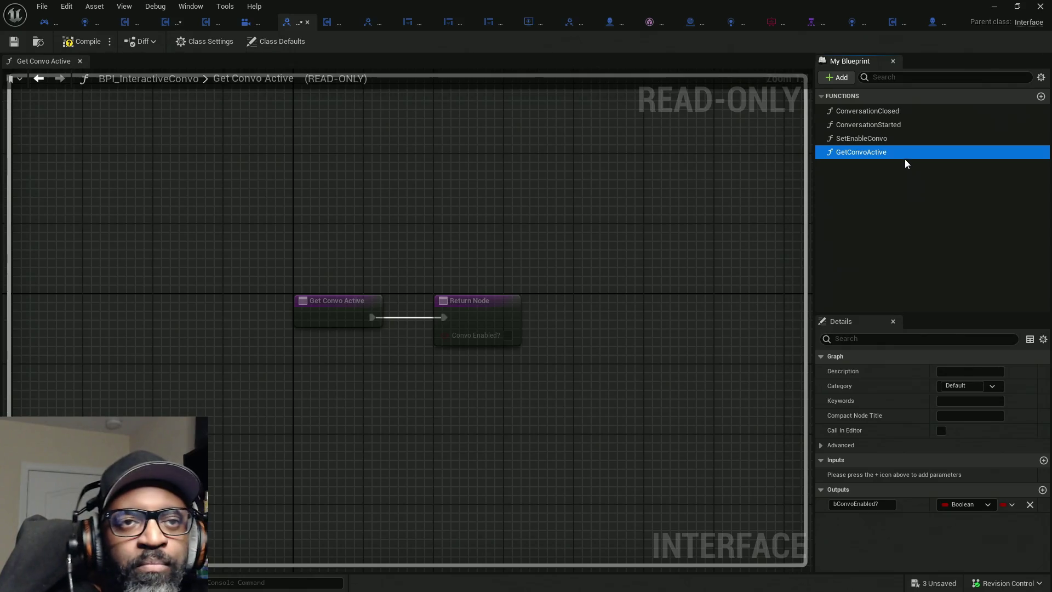
Add a new interface function named SetConvoActive.
{"action": "left_click", "coordinate": [837, 77]}
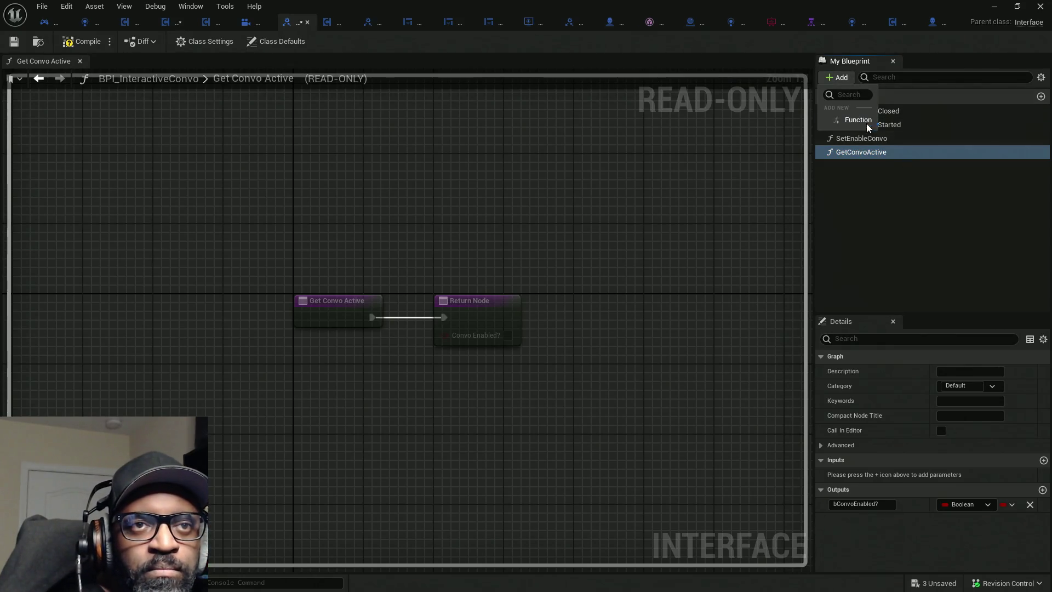
{"action": "left_click", "coordinate": [867, 120]}
{"action": "type", "text": "Set"}
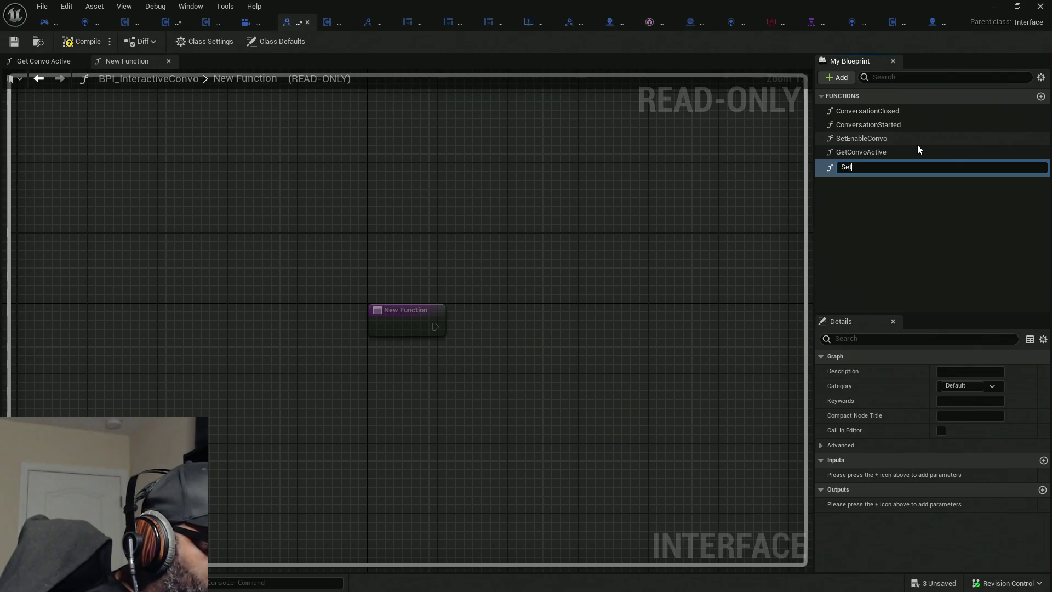
{"action": "type", "text": "ConvoAc"}
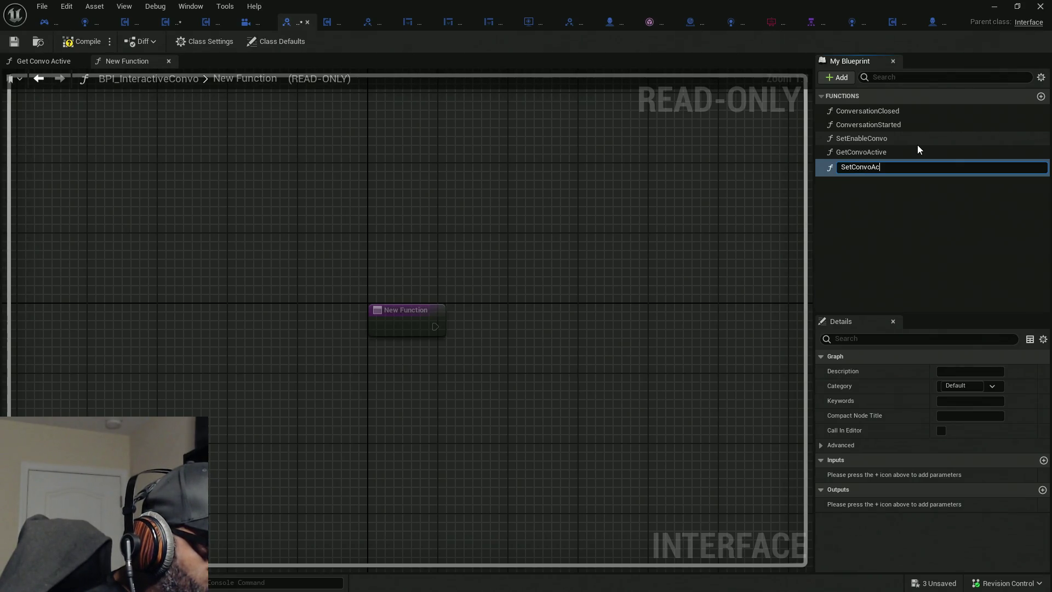
{"action": "type", "text": "tive"}
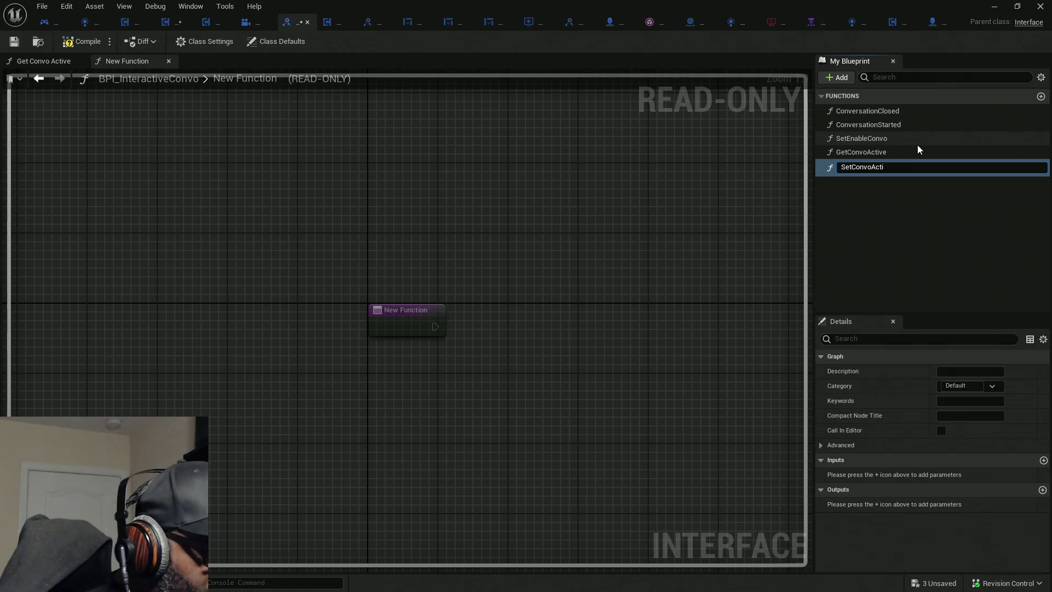
{"action": "key", "text": "Return"}
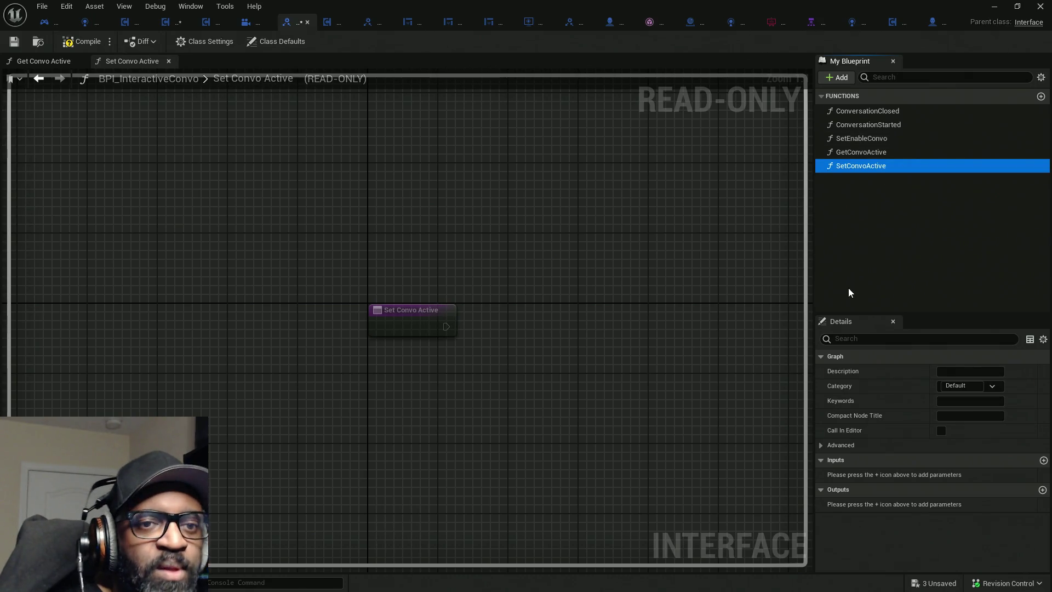
Give SetConvoActive a Boolean input named bConvoActive? and compile the interface.
{"action": "left_click", "coordinate": [1043, 460]}
{"action": "left_click", "coordinate": [1042, 460]}
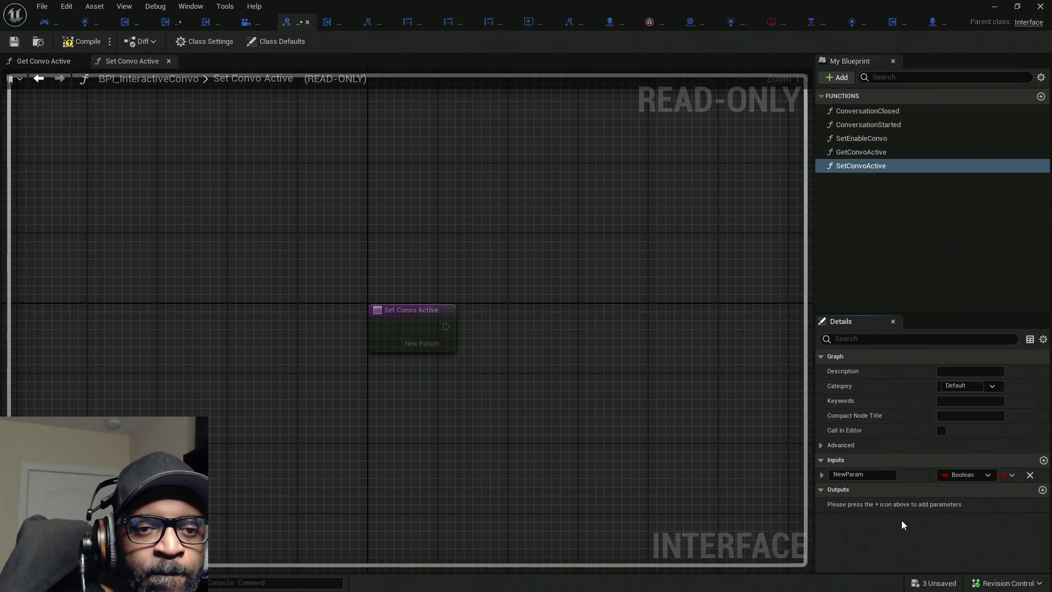
{"action": "double_click", "coordinate": [876, 475]}
{"action": "type", "text": "b"}
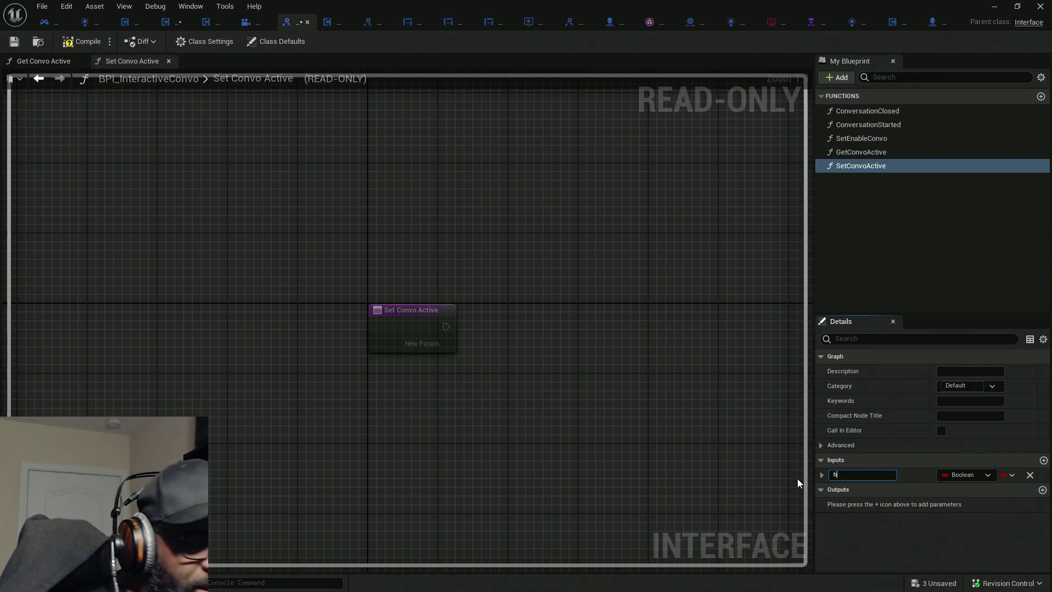
{"action": "type", "text": "ConvoA"}
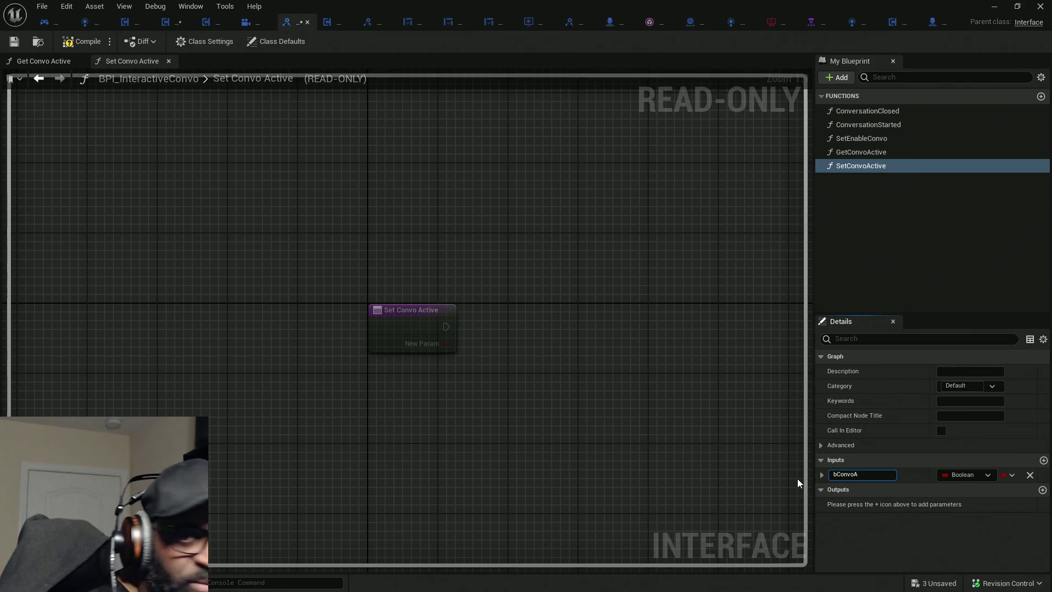
{"action": "type", "text": "ctive"}
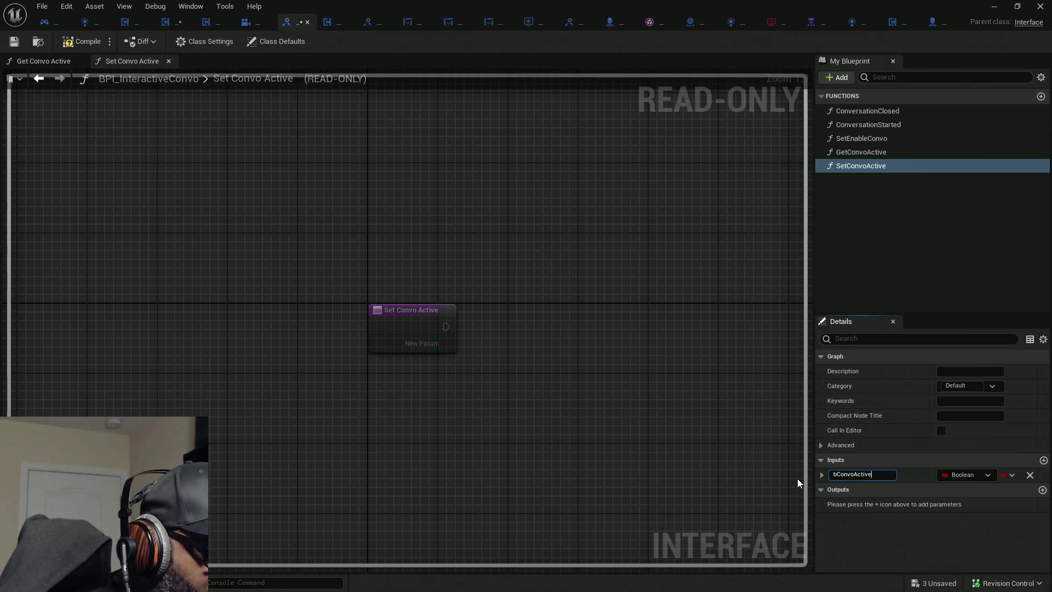
{"action": "type", "text": "?"}
{"action": "key", "text": "Return"}
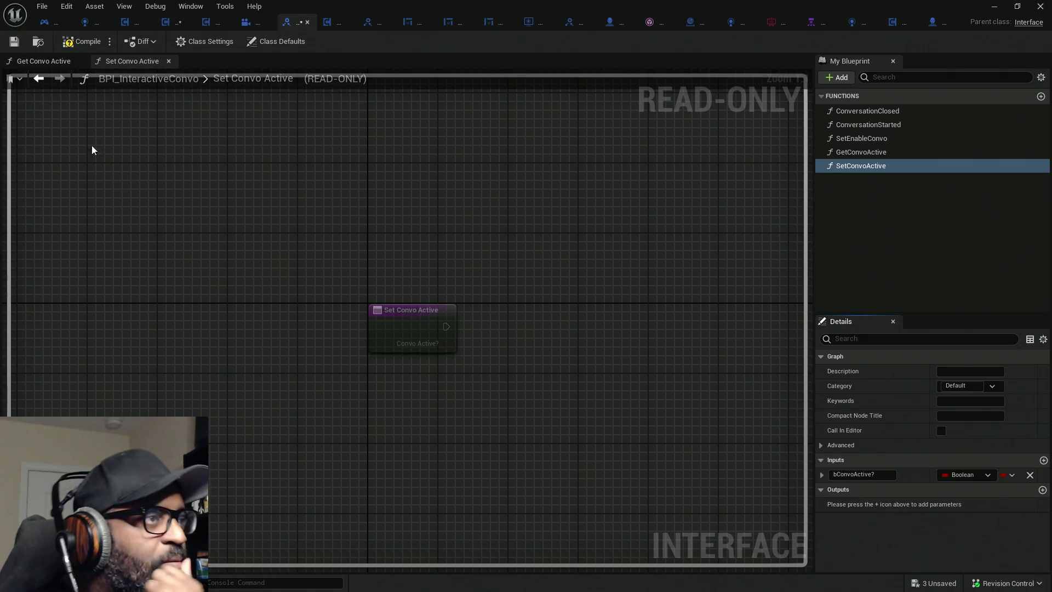
{"action": "left_click", "coordinate": [93, 41]}
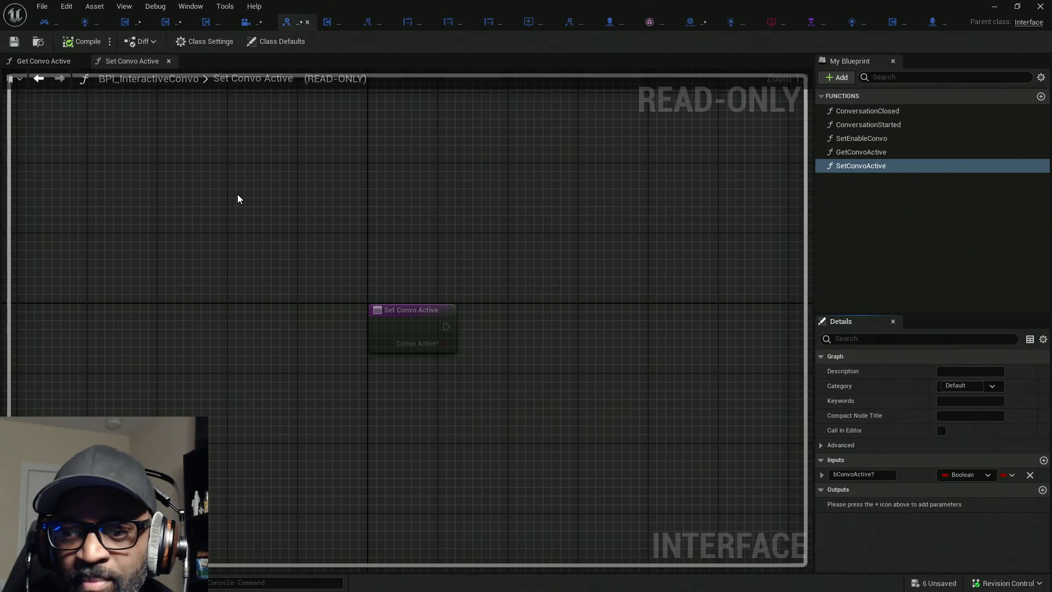
Save all modified assets and return to BP_ConvoManager's Event Graph.
{"action": "left_click_drag", "start_coordinate": [535, 329], "coordinate": [464, 321]}
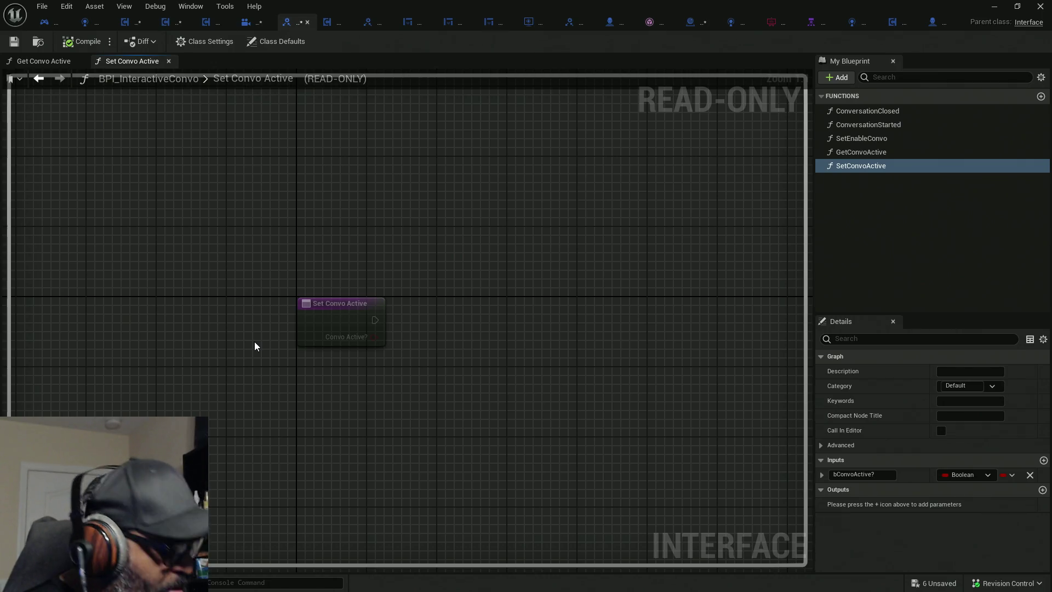
{"action": "key", "text": "ctrl+s"}
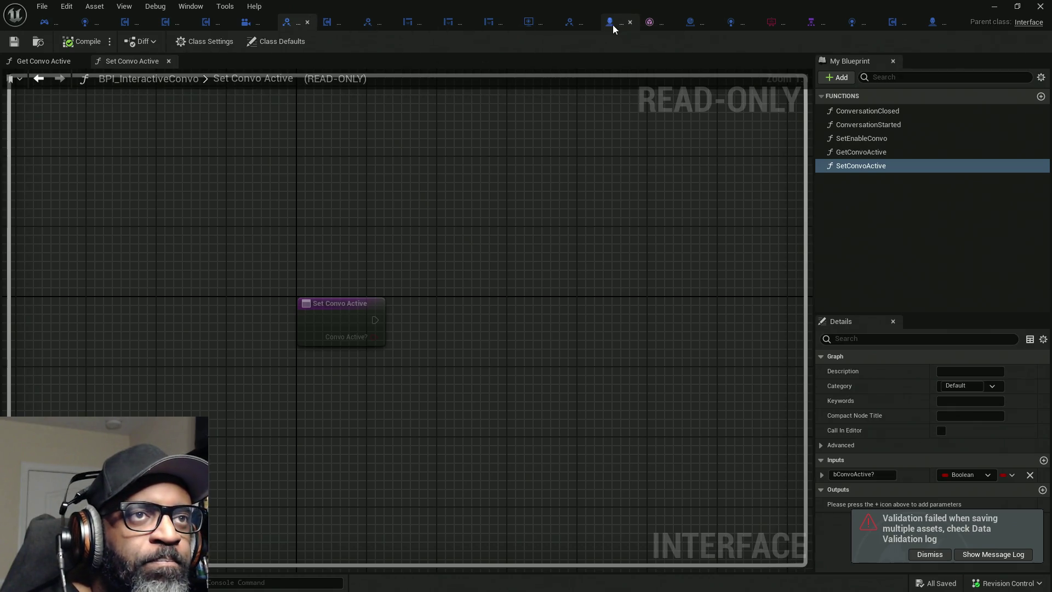
{"action": "left_click", "coordinate": [698, 25]}
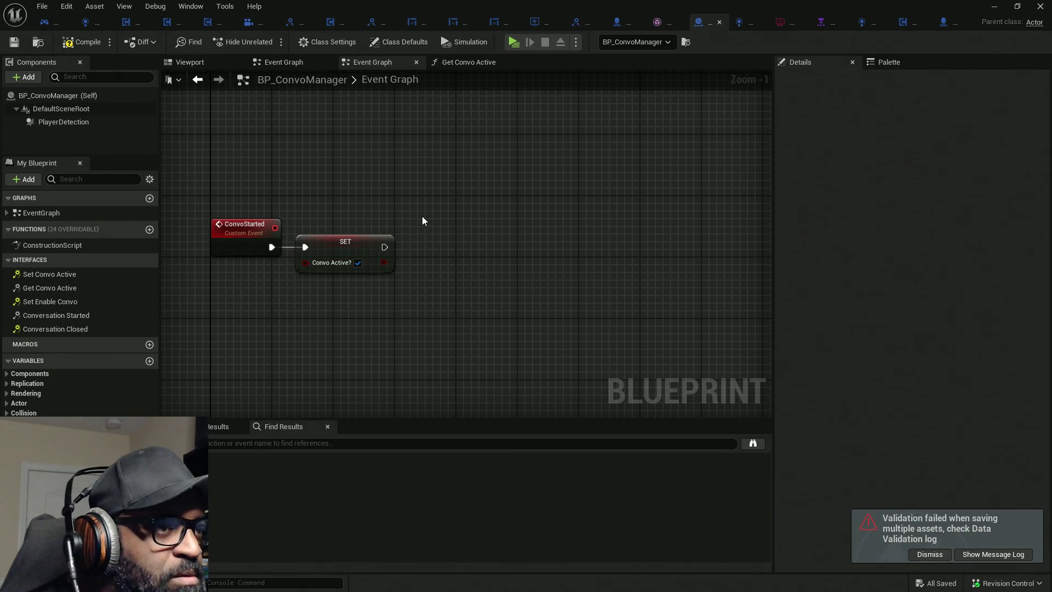
Select the ConvoStarted and SET nodes and search actions for 'get' without adding any.
{"action": "left_click_drag", "start_coordinate": [443, 166], "coordinate": [209, 356]}
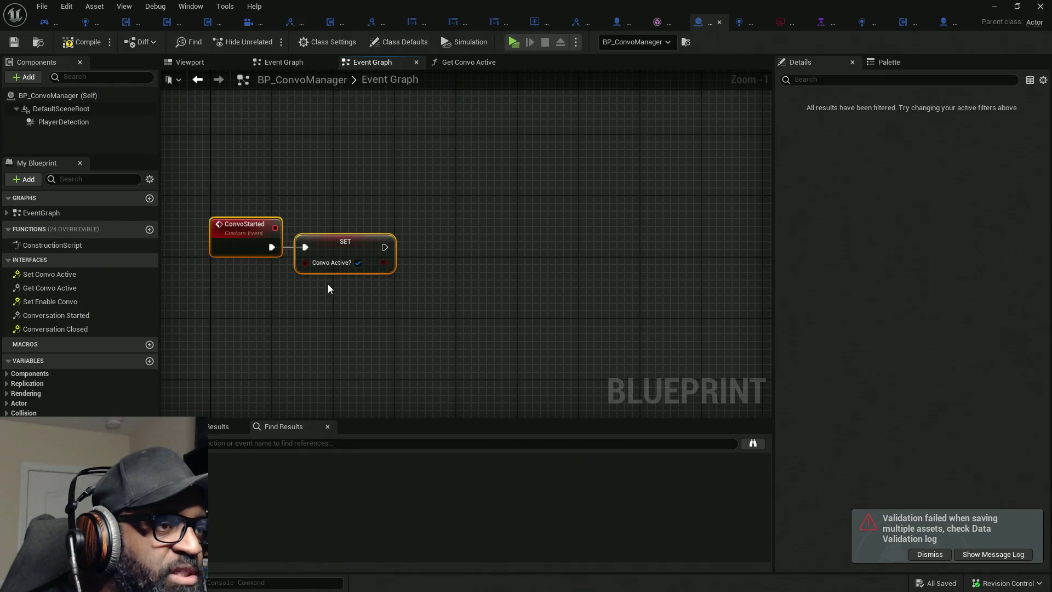
{"action": "right_click", "coordinate": [328, 282]}
{"action": "type", "text": "get"}
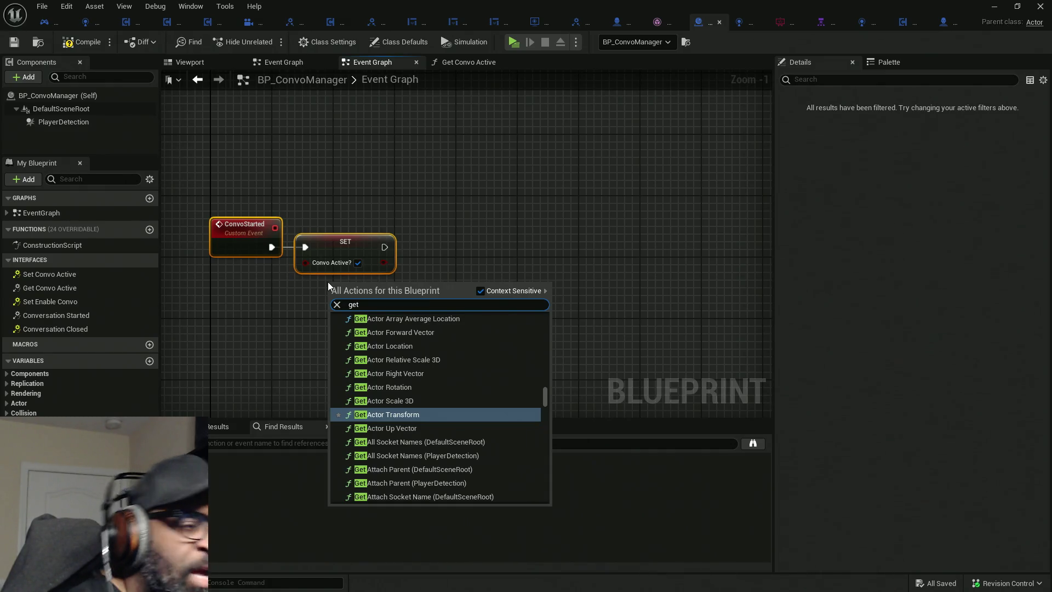
{"action": "left_click", "coordinate": [436, 241]}
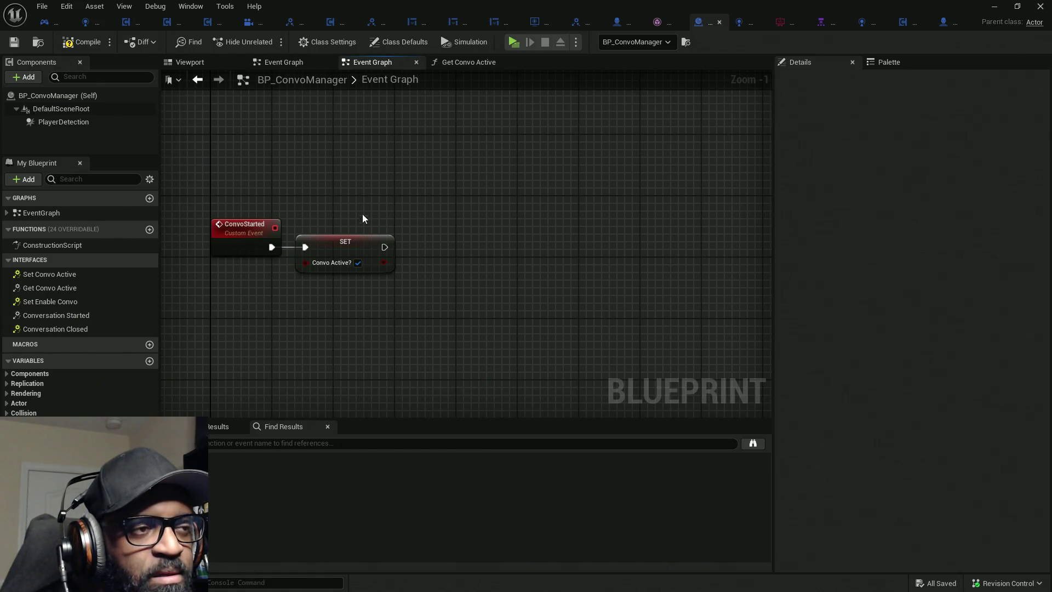
Select only the SET node to inspect bConvoActive?, then switch to HC_PlayerController's Get Is Convo Active.
{"action": "left_click_drag", "start_coordinate": [208, 156], "coordinate": [470, 328]}
{"action": "mouse_move", "coordinate": [202, 156]}
{"action": "left_mouse_down"}
{"action": "mouse_move", "coordinate": [425, 359]}
{"action": "mouse_move", "coordinate": [447, 327]}
{"action": "left_mouse_up"}
{"action": "mouse_move", "coordinate": [193, 160]}
{"action": "left_mouse_down"}
{"action": "mouse_move", "coordinate": [520, 349]}
{"action": "mouse_move", "coordinate": [548, 329]}
{"action": "mouse_move", "coordinate": [530, 225]}
{"action": "mouse_move", "coordinate": [357, 357]}
{"action": "mouse_move", "coordinate": [571, 195]}
{"action": "mouse_move", "coordinate": [425, 399]}
{"action": "mouse_move", "coordinate": [441, 173]}
{"action": "mouse_move", "coordinate": [608, 383]}
{"action": "mouse_move", "coordinate": [393, 206]}
{"action": "mouse_move", "coordinate": [683, 327]}
{"action": "mouse_move", "coordinate": [437, 303]}
{"action": "mouse_move", "coordinate": [627, 245]}
{"action": "mouse_move", "coordinate": [440, 333]}
{"action": "mouse_move", "coordinate": [407, 366]}
{"action": "mouse_move", "coordinate": [454, 367]}
{"action": "mouse_move", "coordinate": [444, 368]}
{"action": "left_mouse_up"}
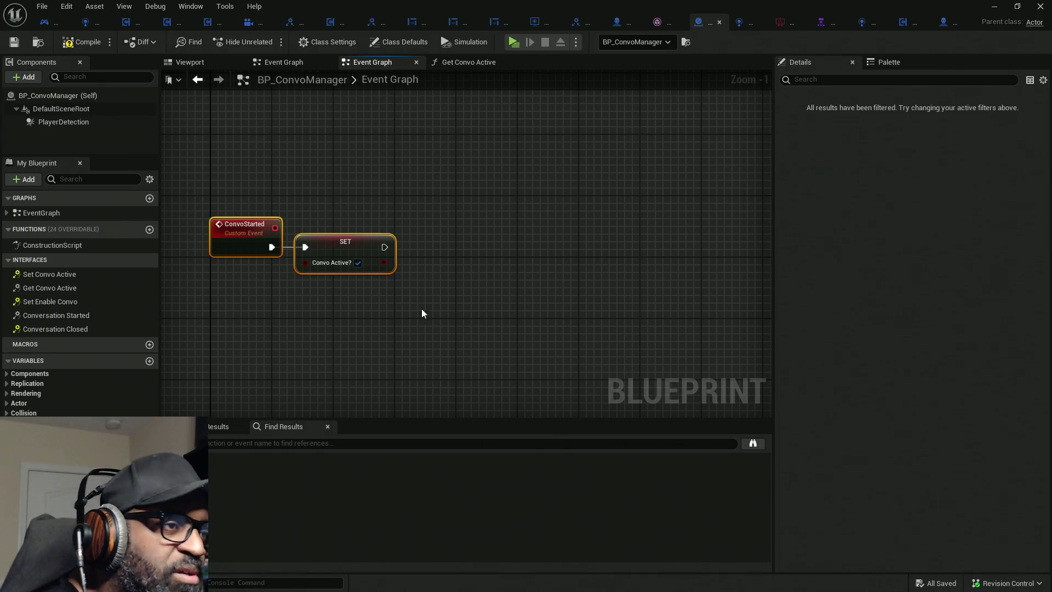
{"action": "mouse_move", "coordinate": [203, 174]}
{"action": "left_mouse_down"}
{"action": "mouse_move", "coordinate": [406, 284]}
{"action": "mouse_move", "coordinate": [416, 321]}
{"action": "mouse_move", "coordinate": [447, 342]}
{"action": "mouse_move", "coordinate": [406, 328]}
{"action": "left_mouse_up"}
{"action": "left_click_drag", "start_coordinate": [308, 153], "coordinate": [388, 354]}
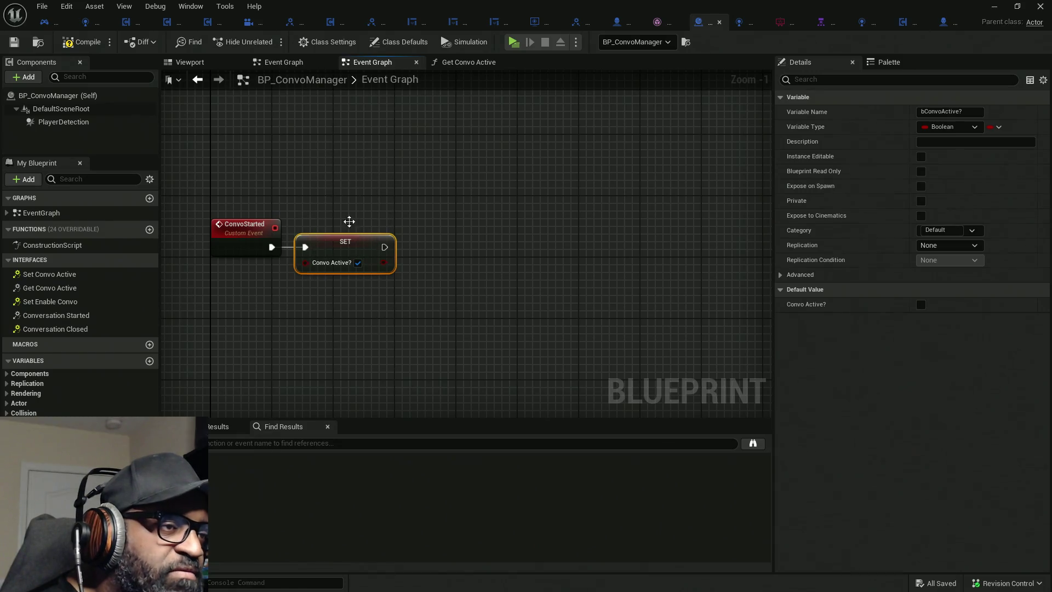
{"action": "mouse_move", "coordinate": [340, 181]}
{"action": "left_mouse_down"}
{"action": "mouse_move", "coordinate": [364, 277]}
{"action": "mouse_move", "coordinate": [383, 307]}
{"action": "left_mouse_up"}
{"action": "left_click", "coordinate": [48, 22]}
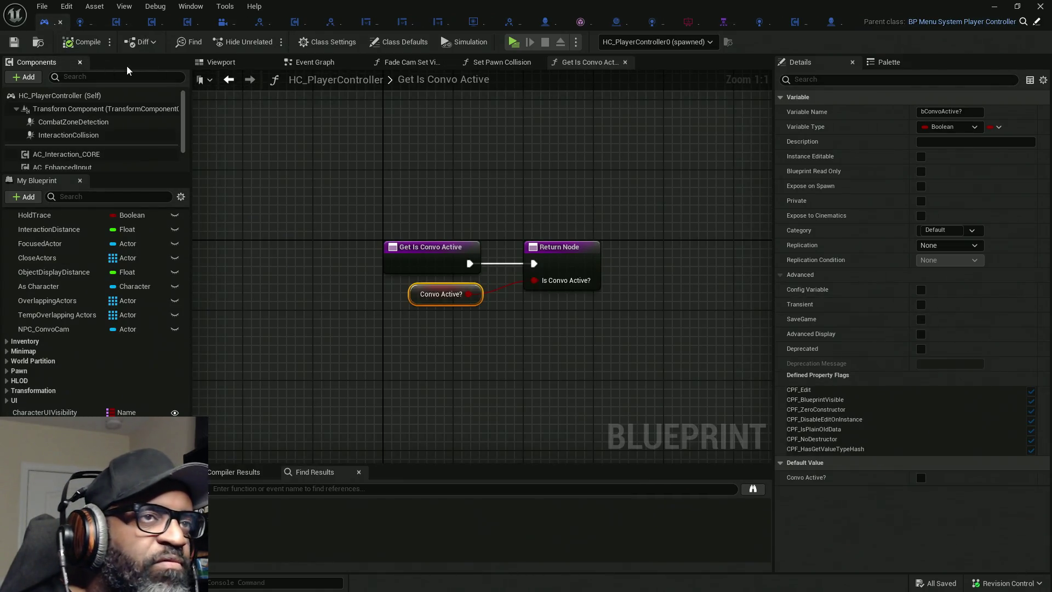
Return to HC_PlayerController and view its Class Settings implemented interfaces list.
{"action": "left_click", "coordinate": [616, 22]}
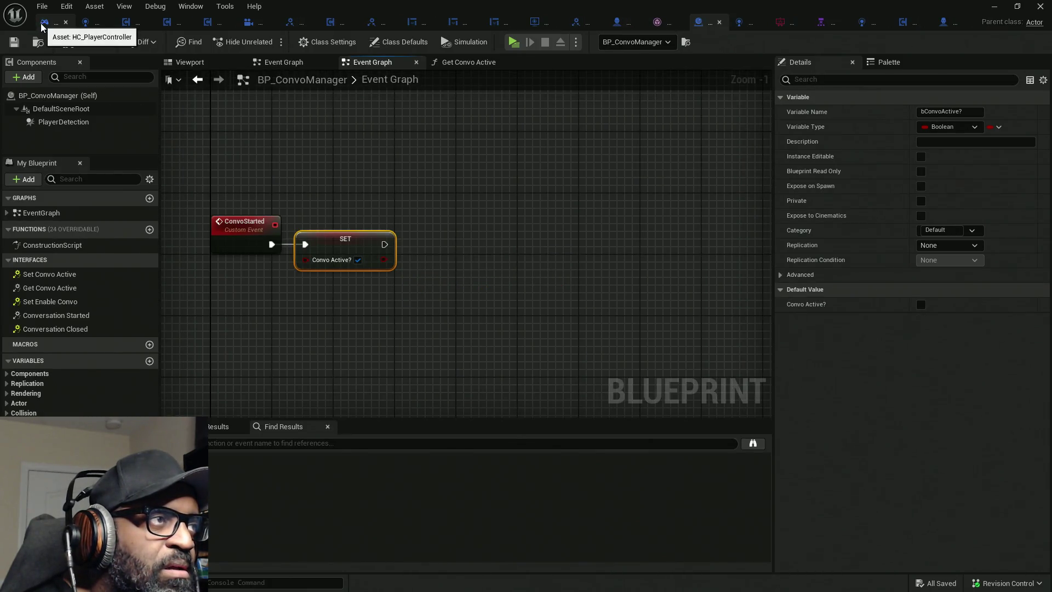
{"action": "left_click", "coordinate": [44, 22]}
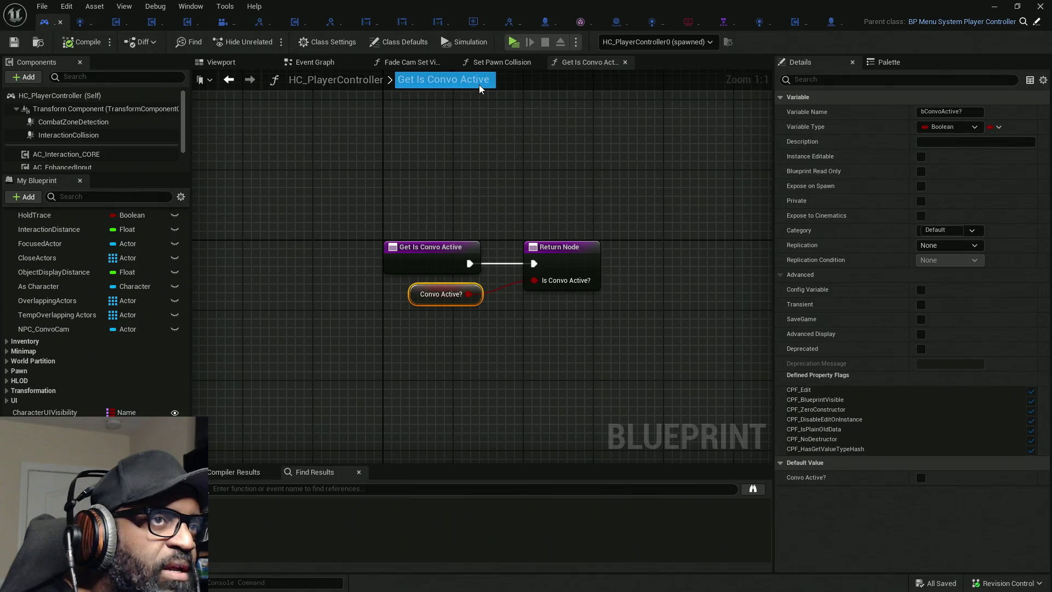
{"action": "scroll", "coordinate": [127, 159], "scroll_direction": "down", "scroll_amount": 2}
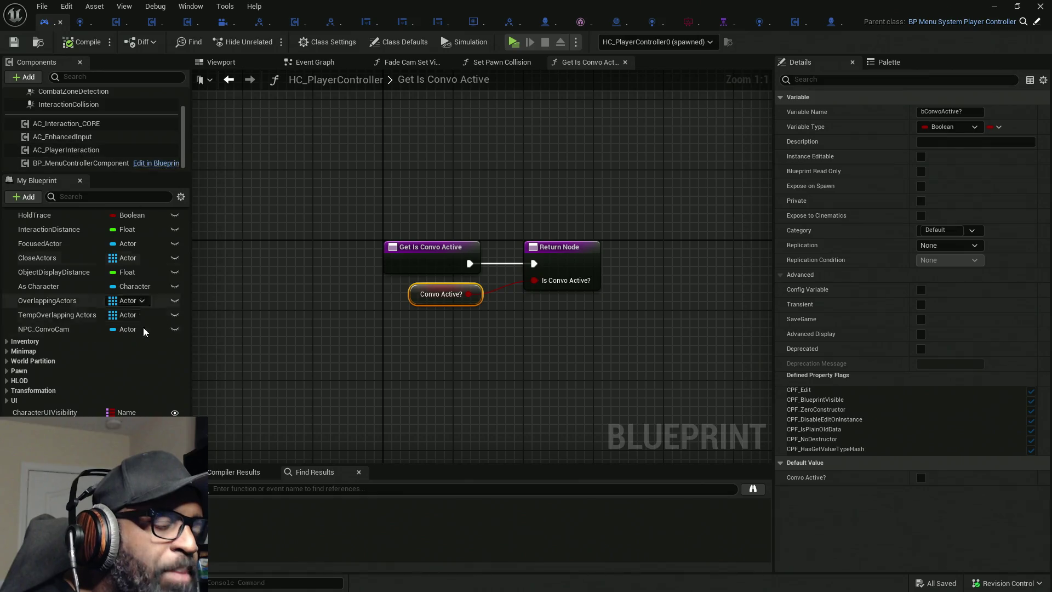
{"action": "left_click", "coordinate": [327, 41]}
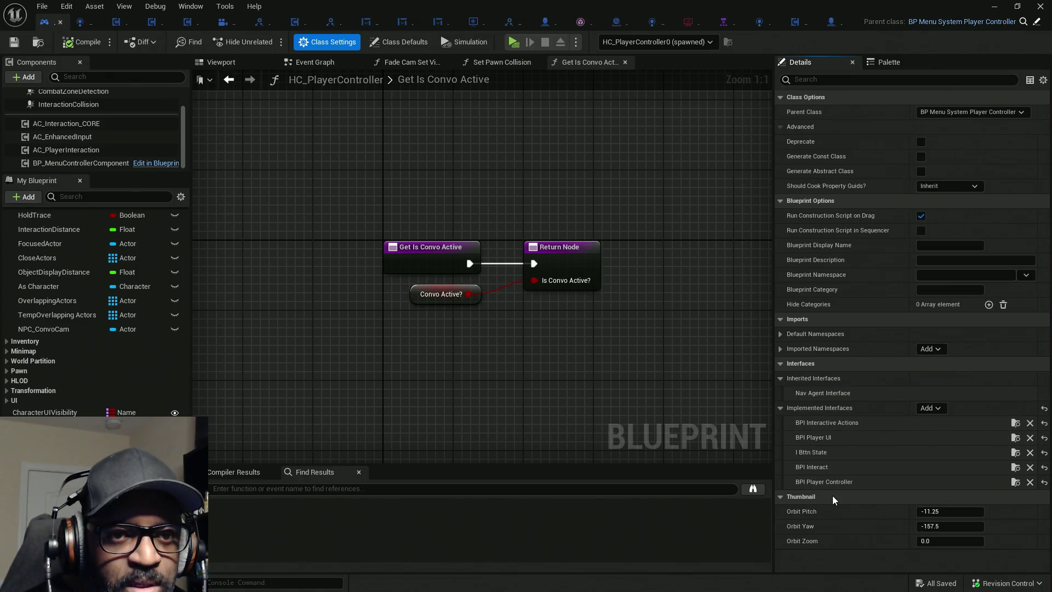
{"action": "left_click", "coordinate": [934, 407]}
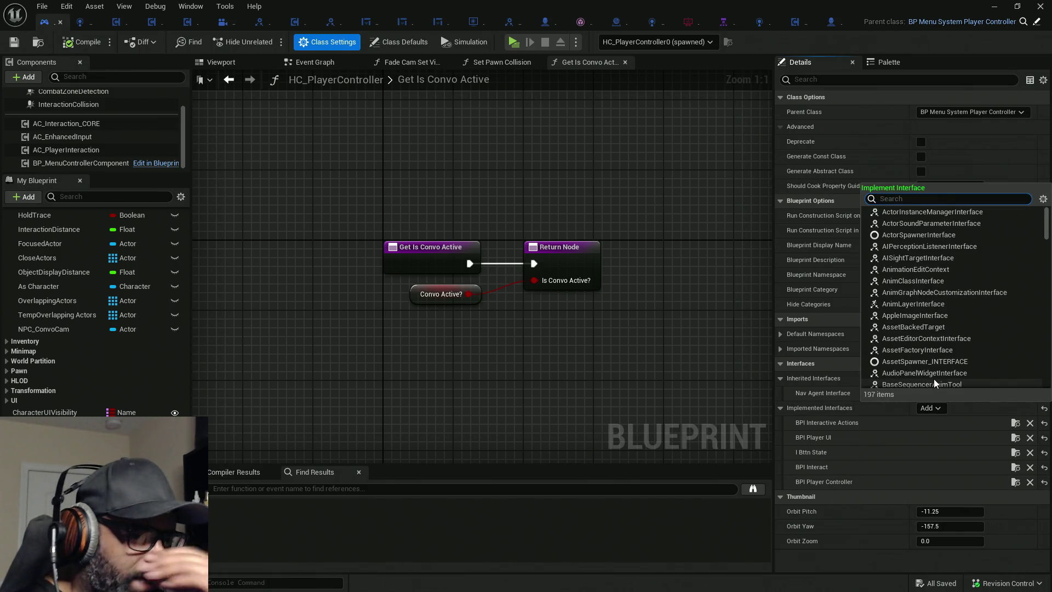
Add the BPI_InteractiveConvo interface to HC_PlayerController, then open the interface asset.
{"action": "type", "text": "Interac"}
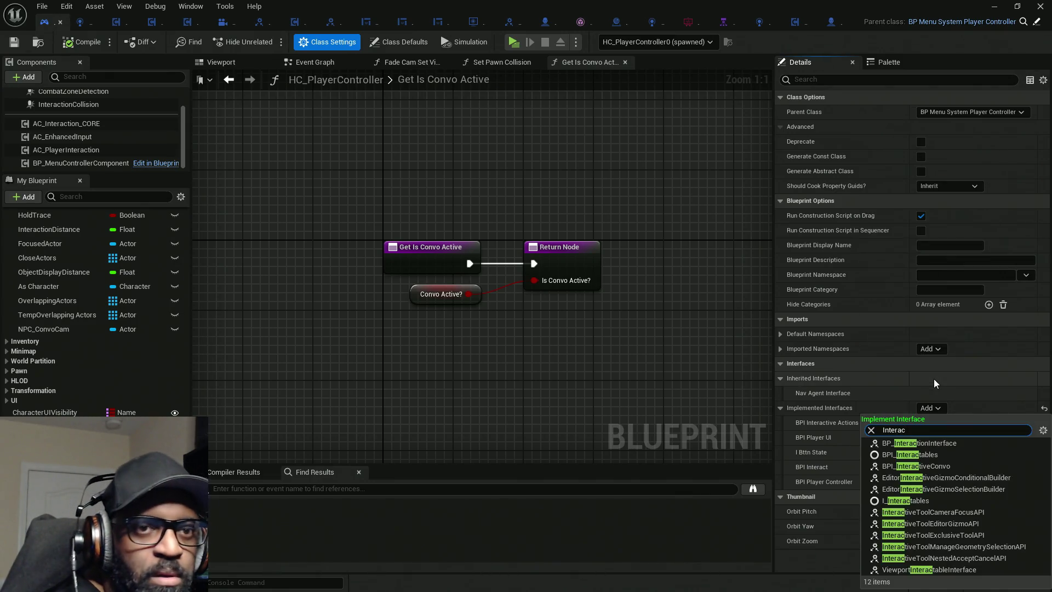
{"action": "type", "text": "tivec"}
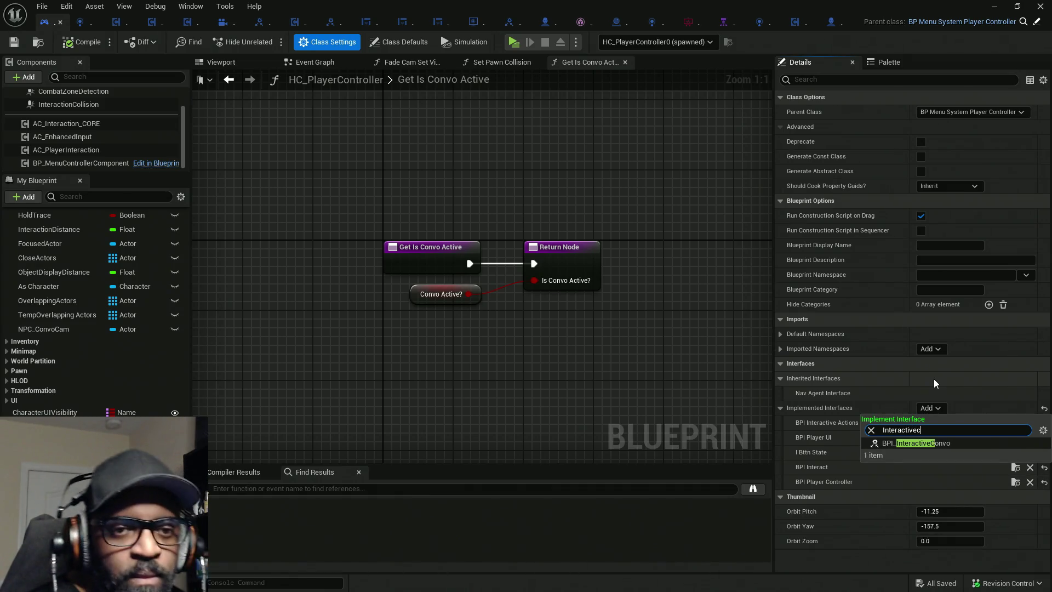
{"action": "left_click", "coordinate": [919, 443]}
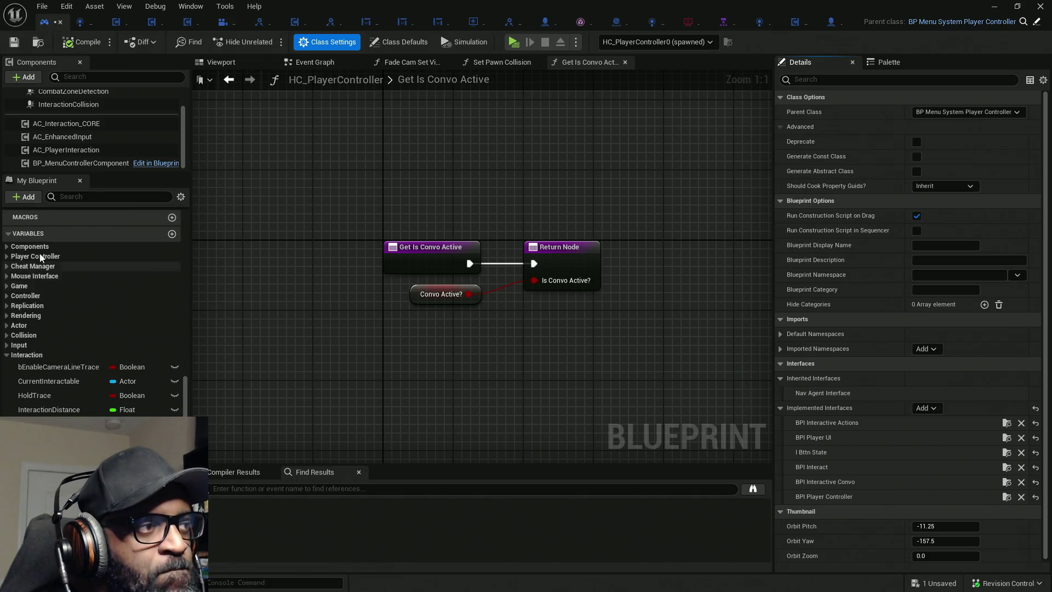
{"action": "scroll", "coordinate": [38, 273], "scroll_direction": "down", "scroll_amount": 4}
{"action": "scroll", "coordinate": [38, 273], "scroll_direction": "up", "scroll_amount": 1}
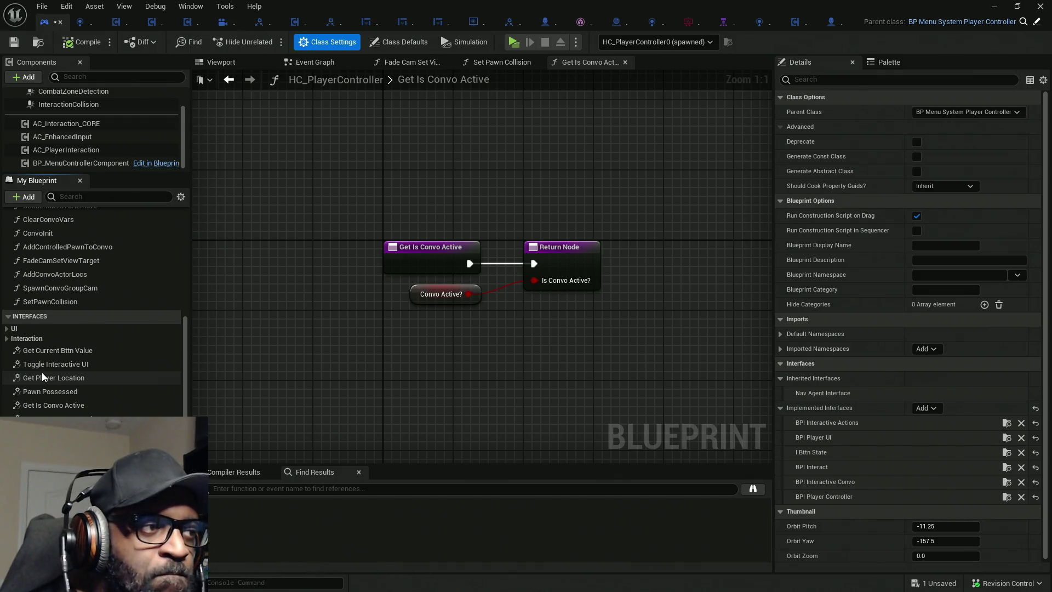
{"action": "scroll", "coordinate": [43, 376], "scroll_direction": "down", "scroll_amount": 3}
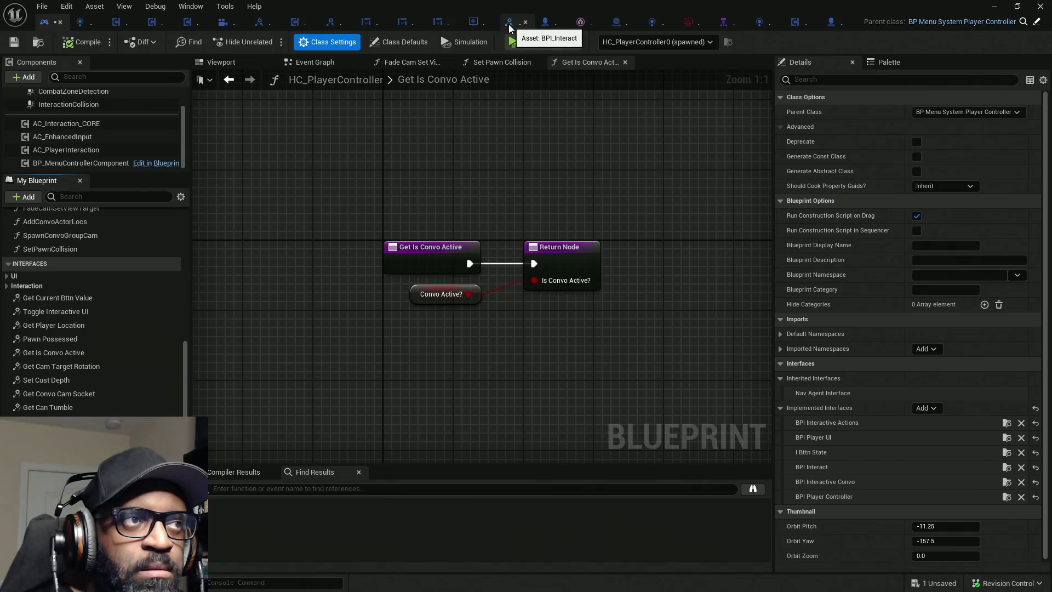
{"action": "left_click", "coordinate": [262, 26]}
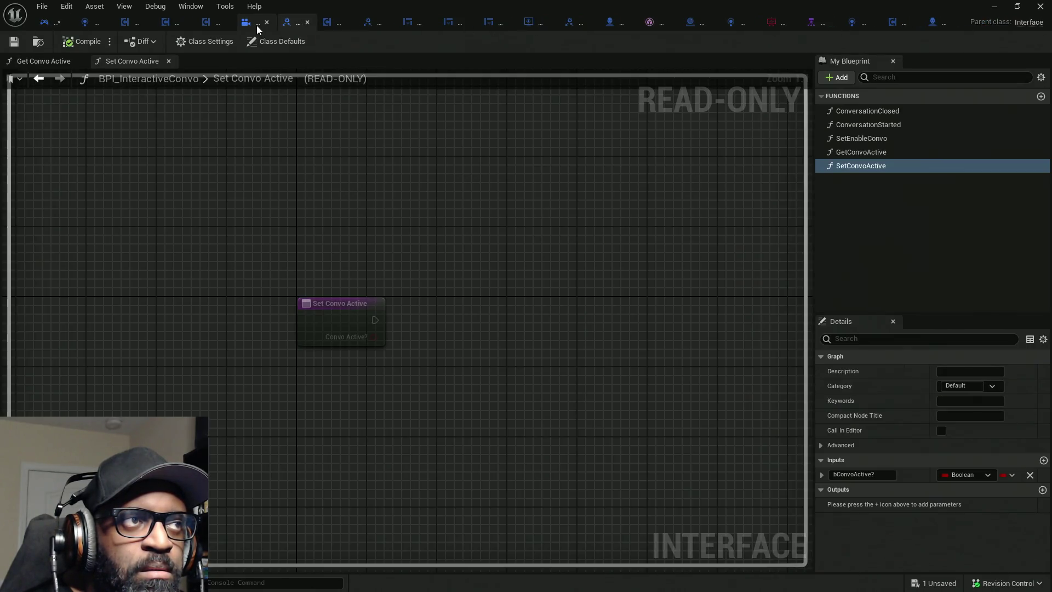
Rename GetConvoActive and SetConvoActive to GetConvoState and SetConvoState.
{"action": "left_click", "coordinate": [878, 155]}
{"action": "left_click", "coordinate": [874, 154]}
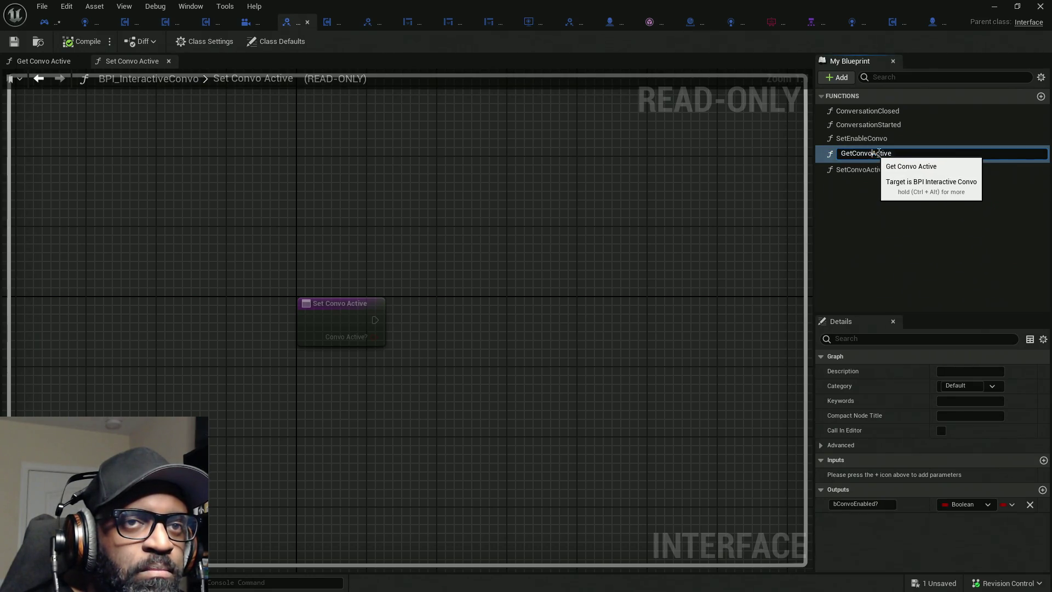
{"action": "left_click_drag", "start_coordinate": [872, 153], "coordinate": [955, 154]}
{"action": "type", "text": "State"}
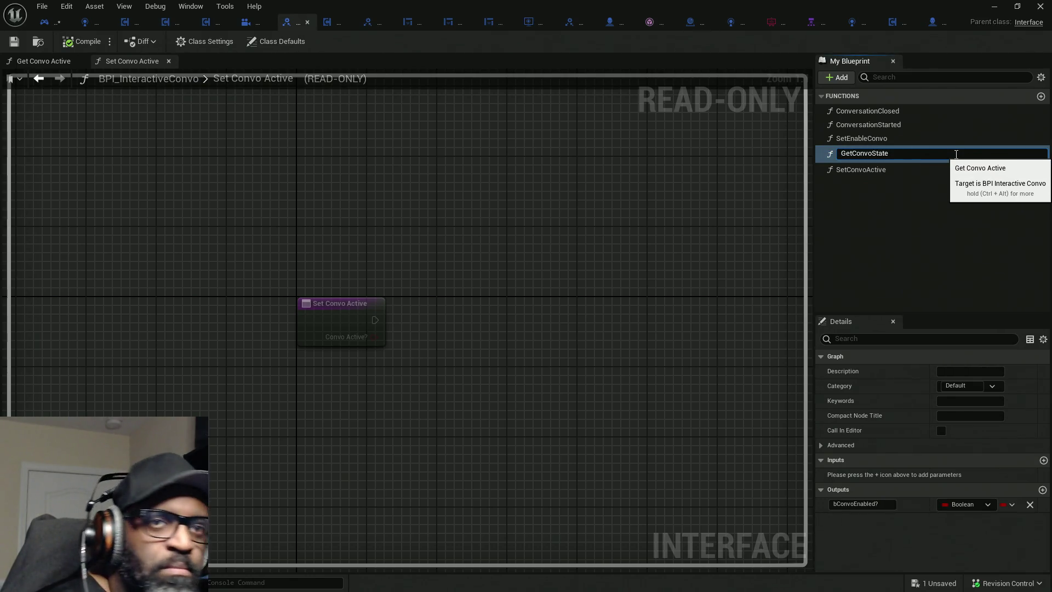
{"action": "key", "text": "Return"}
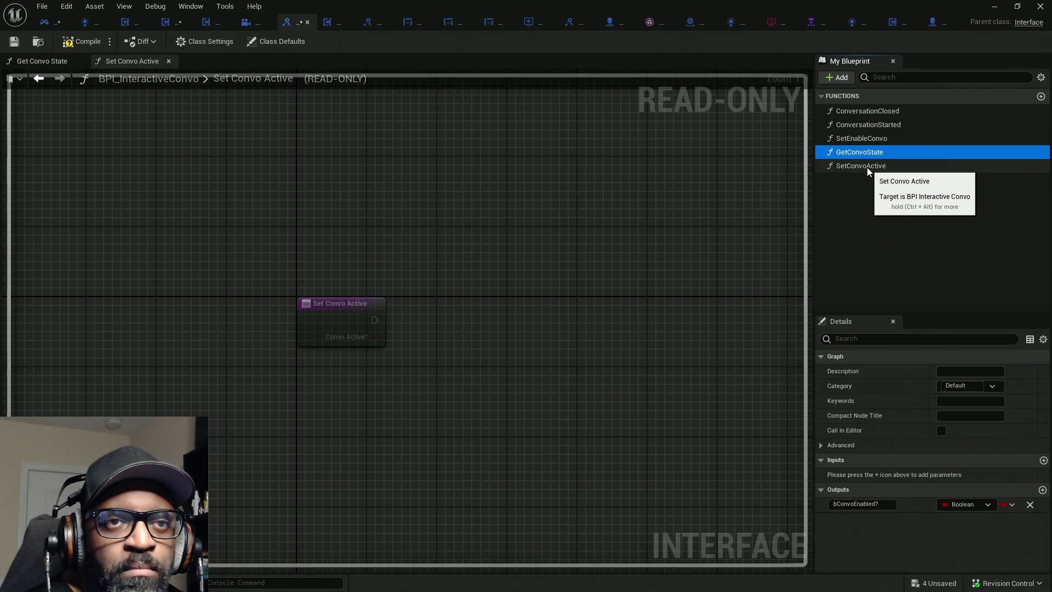
{"action": "left_click", "coordinate": [871, 166]}
{"action": "left_click", "coordinate": [872, 165]}
{"action": "left_click_drag", "start_coordinate": [872, 167], "coordinate": [937, 169]}
{"action": "type", "text": "State"}
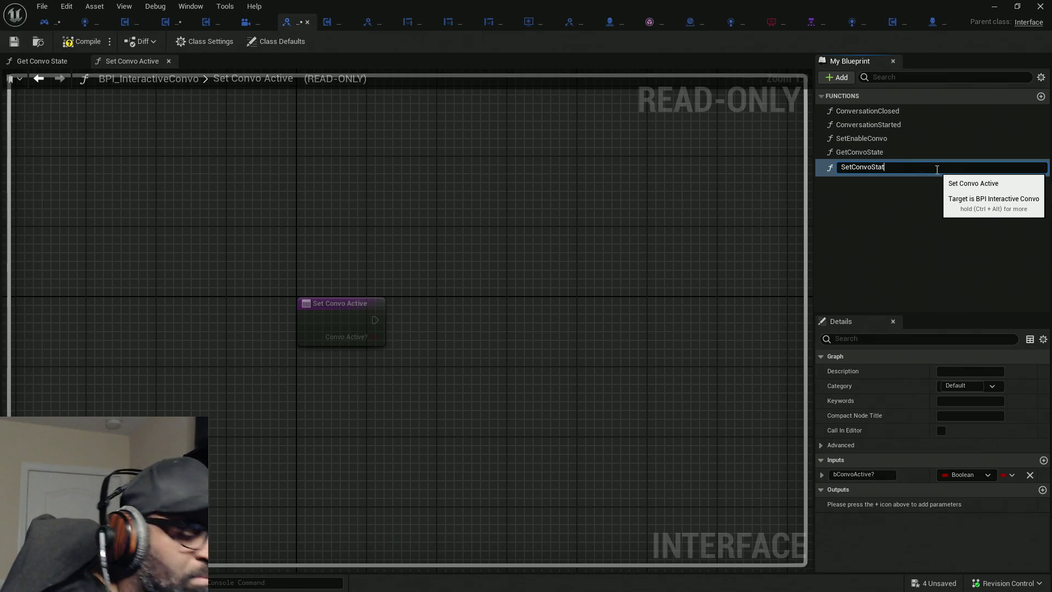
{"action": "key", "text": "Return"}
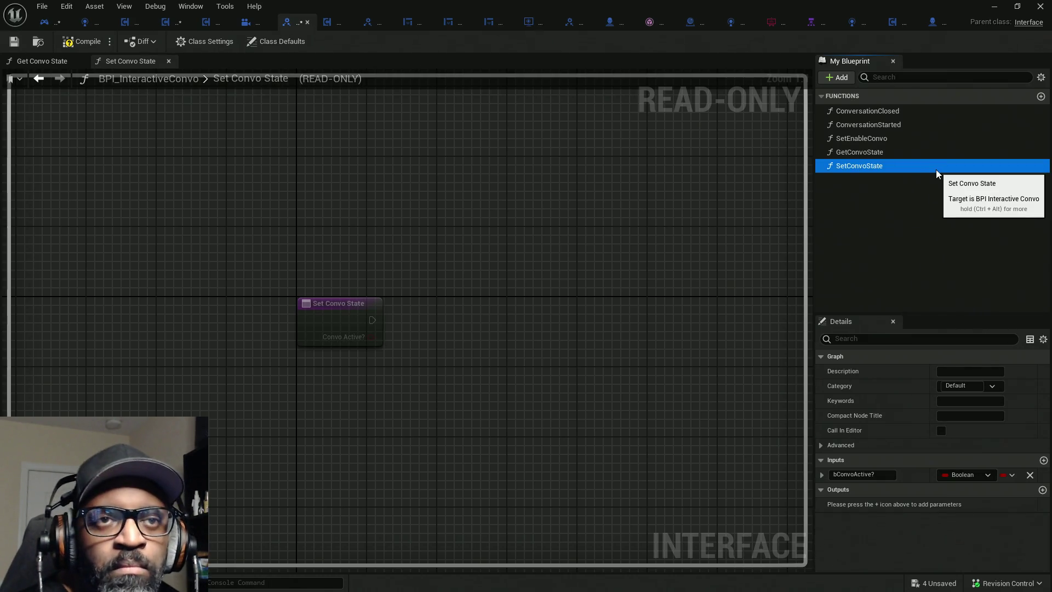
Give SetConvoState a Boolean output named return, then compile and save all.
{"action": "left_click", "coordinate": [1042, 489]}
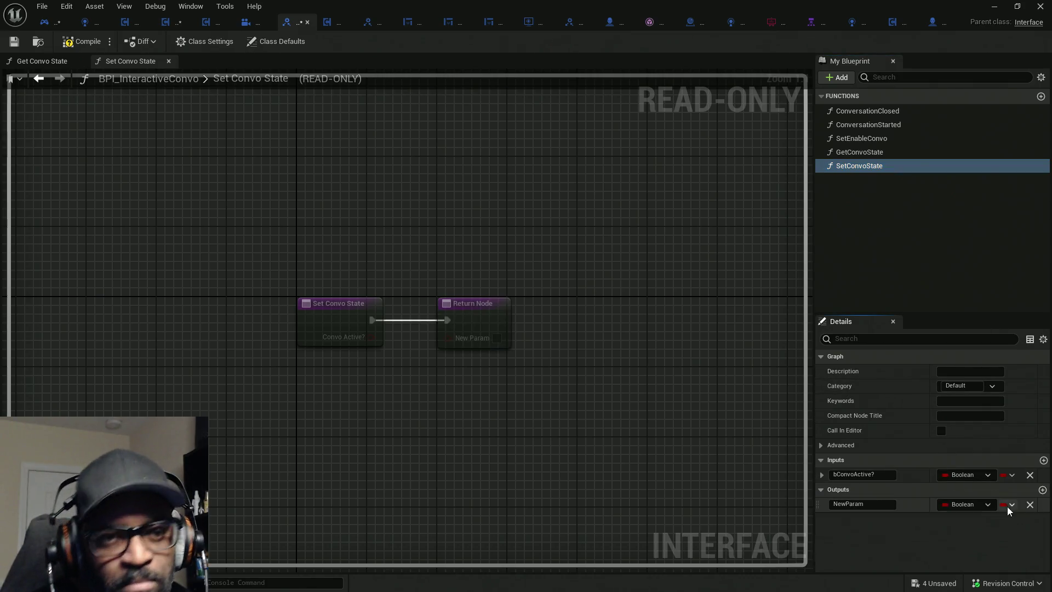
{"action": "left_click", "coordinate": [890, 503]}
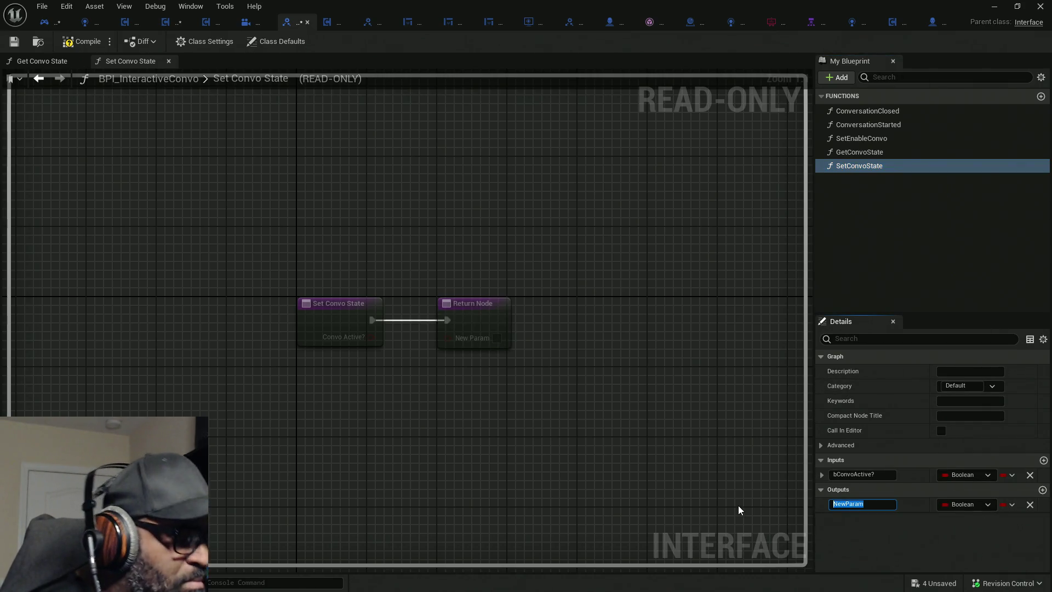
{"action": "type", "text": "return"}
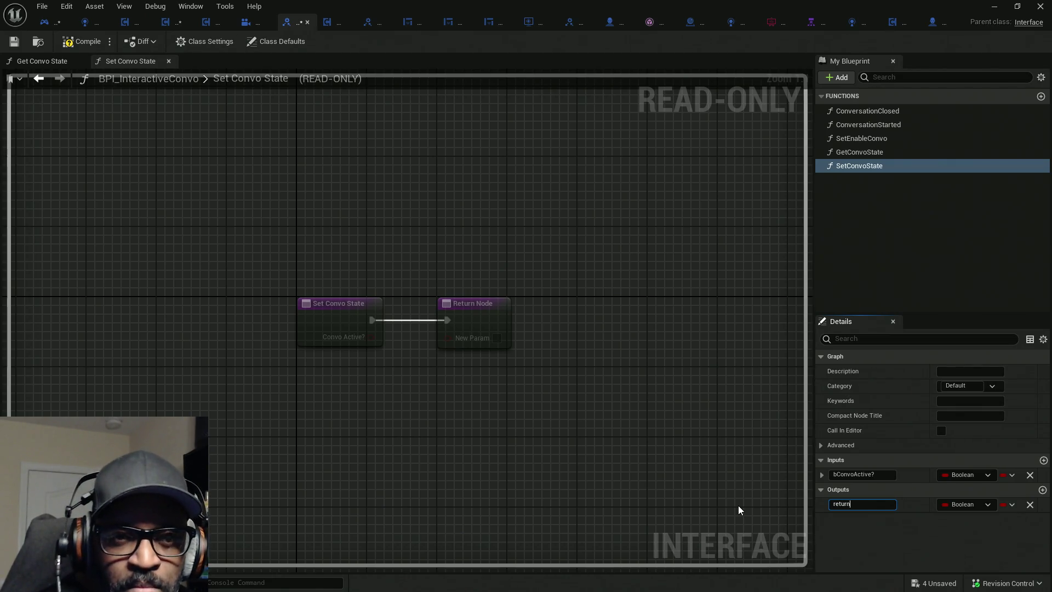
{"action": "key", "text": "Return"}
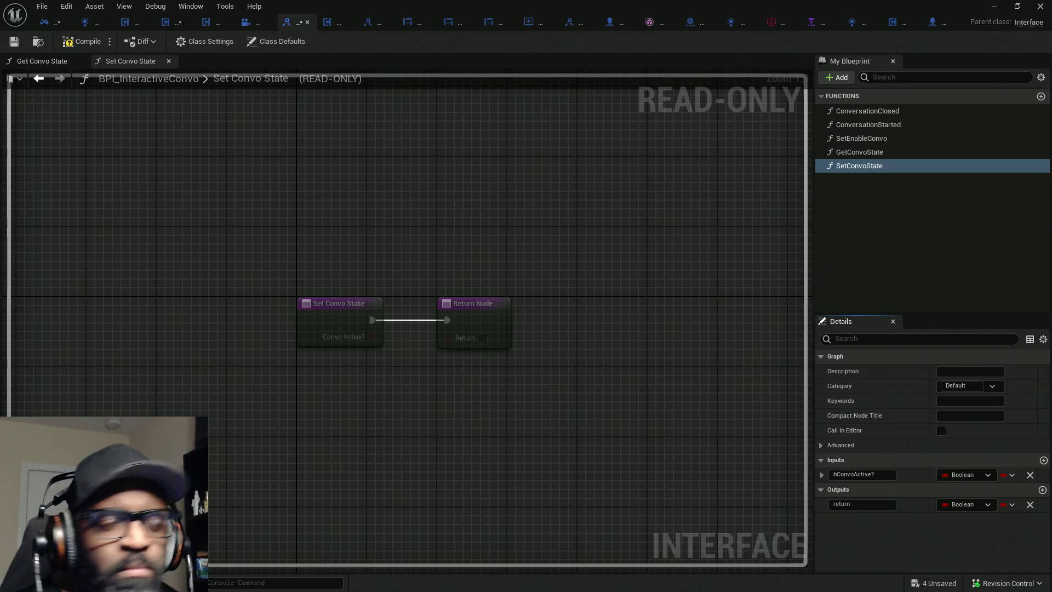
{"action": "left_click", "coordinate": [88, 46]}
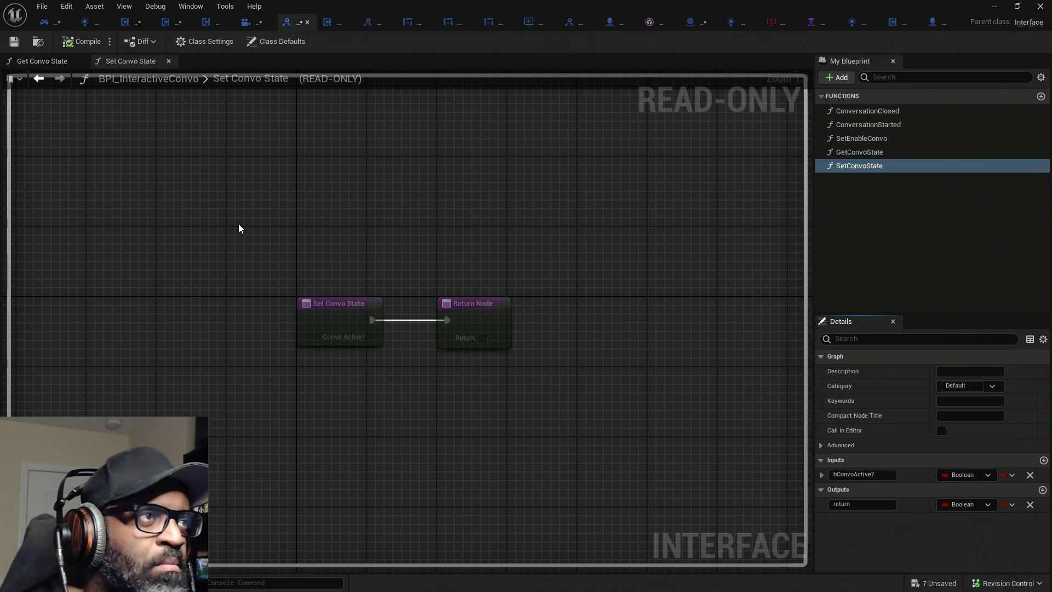
{"action": "key", "text": "ctrl+shift+s"}
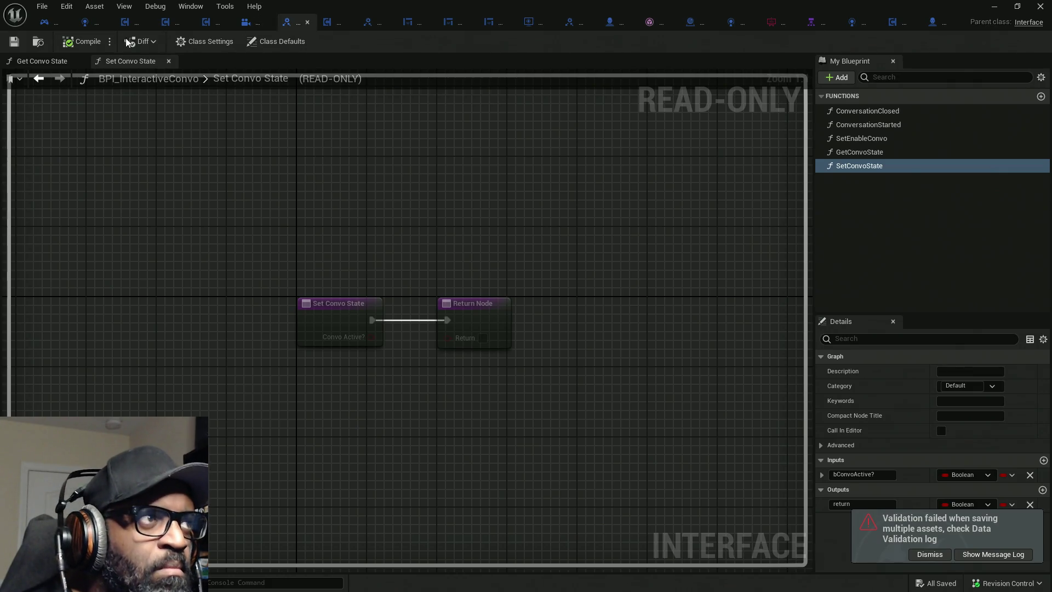
In HC_PlayerController's Get Convo State, wire a Convo Active? getter into the return value.
{"action": "left_click", "coordinate": [46, 24]}
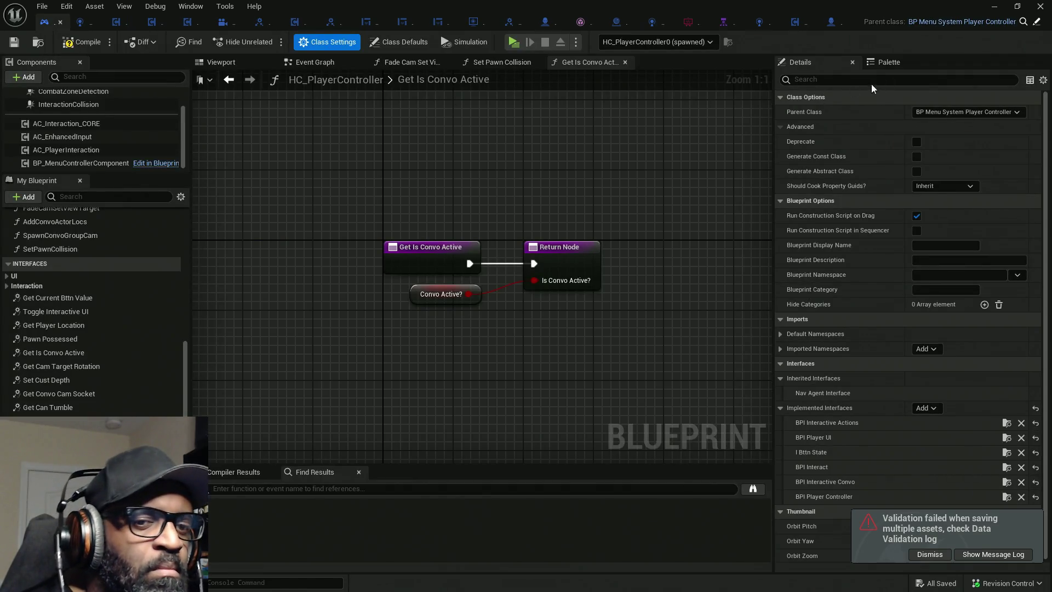
{"action": "left_click", "coordinate": [929, 554]}
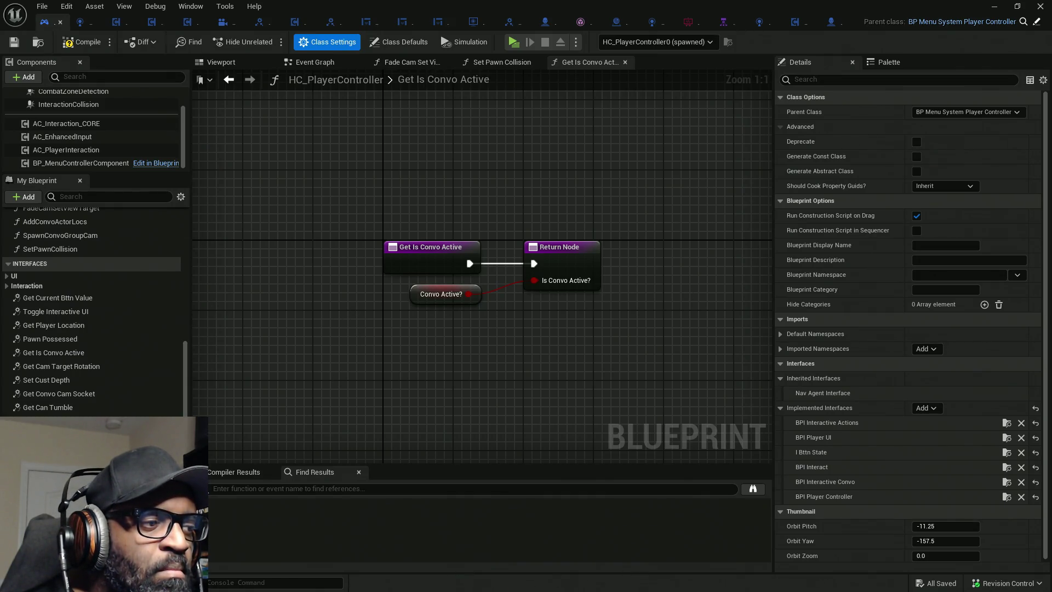
{"action": "double_click", "coordinate": [52, 421]}
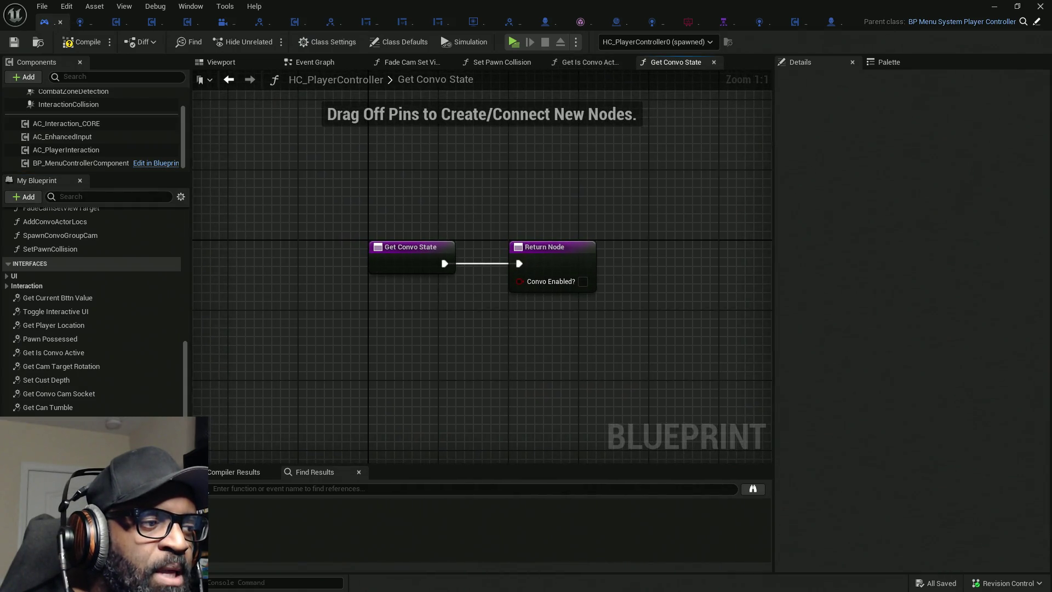
{"action": "scroll", "coordinate": [93, 311], "scroll_direction": "down", "scroll_amount": 3}
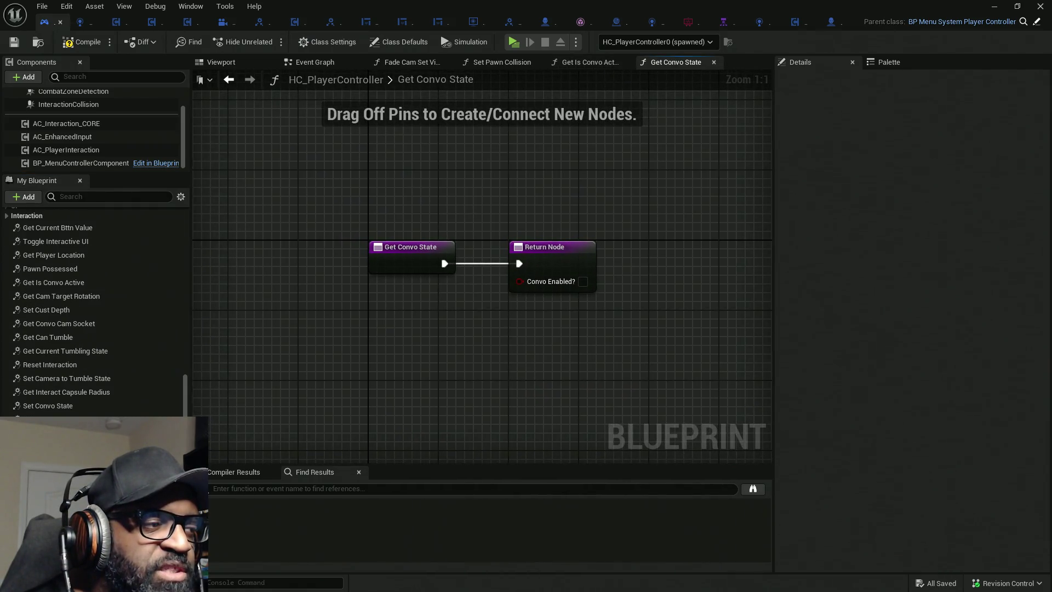
{"action": "scroll", "coordinate": [97, 327], "scroll_direction": "down", "scroll_amount": 8}
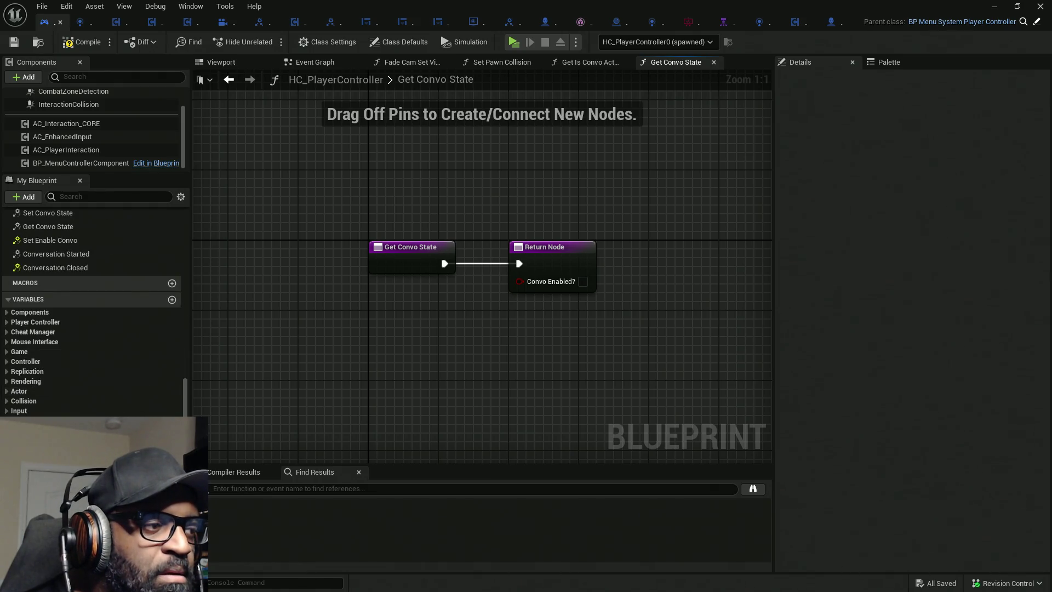
{"action": "scroll", "coordinate": [93, 313], "scroll_direction": "down", "scroll_amount": 5}
{"action": "mouse_move", "coordinate": [50, 436]}
{"action": "left_mouse_down"}
{"action": "mouse_move", "coordinate": [208, 460]}
{"action": "mouse_move", "coordinate": [519, 288]}
{"action": "mouse_move", "coordinate": [456, 301]}
{"action": "mouse_move", "coordinate": [554, 298]}
{"action": "mouse_move", "coordinate": [551, 281]}
{"action": "left_mouse_up"}
{"action": "left_click", "coordinate": [516, 307]}
{"action": "left_click_drag", "start_coordinate": [438, 300], "coordinate": [387, 300]}
Open the Set Convo State function graph.
{"action": "scroll", "coordinate": [50, 280], "scroll_direction": "up", "scroll_amount": 5}
{"action": "scroll", "coordinate": [50, 280], "scroll_direction": "up", "scroll_amount": 3}
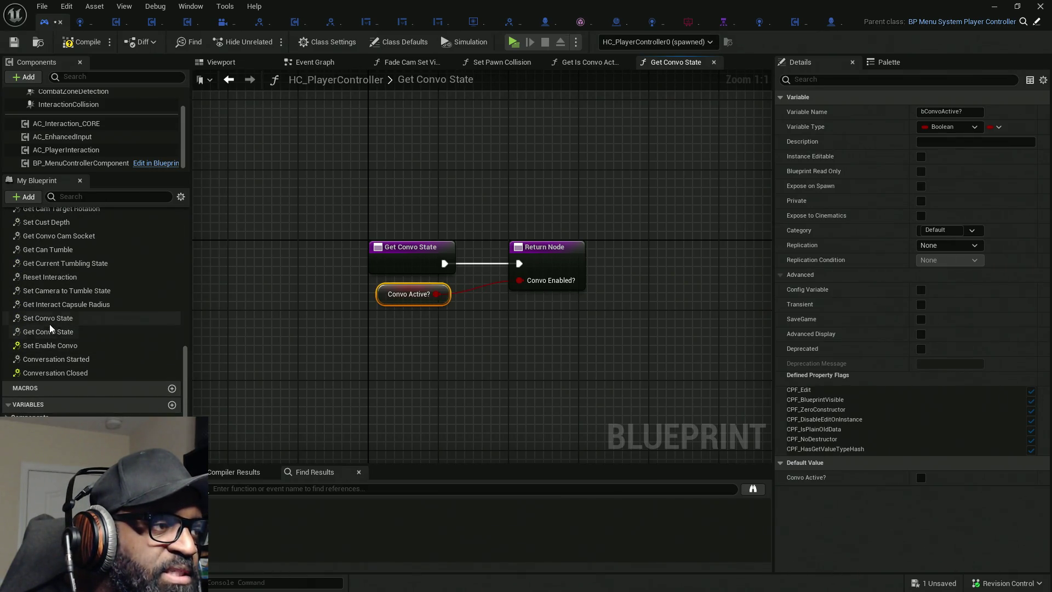
{"action": "double_click", "coordinate": [51, 319]}
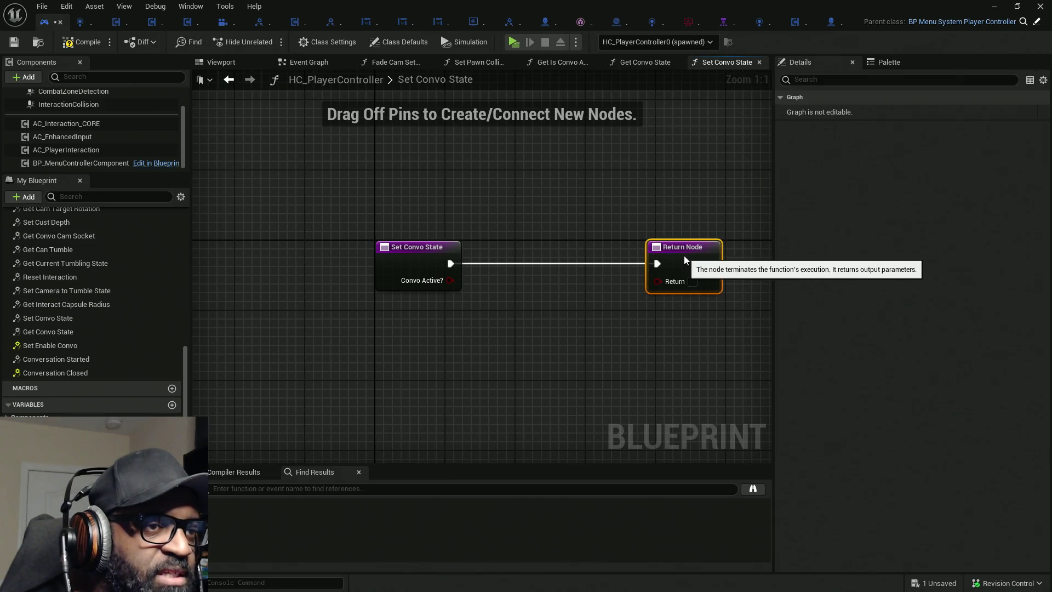
Make Set Convo State set Convo Active? from its input and return true, then save.
{"action": "scroll", "coordinate": [93, 307], "scroll_direction": "down", "scroll_amount": 8}
{"action": "mouse_move", "coordinate": [41, 421]}
{"action": "left_mouse_down"}
{"action": "mouse_move", "coordinate": [516, 265]}
{"action": "mouse_move", "coordinate": [423, 294]}
{"action": "mouse_move", "coordinate": [435, 286]}
{"action": "left_mouse_up"}
{"action": "left_click", "coordinate": [693, 281]}
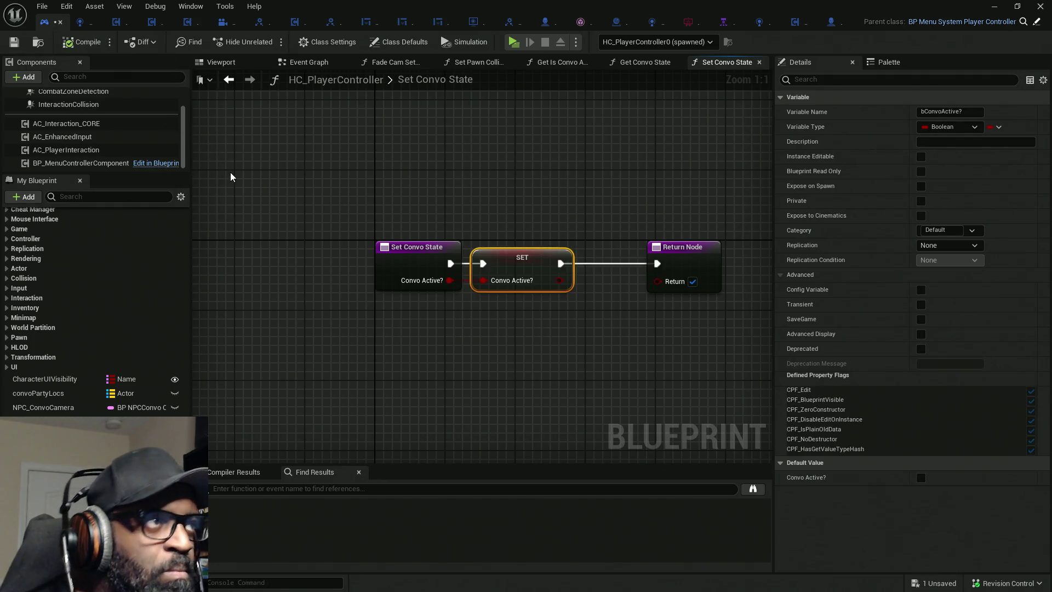
{"action": "key", "text": "ctrl+s"}
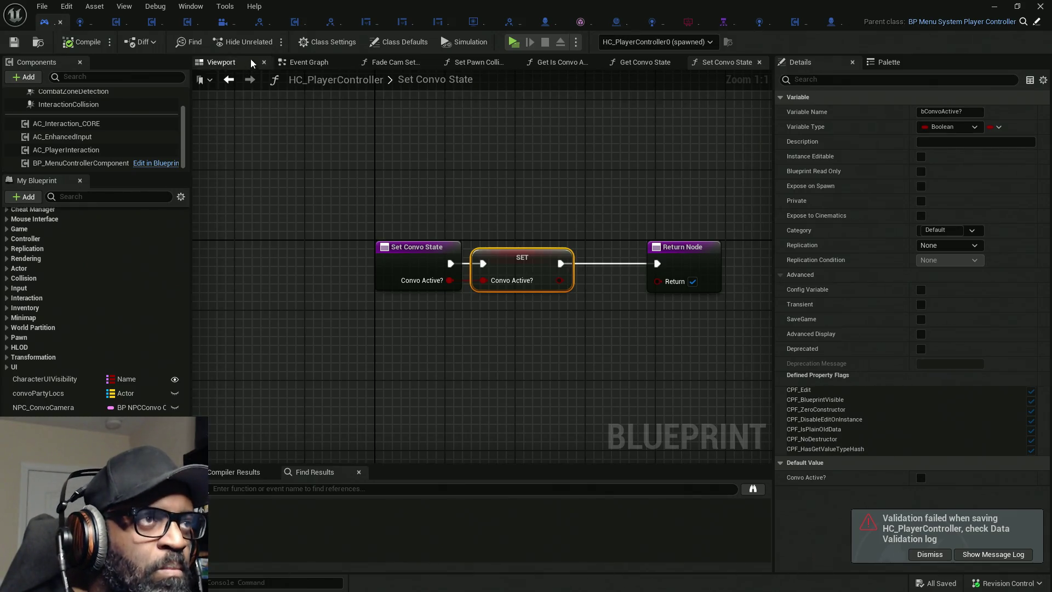
{"action": "left_click", "coordinate": [618, 22]}
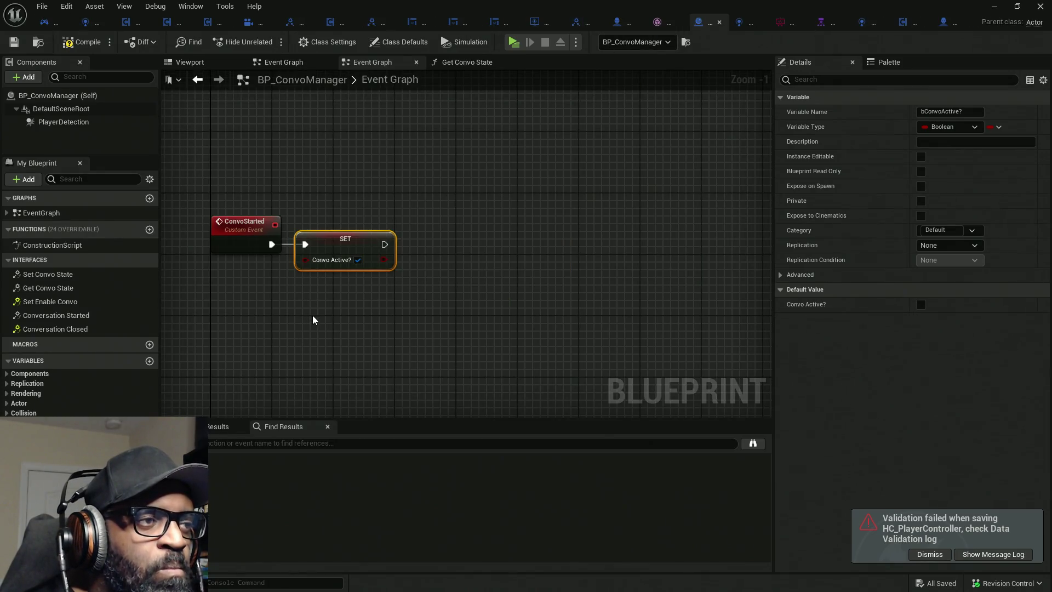
{"action": "left_click", "coordinate": [44, 22]}
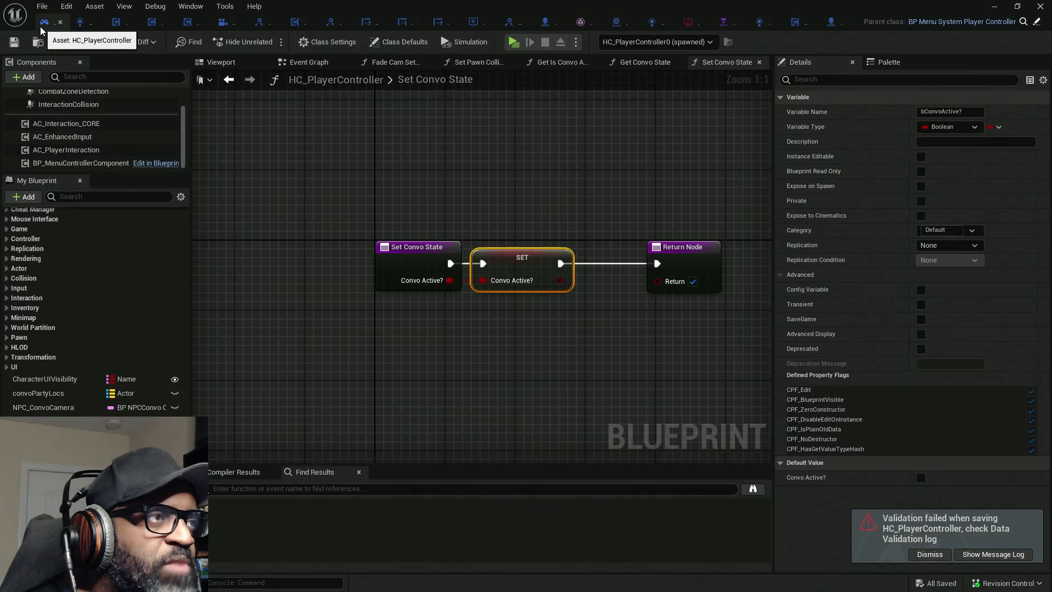
Open AC_EnhancedInput for editing and locate its Get Player Controller node.
{"action": "left_click", "coordinate": [63, 137]}
{"action": "right_click", "coordinate": [63, 137]}
{"action": "mouse_move", "coordinate": [92, 162]}
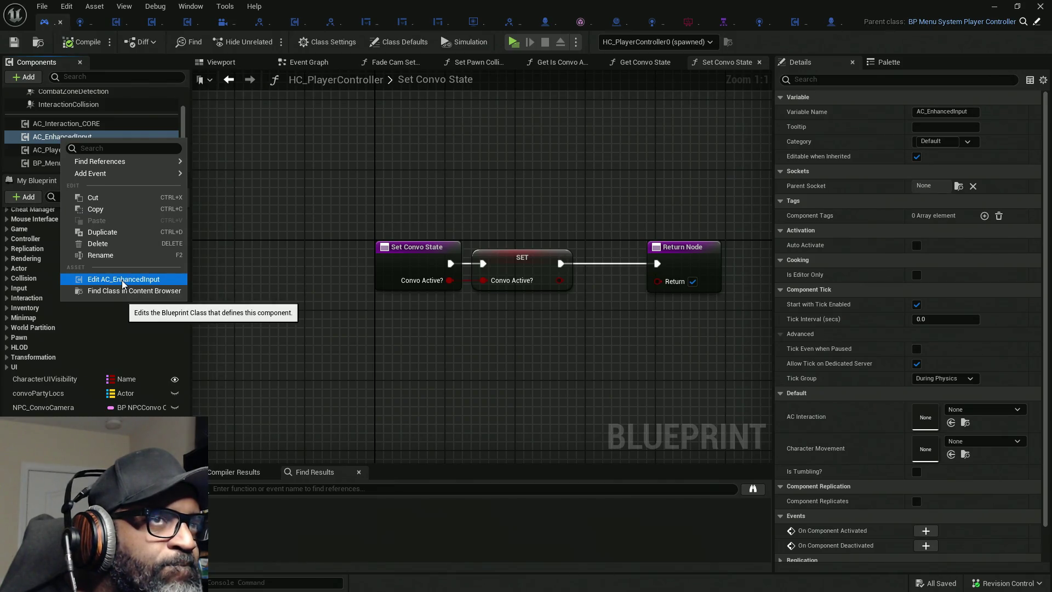
{"action": "left_click", "coordinate": [124, 279]}
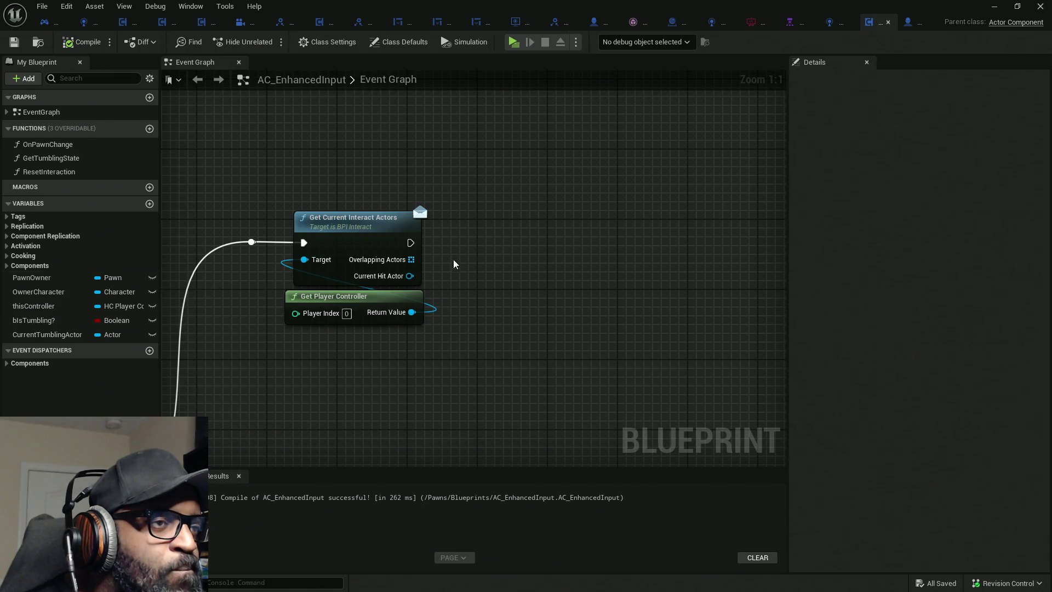
{"action": "scroll", "coordinate": [354, 317], "scroll_direction": "down", "scroll_amount": 4}
{"action": "scroll", "coordinate": [459, 115], "scroll_direction": "up", "scroll_amount": 4}
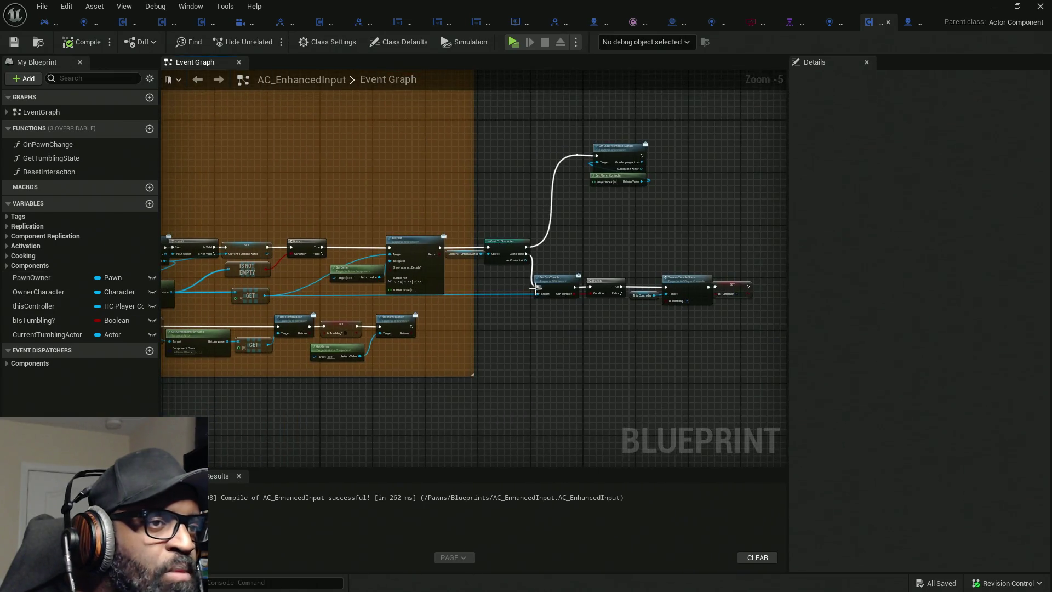
{"action": "mouse_move", "coordinate": [449, 118]}
{"action": "left_mouse_down"}
{"action": "mouse_move", "coordinate": [544, 289]}
{"action": "mouse_move", "coordinate": [551, 225]}
{"action": "left_mouse_up"}
{"action": "mouse_move", "coordinate": [624, 184]}
{"action": "left_mouse_down"}
{"action": "mouse_move", "coordinate": [530, 268]}
{"action": "mouse_move", "coordinate": [448, 305]}
{"action": "mouse_move", "coordinate": [485, 272]}
{"action": "mouse_move", "coordinate": [454, 288]}
{"action": "left_mouse_up"}
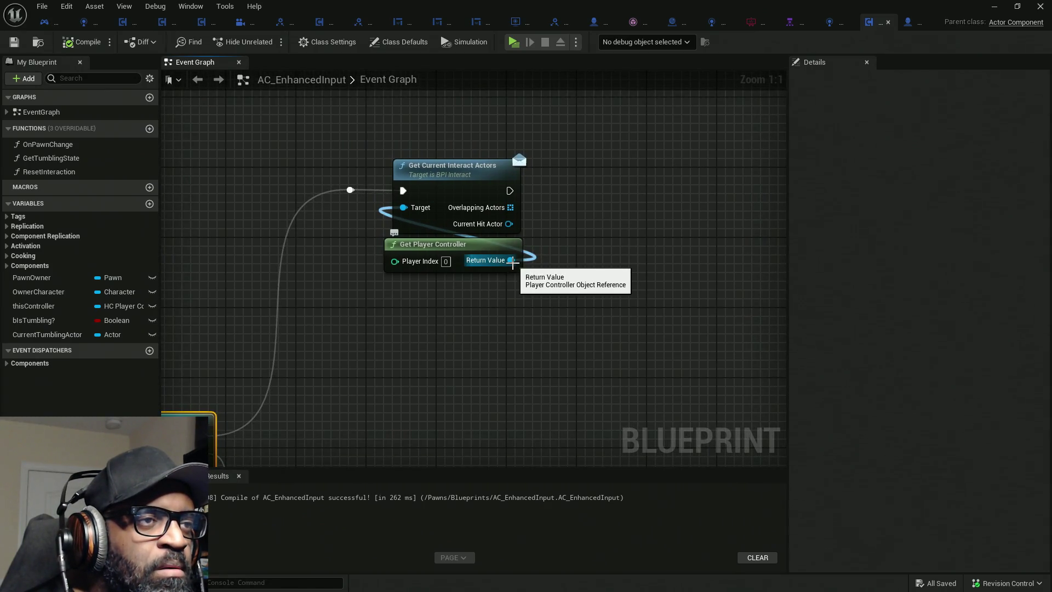
{"action": "left_click_drag", "start_coordinate": [511, 261], "coordinate": [604, 201]}
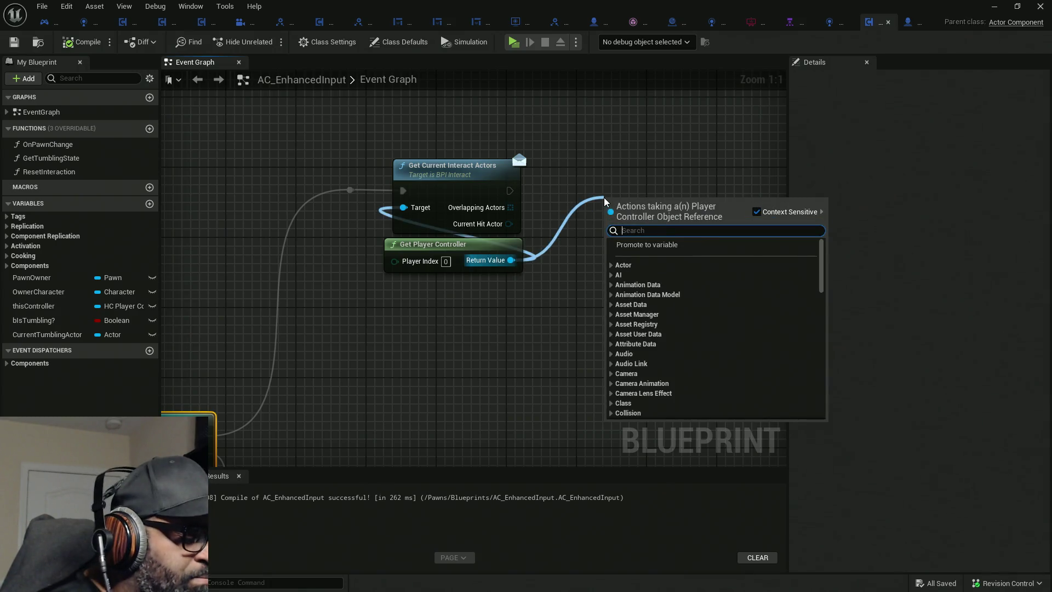
{"action": "type", "text": "set c"}
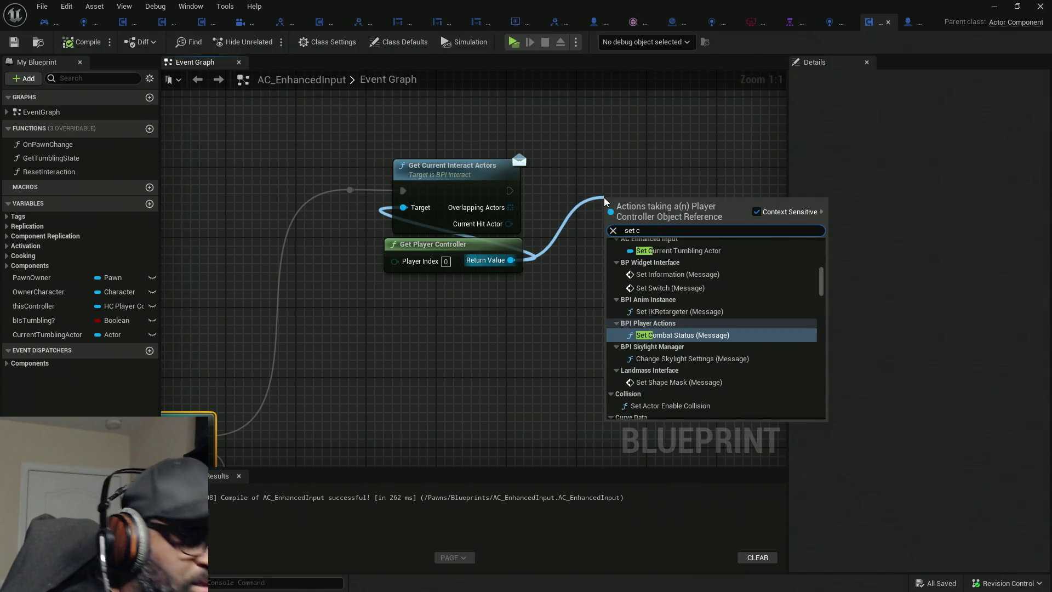
{"action": "type", "text": "onvo"}
{"action": "key", "text": "BackSpace"}
{"action": "key", "text": "BackSpace"}
{"action": "key", "text": "BackSpace"}
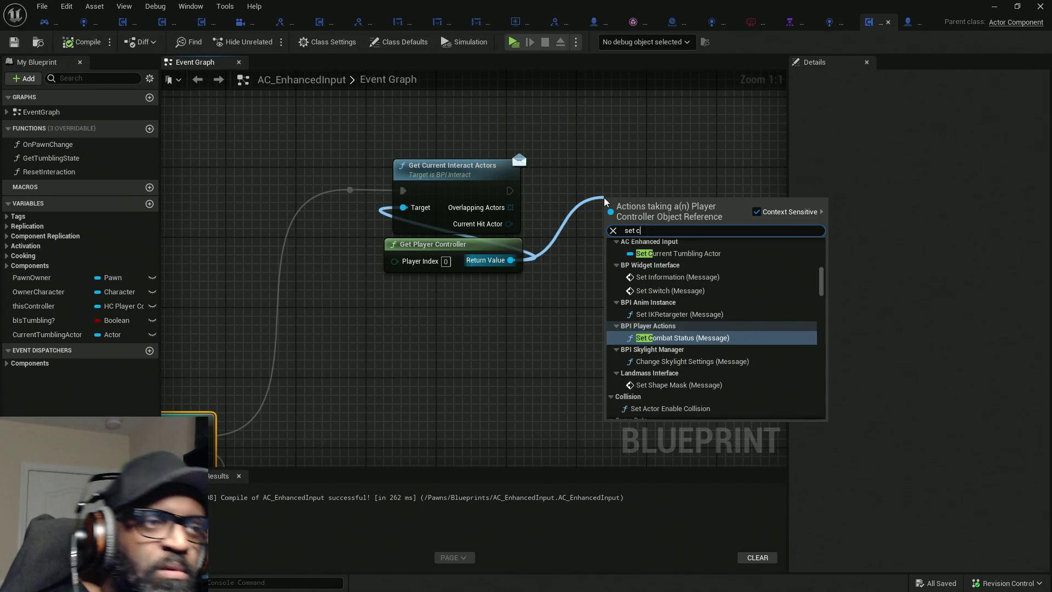
{"action": "key", "text": "Escape"}
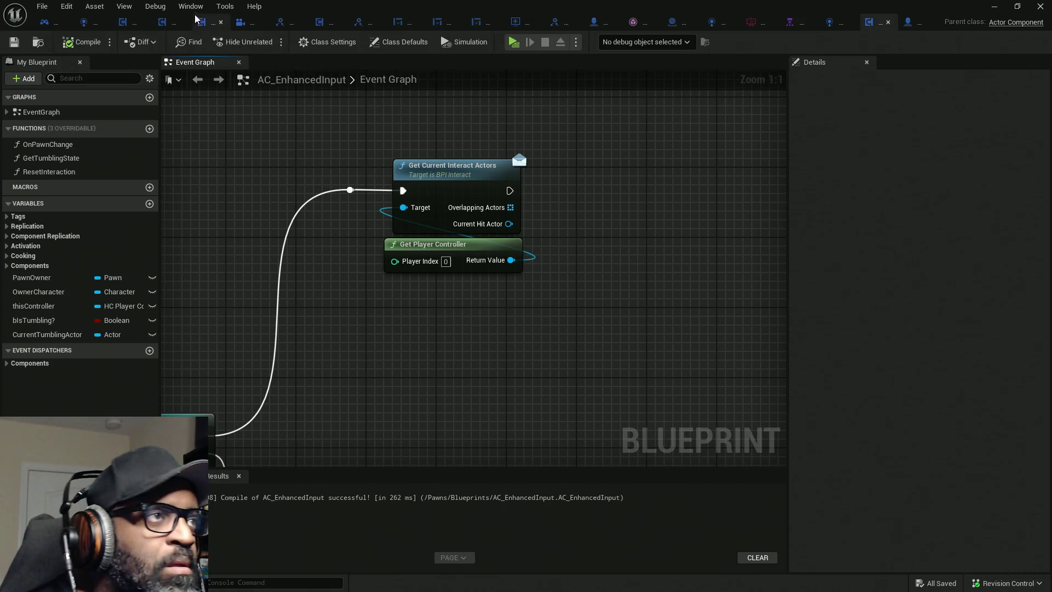
Add a Set Convo State message node from the Palette, Convo Active? ticked, after Get Current Interact Actors.
{"action": "left_click", "coordinate": [190, 6]}
{"action": "left_click", "coordinate": [224, 64]}
{"action": "left_click", "coordinate": [822, 274]}
{"action": "type", "text": "set convo state"}
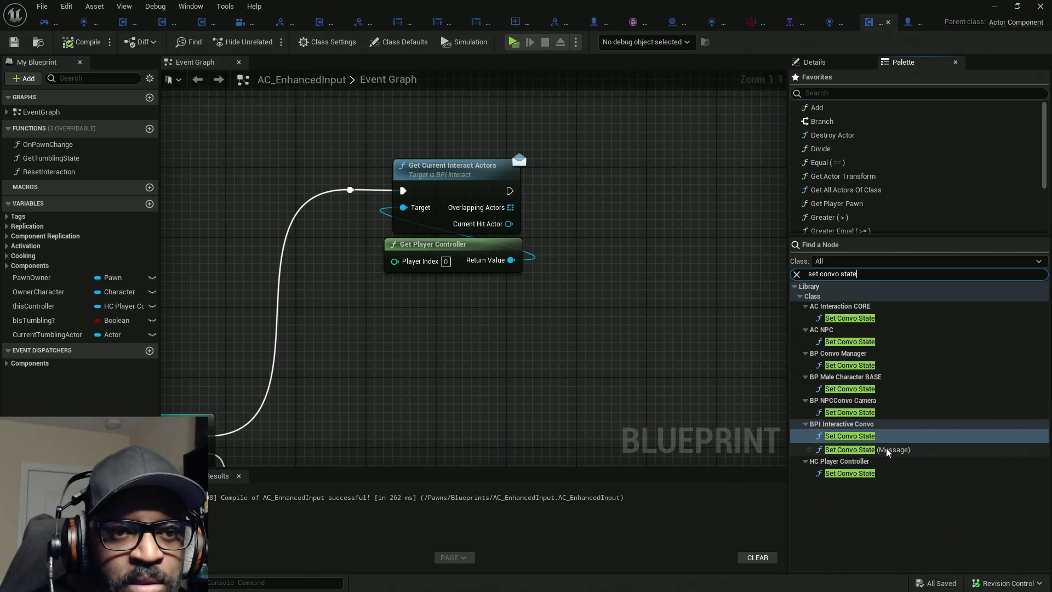
{"action": "mouse_move", "coordinate": [855, 449]}
{"action": "left_mouse_down"}
{"action": "mouse_move", "coordinate": [607, 194]}
{"action": "mouse_move", "coordinate": [493, 274]}
{"action": "mouse_move", "coordinate": [510, 260]}
{"action": "left_mouse_up"}
{"action": "left_click", "coordinate": [680, 243]}
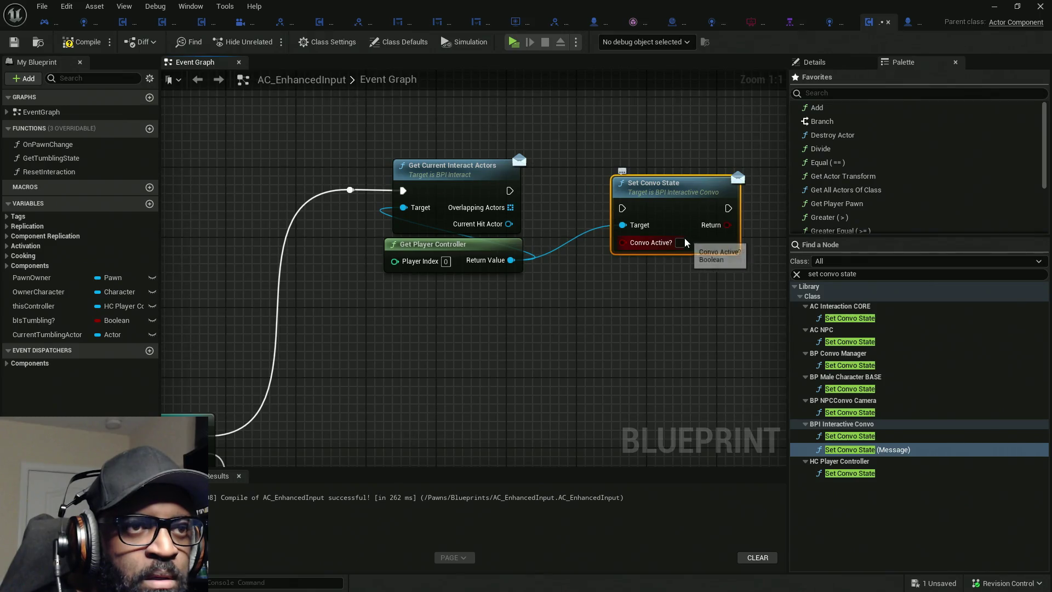
{"action": "left_click_drag", "start_coordinate": [622, 208], "coordinate": [510, 190]}
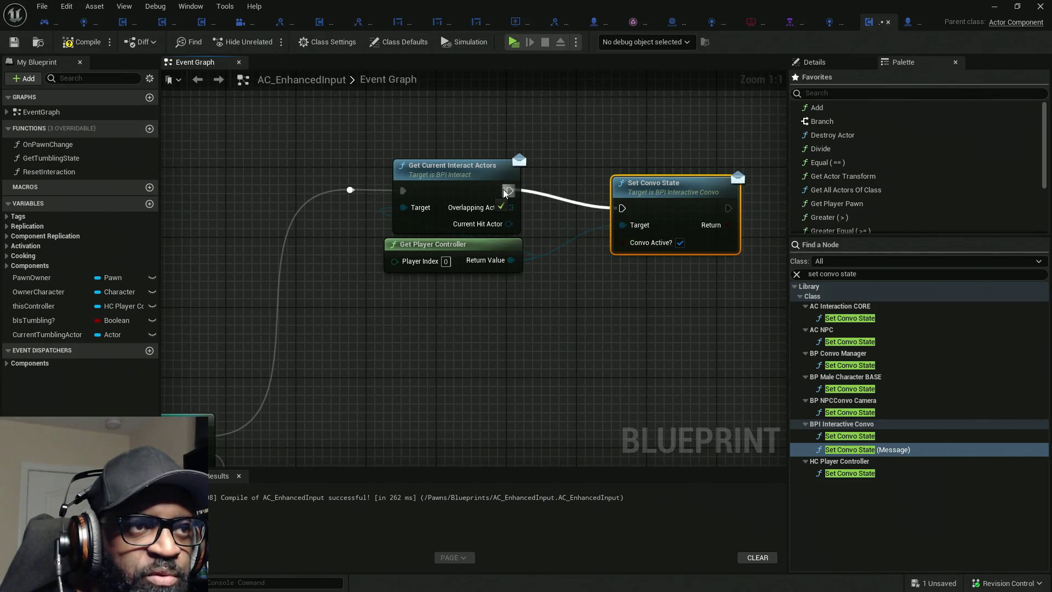
{"action": "left_click_drag", "start_coordinate": [666, 201], "coordinate": [631, 184]}
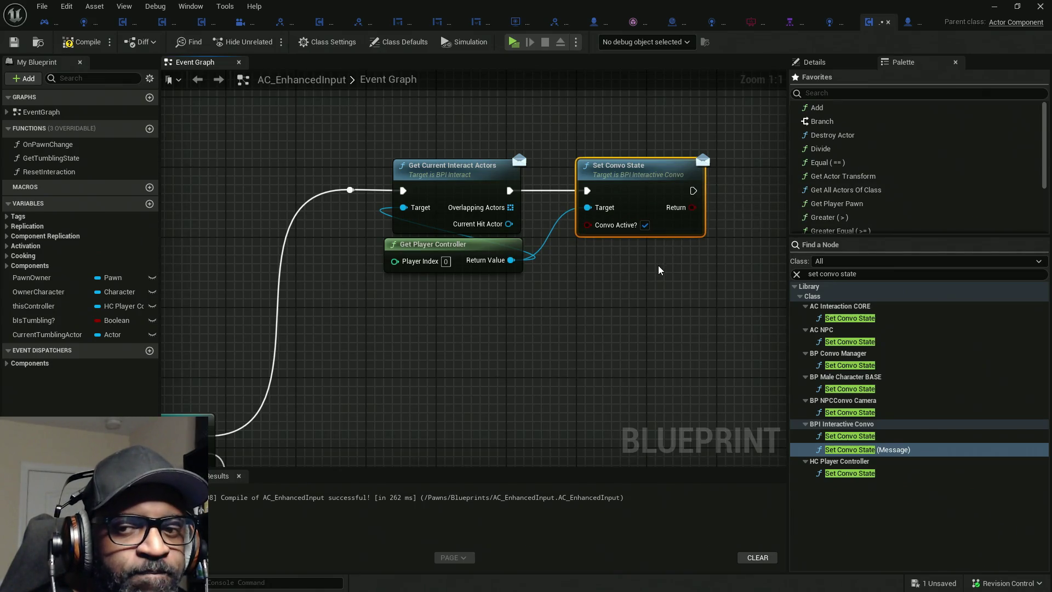
{"action": "key", "text": "Home"}
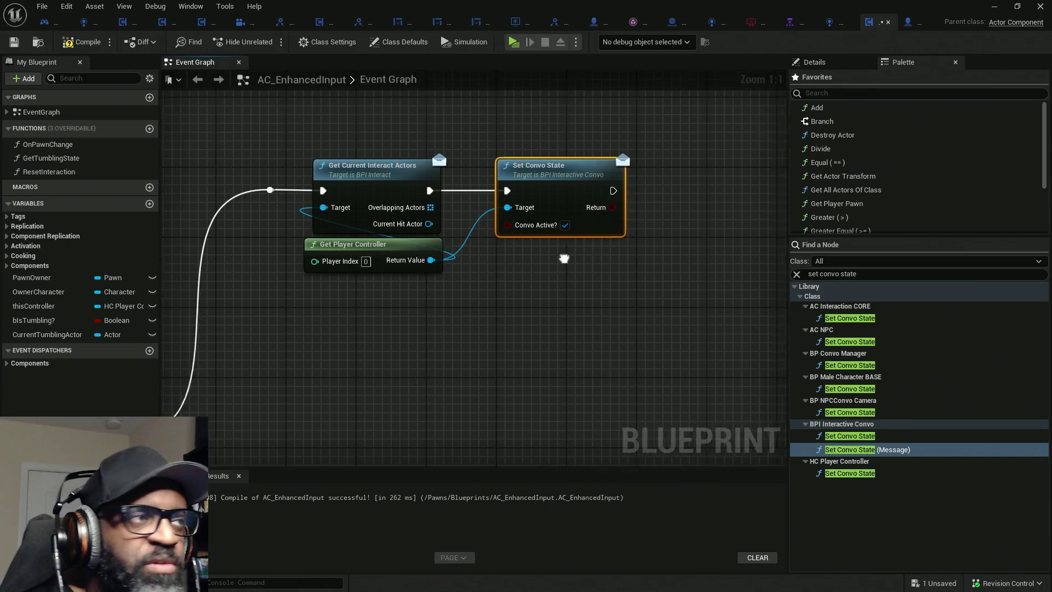
Save AC_EnhancedInput with Set Convo State nudged left, then return to Trace for Interact.
{"action": "key", "text": "ctrl+s"}
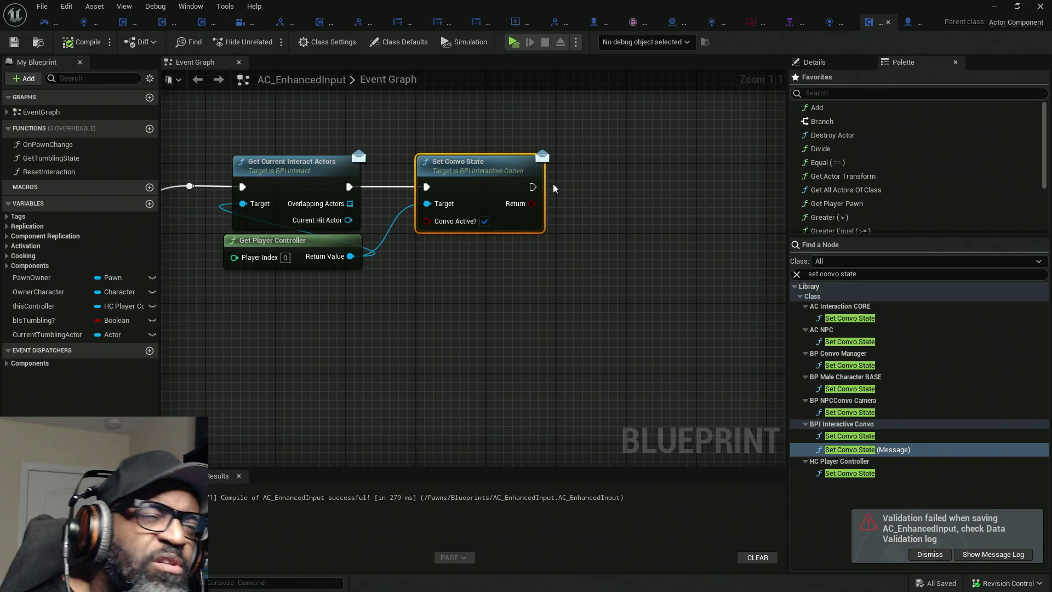
{"action": "left_click_drag", "start_coordinate": [475, 197], "coordinate": [448, 198]}
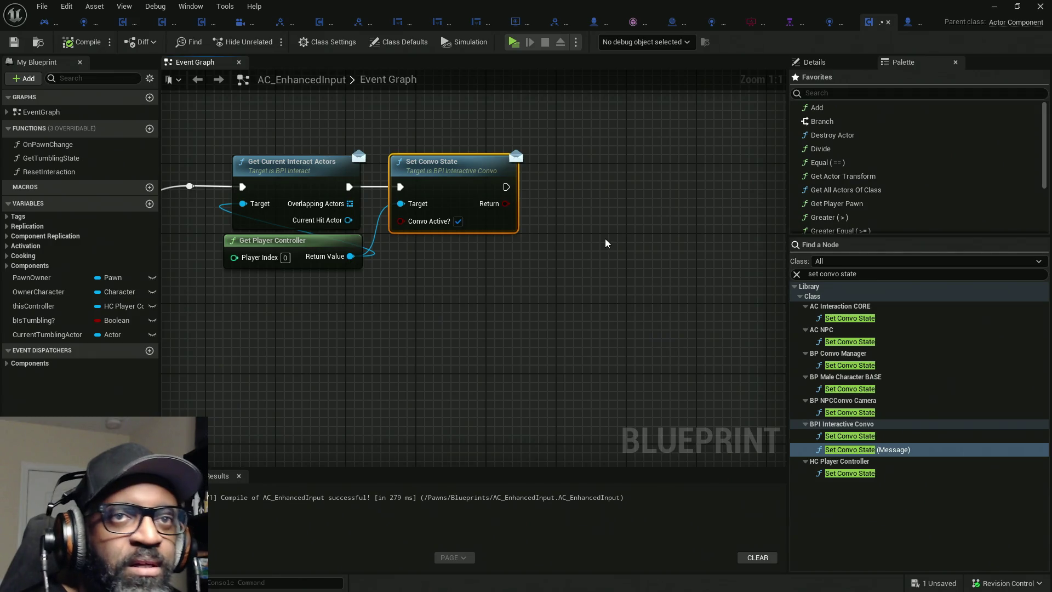
{"action": "key", "text": "ctrl+s"}
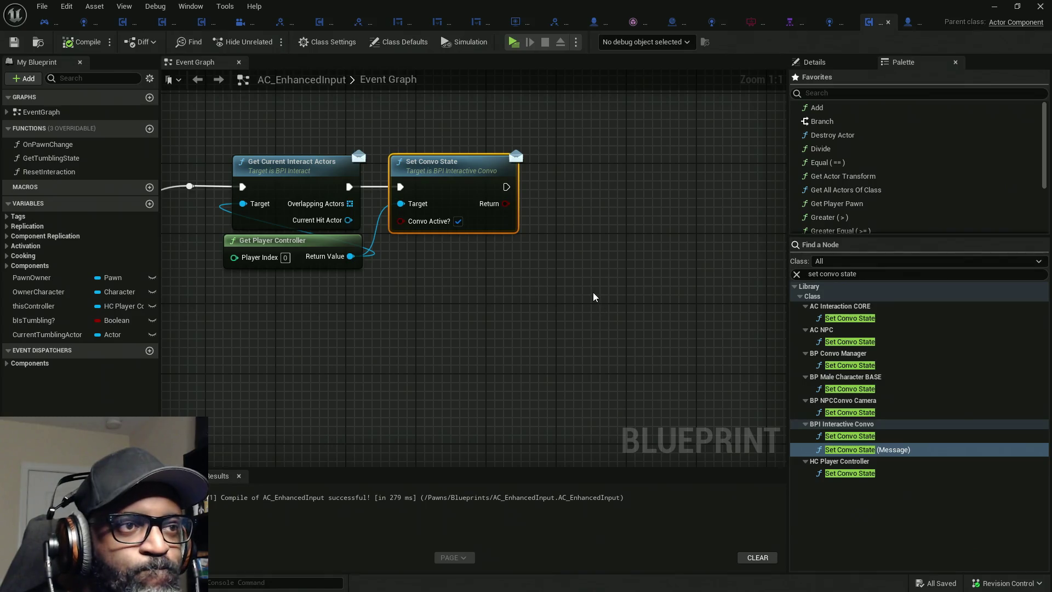
{"action": "mouse_move", "coordinate": [593, 296]}
{"action": "left_mouse_down"}
{"action": "mouse_move", "coordinate": [515, 281]}
{"action": "mouse_move", "coordinate": [575, 280]}
{"action": "left_mouse_up"}
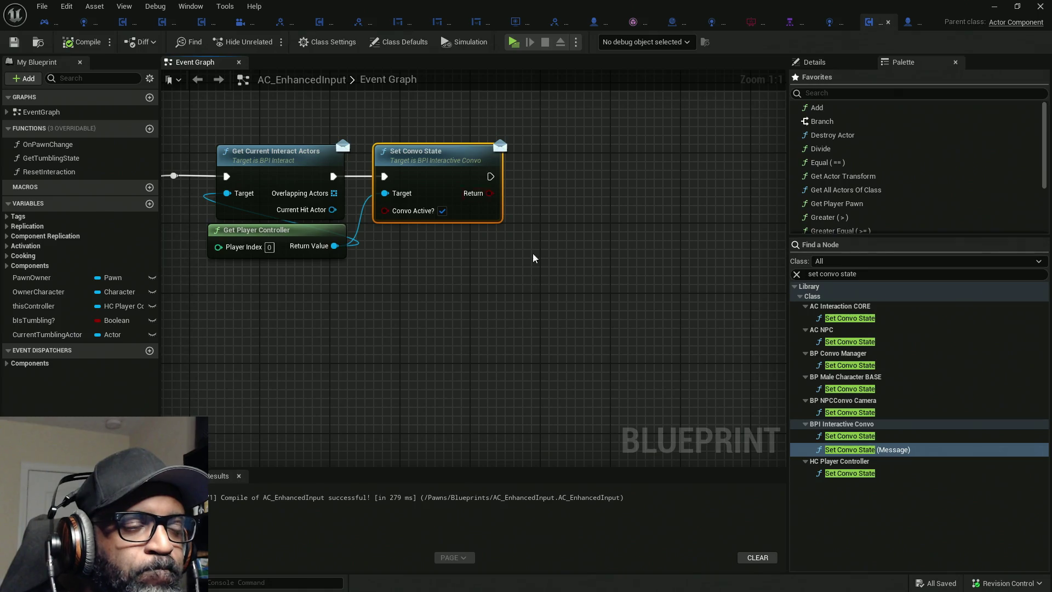
{"action": "left_click_drag", "start_coordinate": [355, 256], "coordinate": [480, 262]}
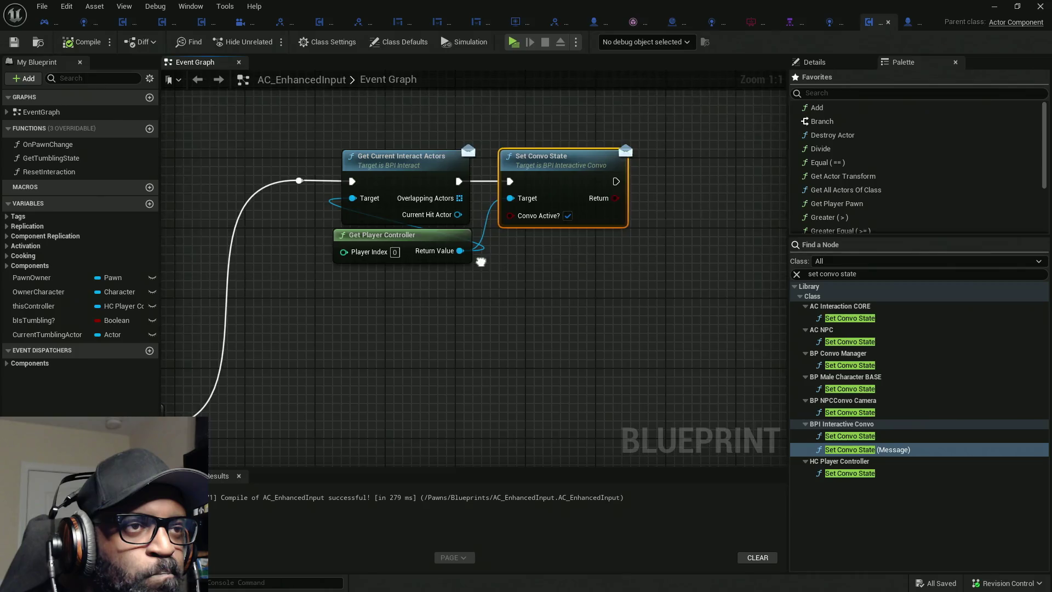
{"action": "scroll", "coordinate": [480, 261], "scroll_direction": "down", "scroll_amount": 5}
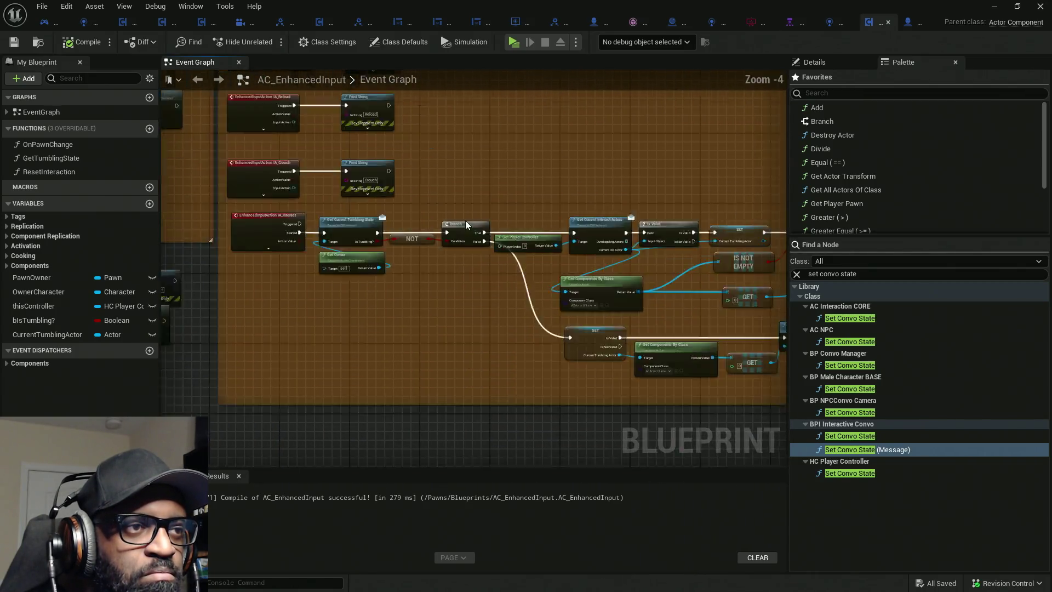
{"action": "scroll", "coordinate": [466, 224], "scroll_direction": "up", "scroll_amount": 5}
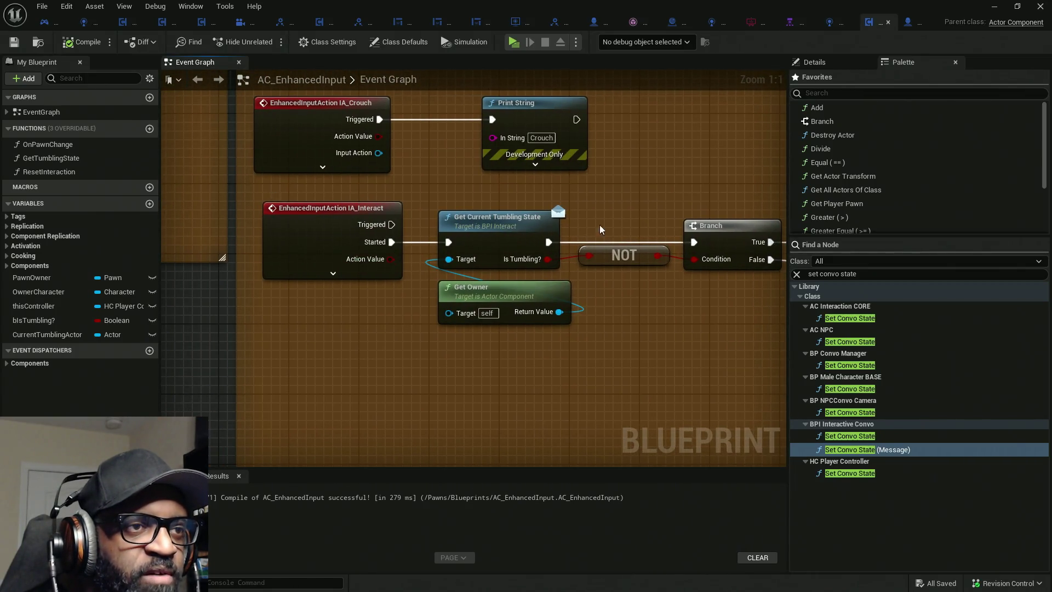
{"action": "scroll", "coordinate": [600, 230], "scroll_direction": "down", "scroll_amount": 7}
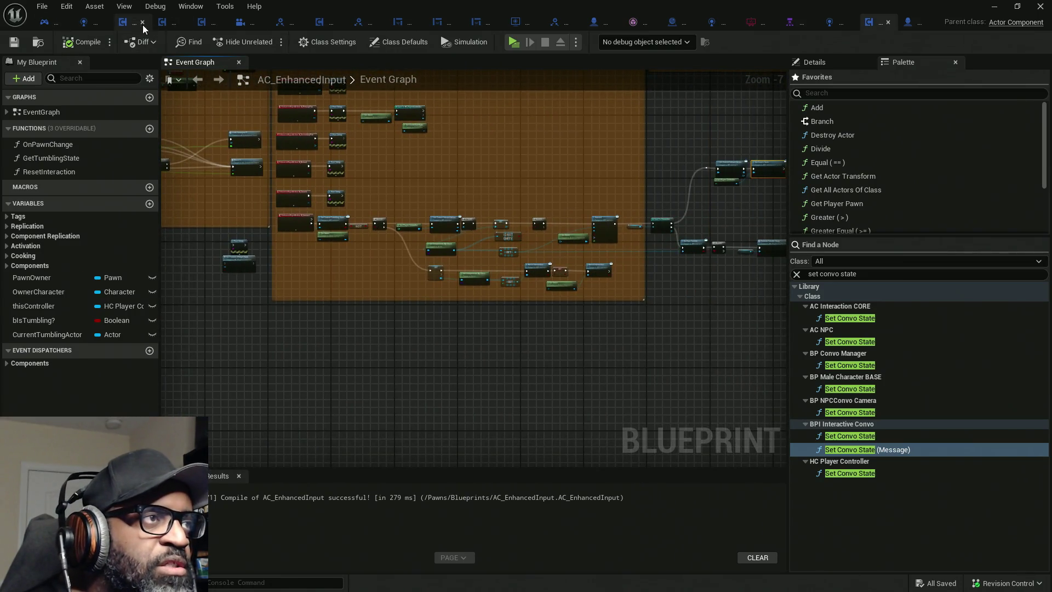
{"action": "left_click", "coordinate": [159, 22]}
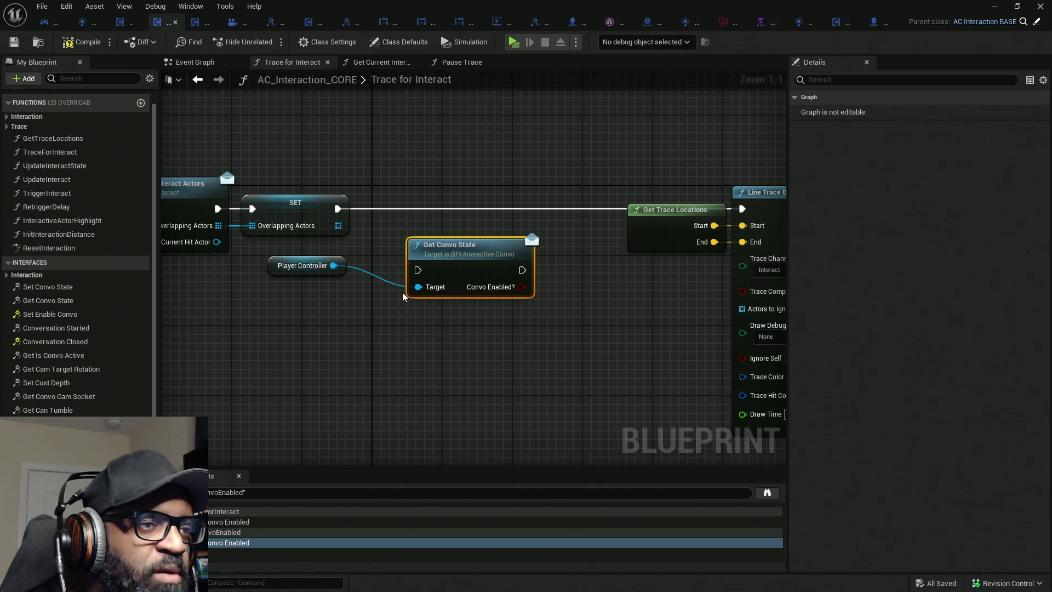
Wire SET into Get Convo State and add a Branch node after it.
{"action": "left_click_drag", "start_coordinate": [418, 269], "coordinate": [338, 209]}
{"action": "left_click_drag", "start_coordinate": [422, 257], "coordinate": [378, 196]}
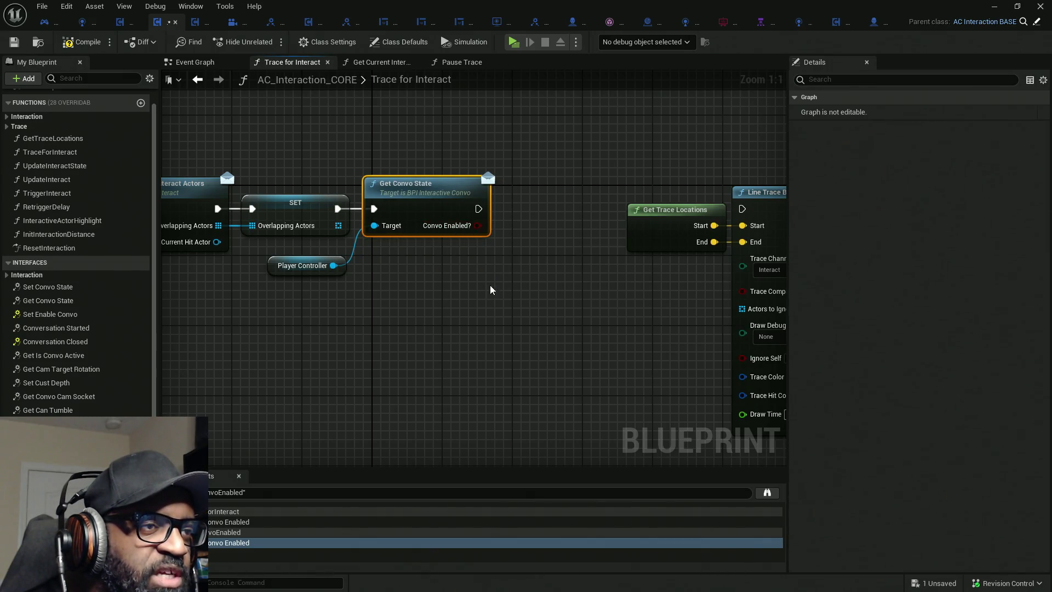
{"action": "left_click_drag", "start_coordinate": [437, 135], "coordinate": [432, 388]}
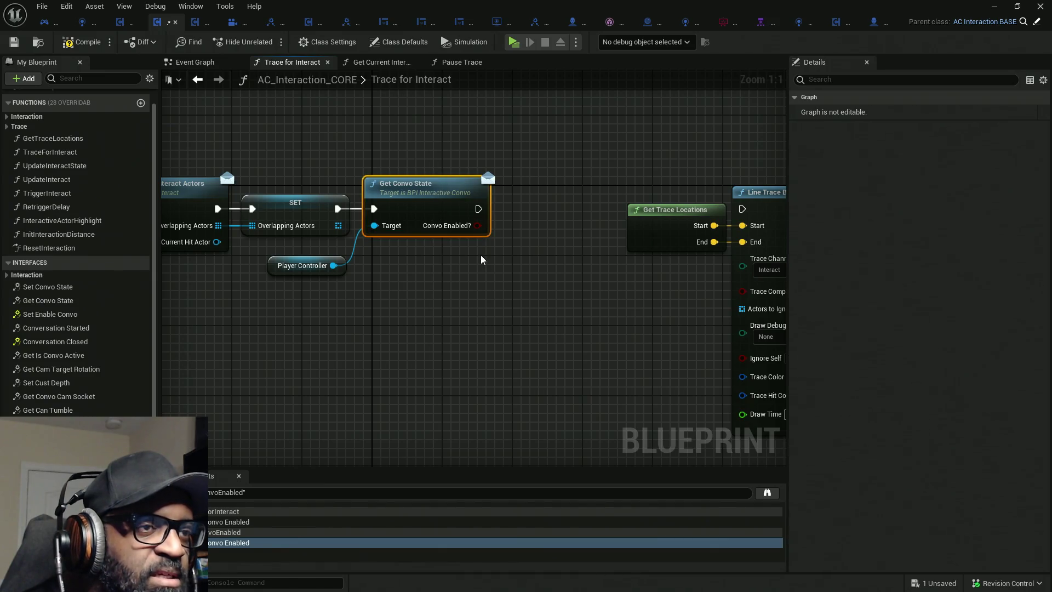
{"action": "scroll", "coordinate": [493, 244], "scroll_direction": "down", "scroll_amount": 3}
{"action": "left_click_drag", "start_coordinate": [299, 240], "coordinate": [355, 248]}
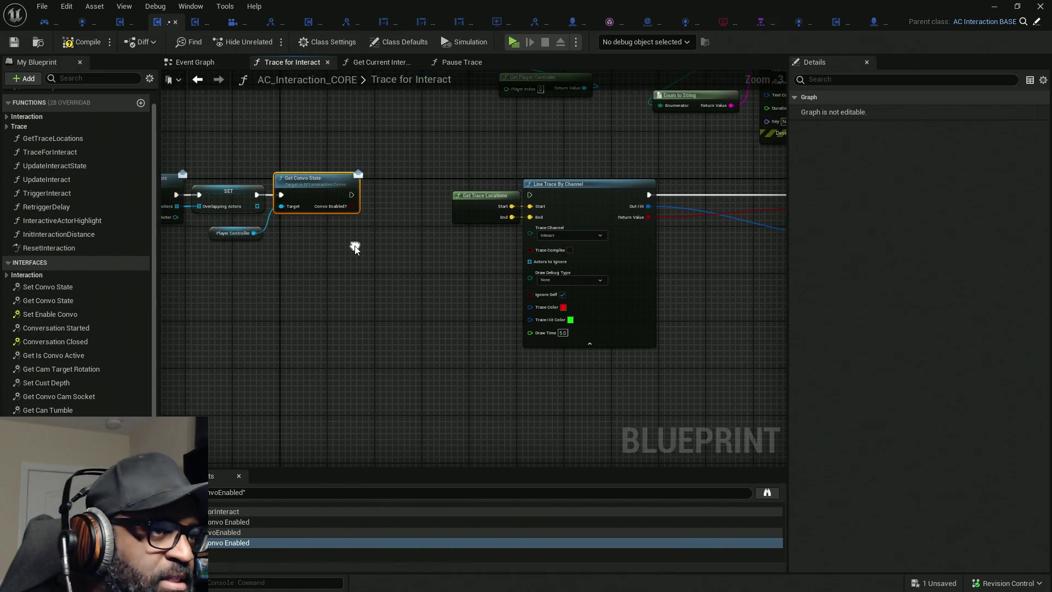
{"action": "left_click", "coordinate": [353, 241]}
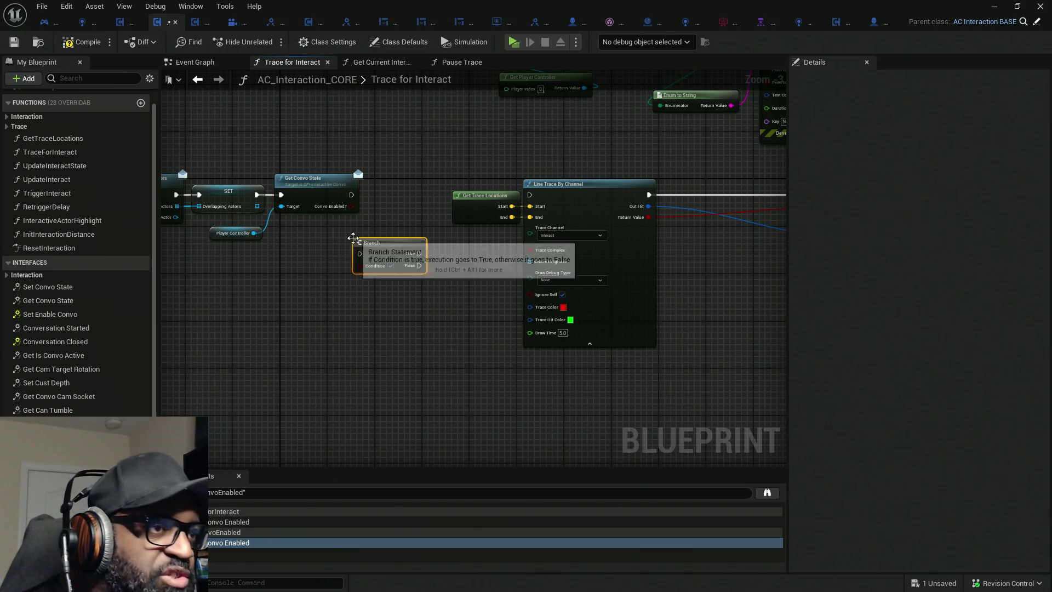
{"action": "left_click_drag", "start_coordinate": [360, 253], "coordinate": [355, 195]}
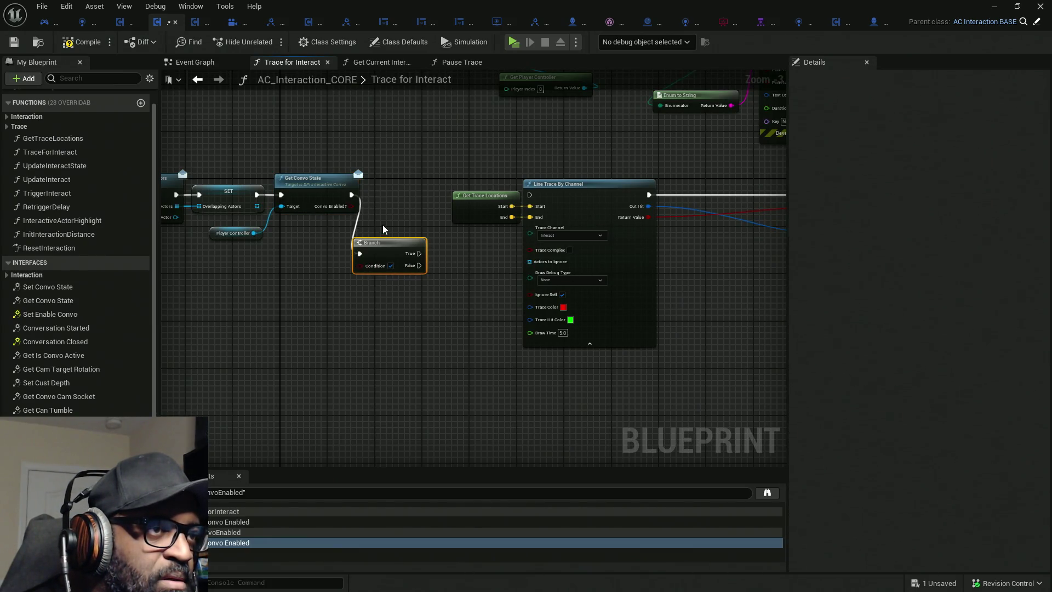
{"action": "scroll", "coordinate": [378, 214], "scroll_direction": "up", "scroll_amount": 2}
{"action": "left_click_drag", "start_coordinate": [375, 257], "coordinate": [396, 179]}
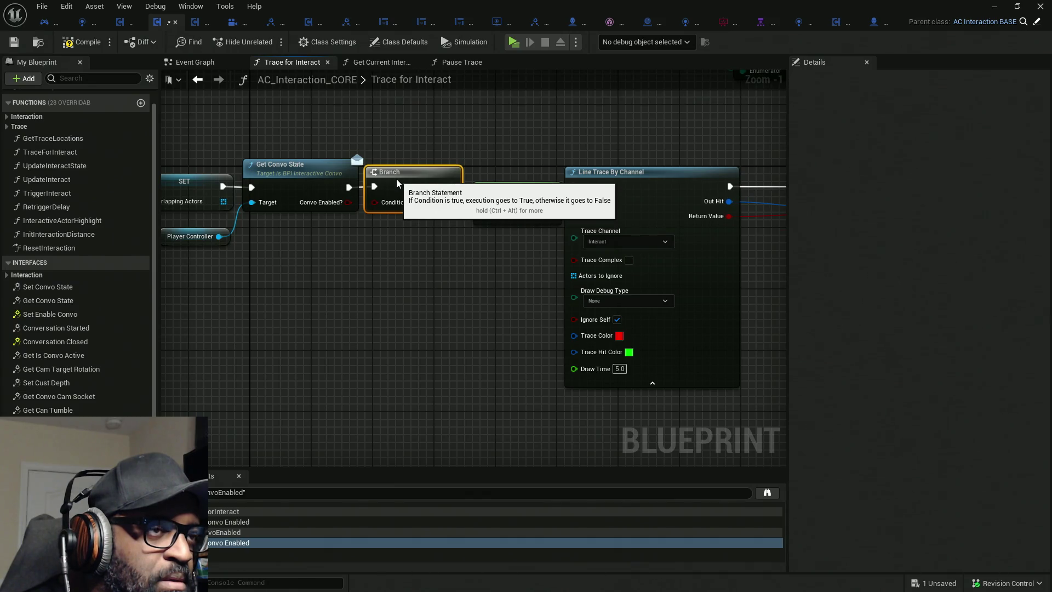
Feed Convo Enabled? into the Branch condition and run Line Trace By Channel from False.
{"action": "left_click_drag", "start_coordinate": [373, 202], "coordinate": [348, 202]}
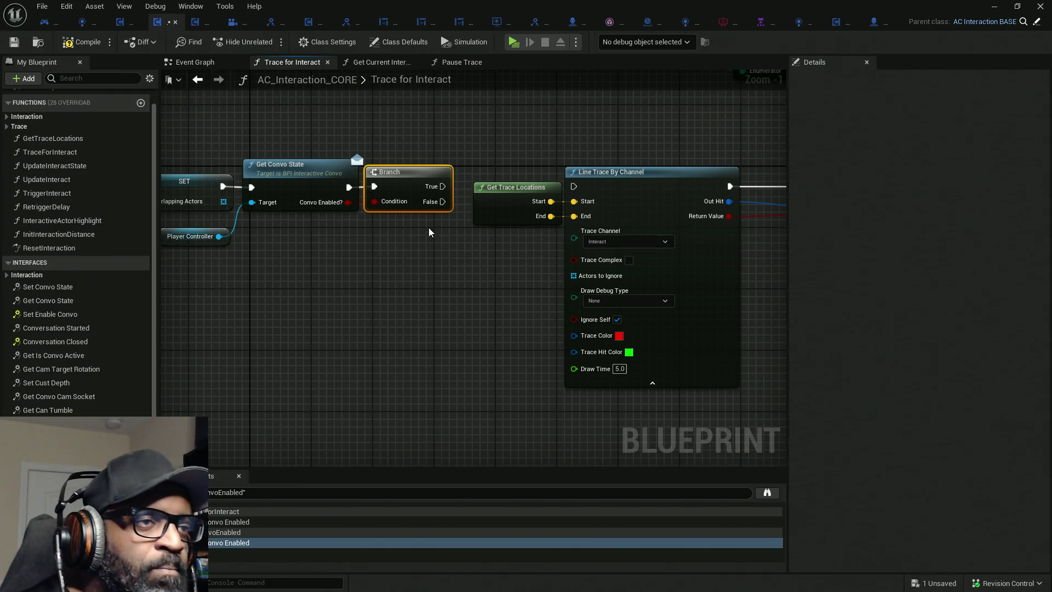
{"action": "left_click_drag", "start_coordinate": [442, 186], "coordinate": [540, 127]}
{"action": "left_click", "coordinate": [477, 288]}
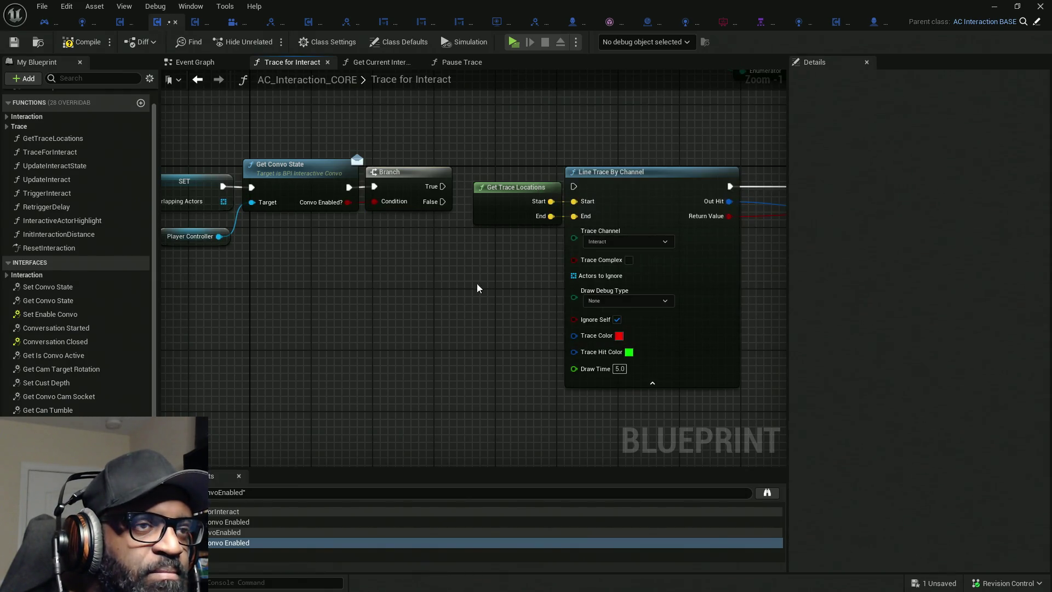
{"action": "left_click_drag", "start_coordinate": [441, 201], "coordinate": [573, 186]}
{"action": "scroll", "coordinate": [552, 208], "scroll_direction": "down", "scroll_amount": 4}
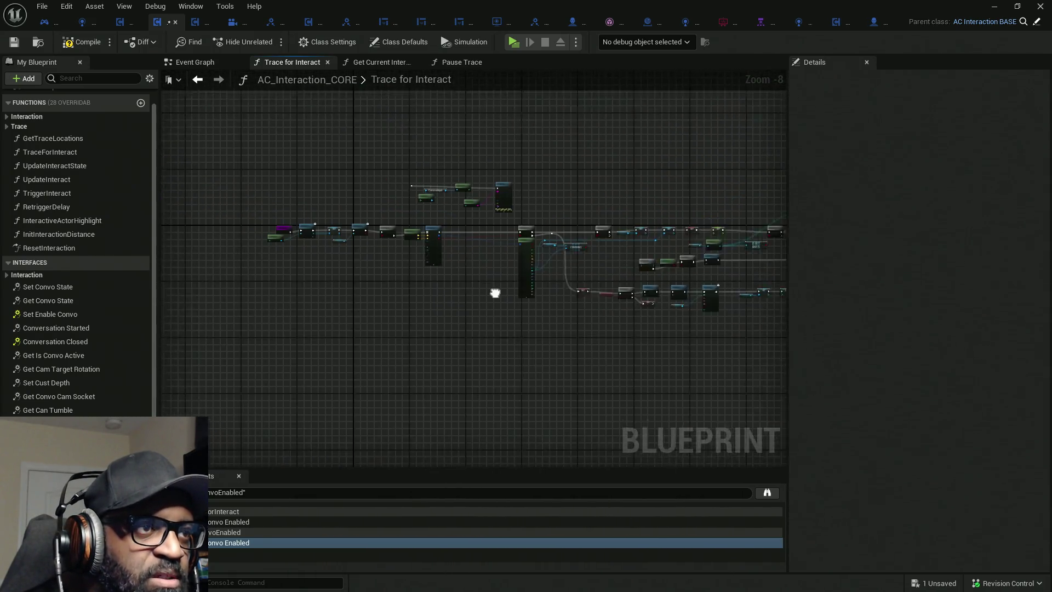
Select Get Trace Locations, the line trace and downstream nodes, and move them below the Branch.
{"action": "scroll", "coordinate": [412, 248], "scroll_direction": "up", "scroll_amount": 2}
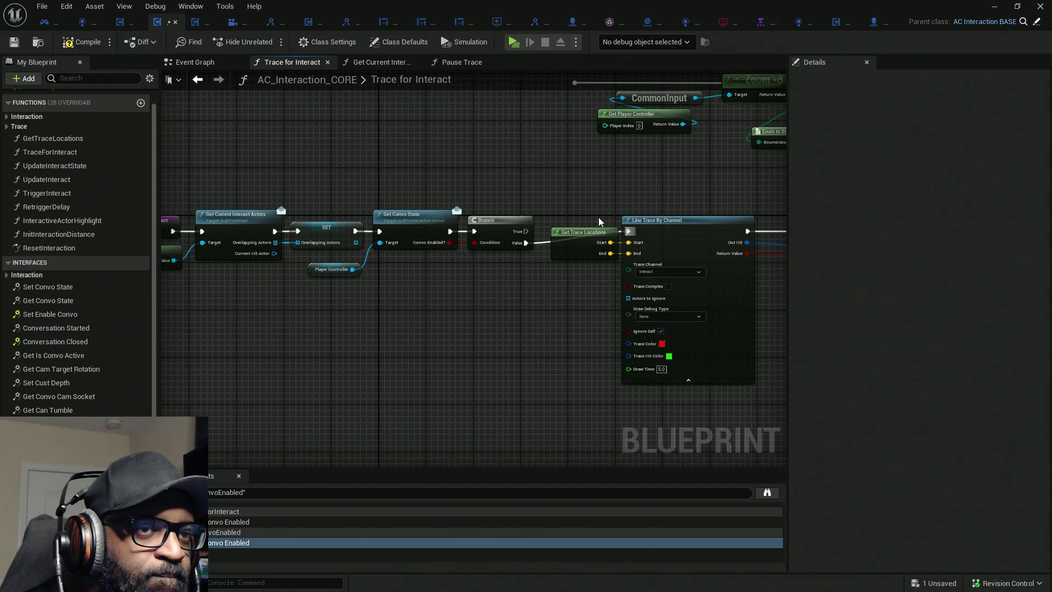
{"action": "scroll", "coordinate": [691, 252], "scroll_direction": "down", "scroll_amount": 5}
{"action": "scroll", "coordinate": [413, 194], "scroll_direction": "up", "scroll_amount": 3}
{"action": "scroll", "coordinate": [564, 249], "scroll_direction": "down", "scroll_amount": 7}
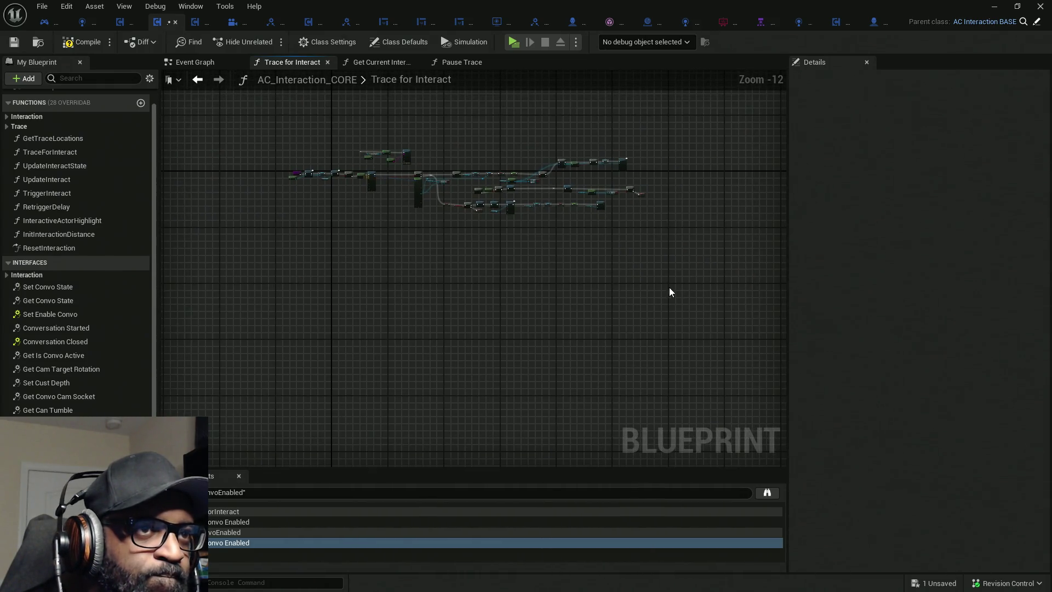
{"action": "mouse_move", "coordinate": [668, 274]}
{"action": "left_mouse_down"}
{"action": "mouse_move", "coordinate": [465, 149]}
{"action": "mouse_move", "coordinate": [414, 142]}
{"action": "left_mouse_up"}
{"action": "scroll", "coordinate": [391, 197], "scroll_direction": "up", "scroll_amount": 5}
{"action": "left_click_drag", "start_coordinate": [370, 183], "coordinate": [339, 154]}
{"action": "scroll", "coordinate": [378, 164], "scroll_direction": "up", "scroll_amount": 6}
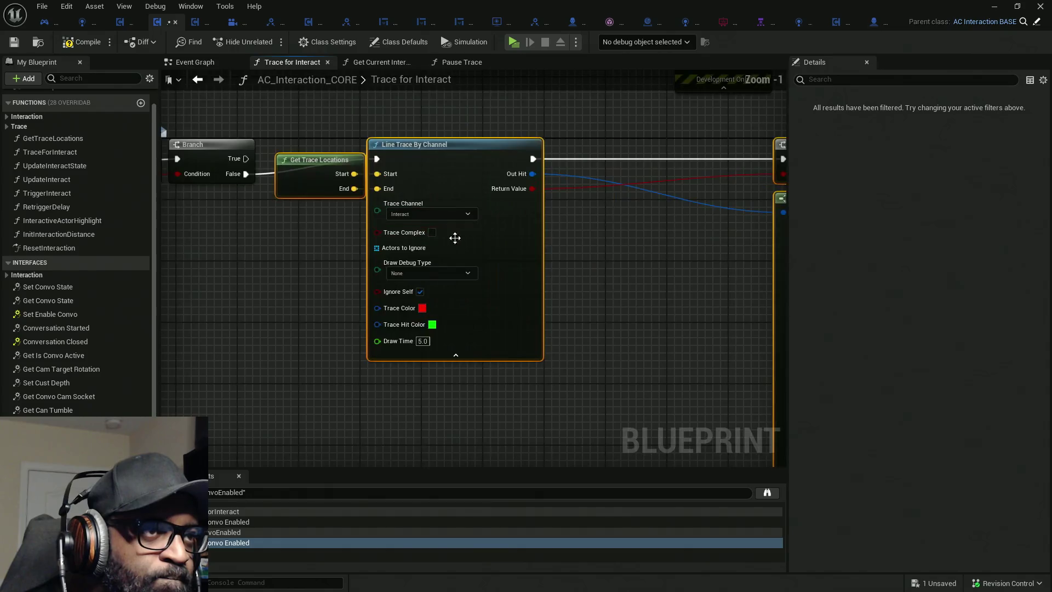
{"action": "left_click_drag", "start_coordinate": [490, 228], "coordinate": [491, 274]}
{"action": "mouse_move", "coordinate": [489, 320]}
{"action": "left_mouse_down"}
{"action": "mouse_move", "coordinate": [480, 366]}
{"action": "mouse_move", "coordinate": [436, 415]}
{"action": "left_mouse_up"}
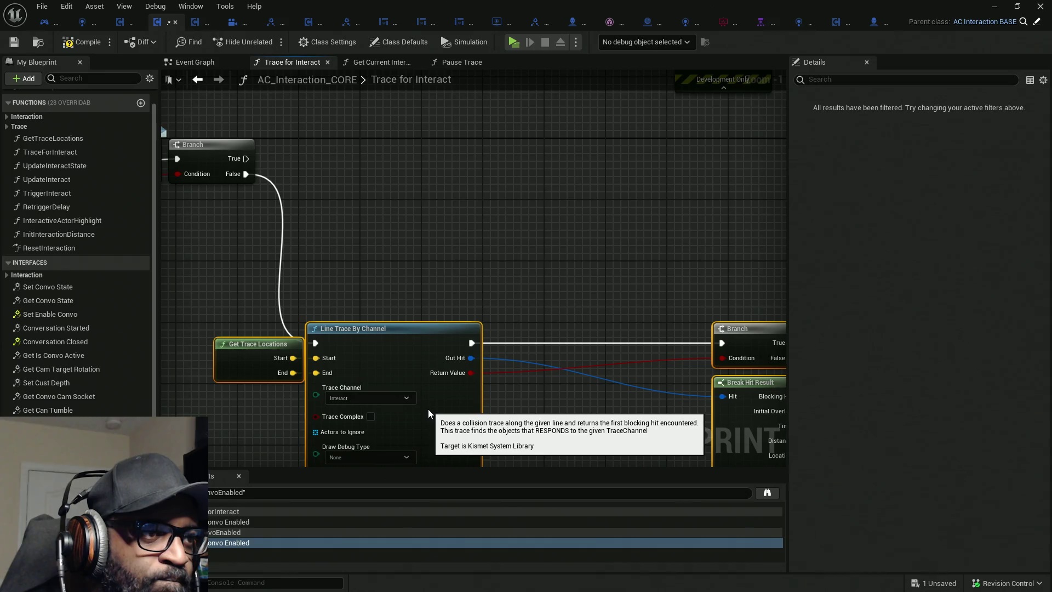
{"action": "scroll", "coordinate": [404, 265], "scroll_direction": "down", "scroll_amount": 1}
{"action": "left_click", "coordinate": [430, 300]}
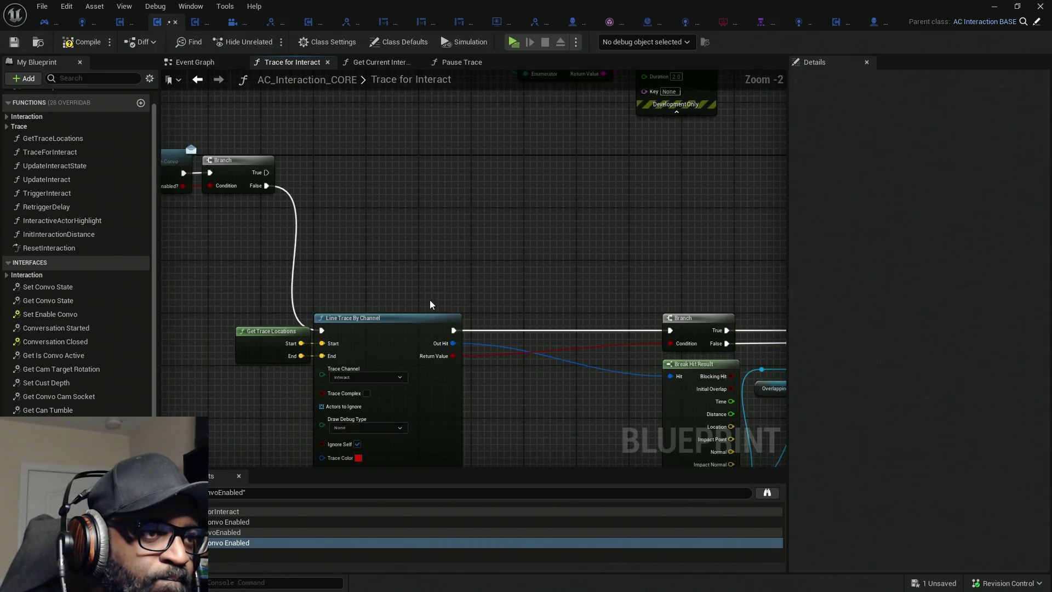
Pan and zoom to review the Branch and trace node chain.
{"action": "scroll", "coordinate": [465, 230], "scroll_direction": "down", "scroll_amount": 2}
{"action": "scroll", "coordinate": [354, 227], "scroll_direction": "up", "scroll_amount": 4}
{"action": "scroll", "coordinate": [515, 203], "scroll_direction": "down", "scroll_amount": 4}
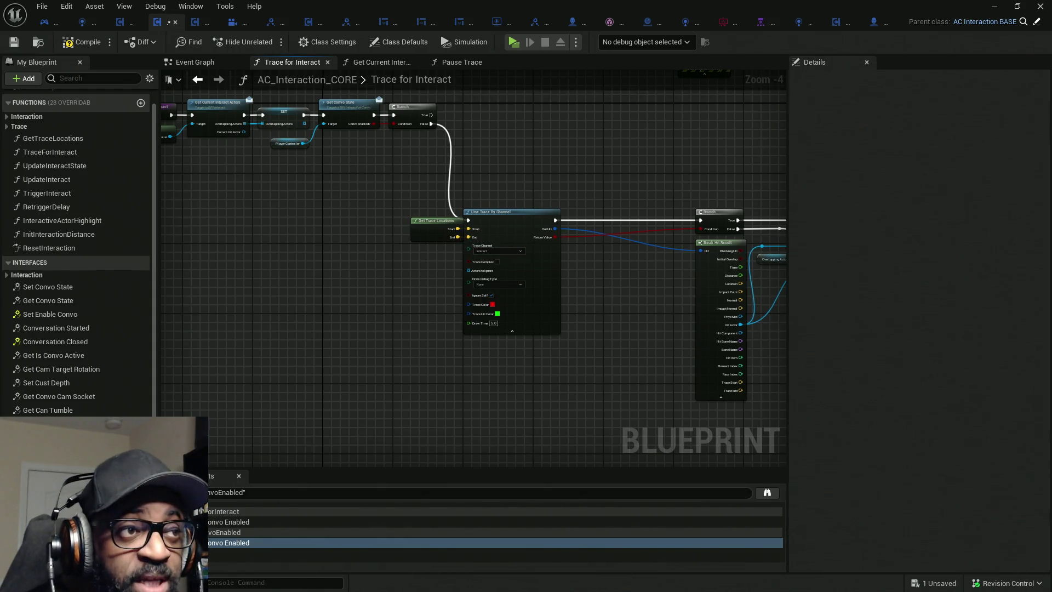
{"action": "left_click_drag", "start_coordinate": [361, 172], "coordinate": [497, 251]}
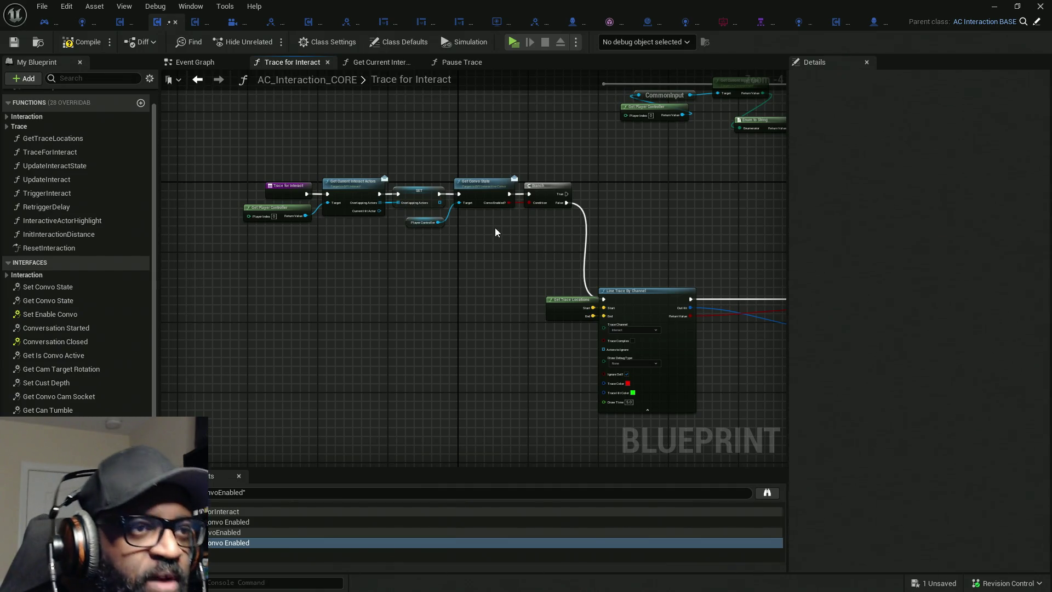
{"action": "scroll", "coordinate": [491, 225], "scroll_direction": "up", "scroll_amount": 3}
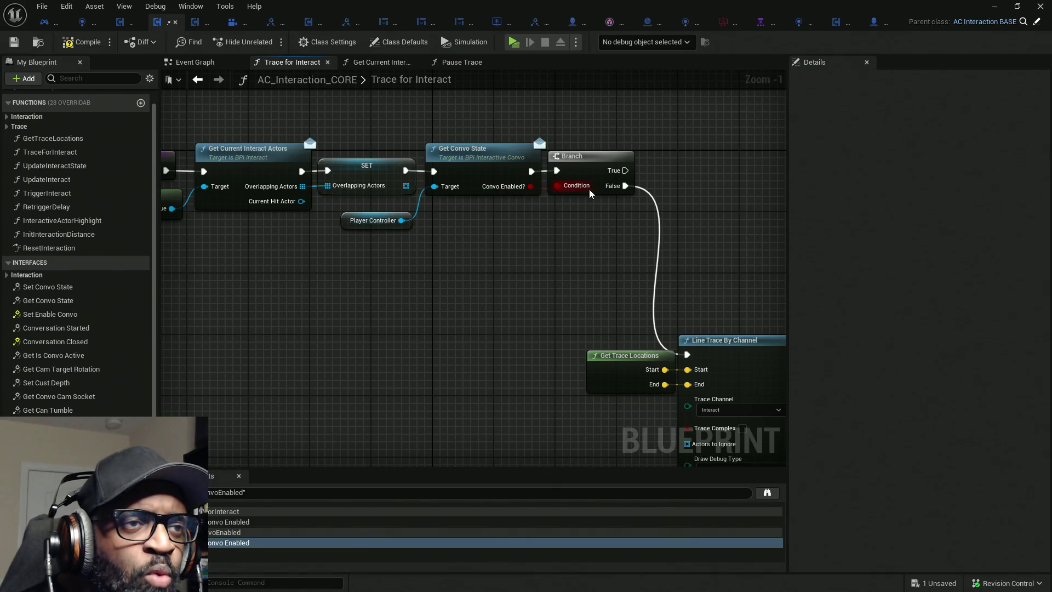
{"action": "left_click_drag", "start_coordinate": [543, 207], "coordinate": [481, 173]}
{"action": "scroll", "coordinate": [570, 205], "scroll_direction": "down", "scroll_amount": 8}
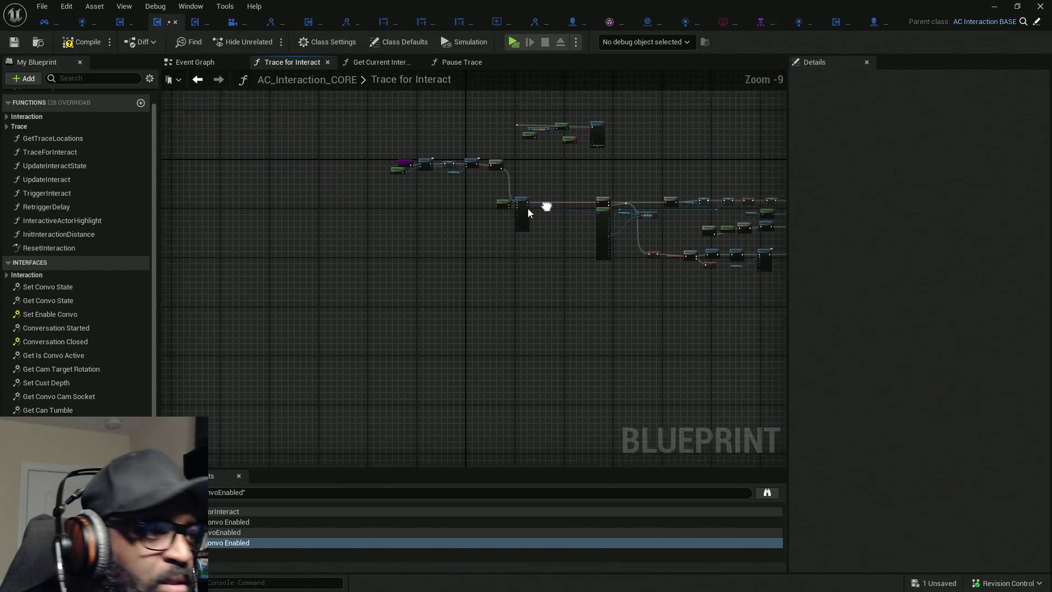
{"action": "scroll", "coordinate": [76, 384], "scroll_direction": "down", "scroll_amount": 3}
{"action": "scroll", "coordinate": [82, 279], "scroll_direction": "up", "scroll_amount": 3}
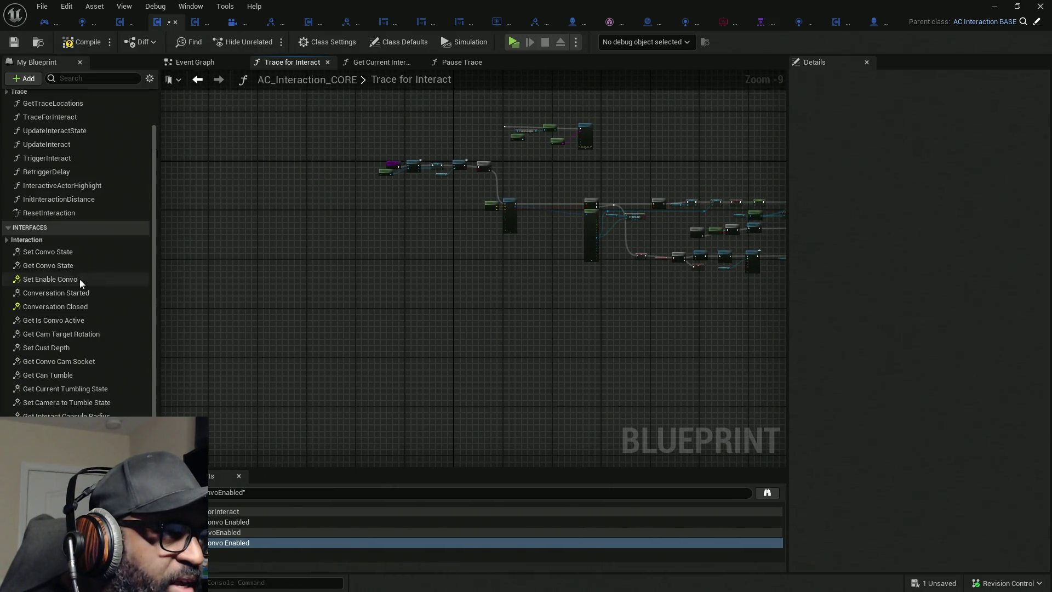
Collapse the Interfaces and Functions lists, review the trace graph, then view Set Convo State.
{"action": "left_click", "coordinate": [15, 230]}
{"action": "scroll", "coordinate": [15, 190], "scroll_direction": "up", "scroll_amount": 2}
{"action": "left_click", "coordinate": [9, 129]}
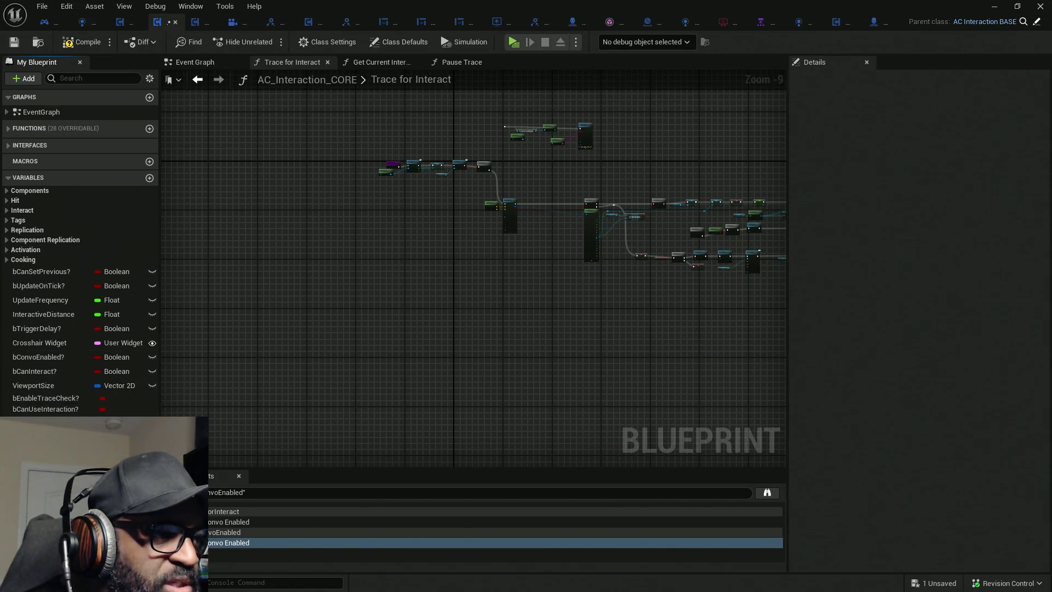
{"action": "left_click_drag", "start_coordinate": [570, 316], "coordinate": [467, 328]}
{"action": "scroll", "coordinate": [442, 218], "scroll_direction": "up", "scroll_amount": 6}
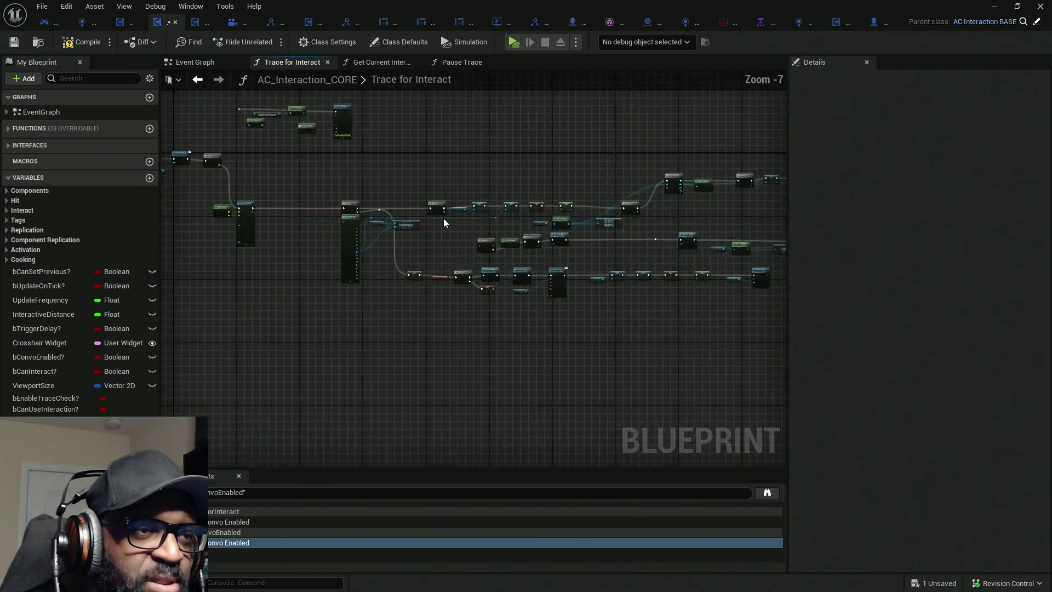
{"action": "left_click_drag", "start_coordinate": [608, 272], "coordinate": [284, 252]}
{"action": "left_click_drag", "start_coordinate": [465, 265], "coordinate": [330, 302]}
{"action": "mouse_move", "coordinate": [570, 199]}
{"action": "left_mouse_down"}
{"action": "mouse_move", "coordinate": [351, 207]}
{"action": "mouse_move", "coordinate": [446, 192]}
{"action": "mouse_move", "coordinate": [615, 134]}
{"action": "mouse_move", "coordinate": [743, 150]}
{"action": "left_mouse_up"}
{"action": "mouse_move", "coordinate": [509, 237]}
{"action": "left_mouse_down"}
{"action": "mouse_move", "coordinate": [639, 237]}
{"action": "mouse_move", "coordinate": [681, 261]}
{"action": "mouse_move", "coordinate": [712, 259]}
{"action": "left_mouse_up"}
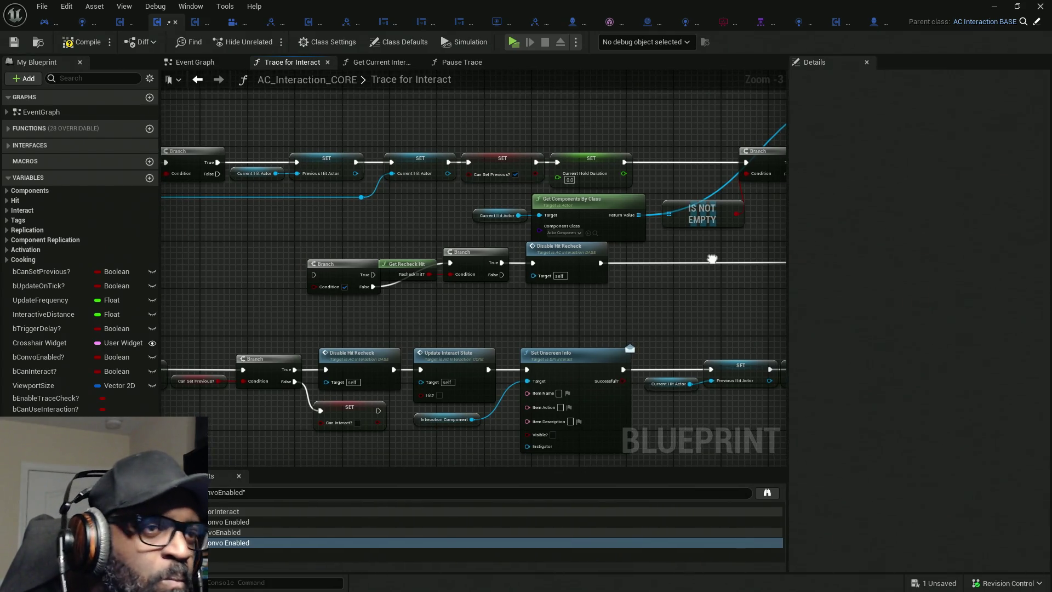
{"action": "left_click", "coordinate": [47, 23]}
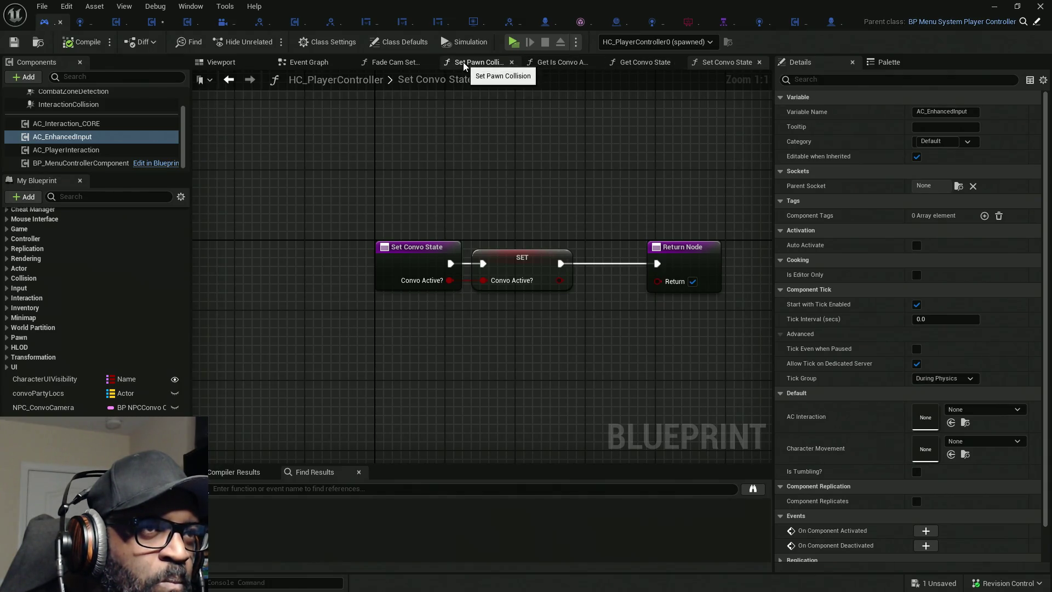
Close the player controller's extra graph tabs, return to AC_Interaction_CORE and save.
{"action": "right_click", "coordinate": [463, 66]}
{"action": "right_click", "coordinate": [398, 68]}
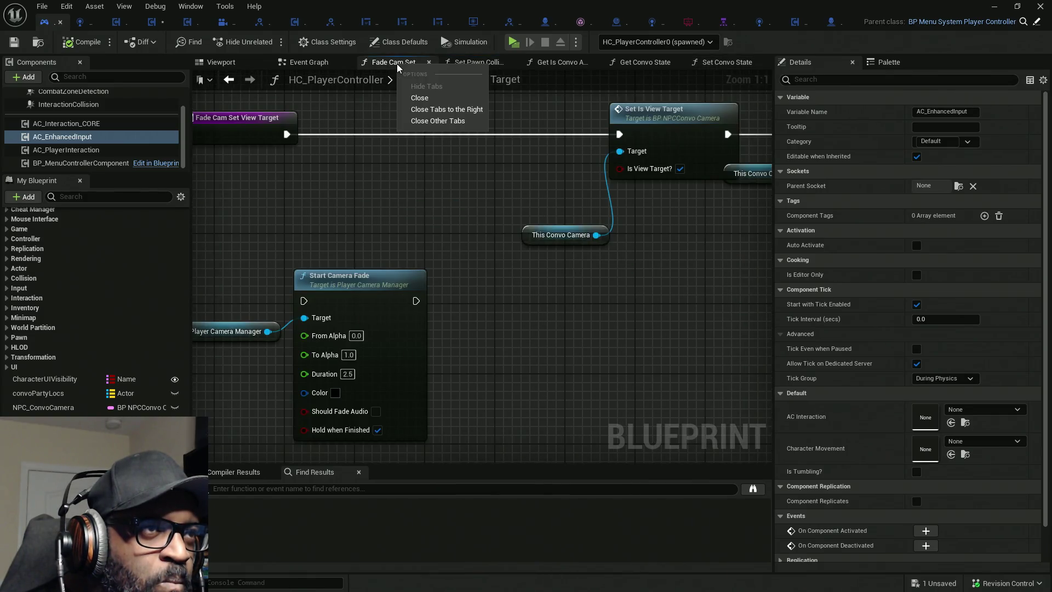
{"action": "right_click", "coordinate": [307, 63]}
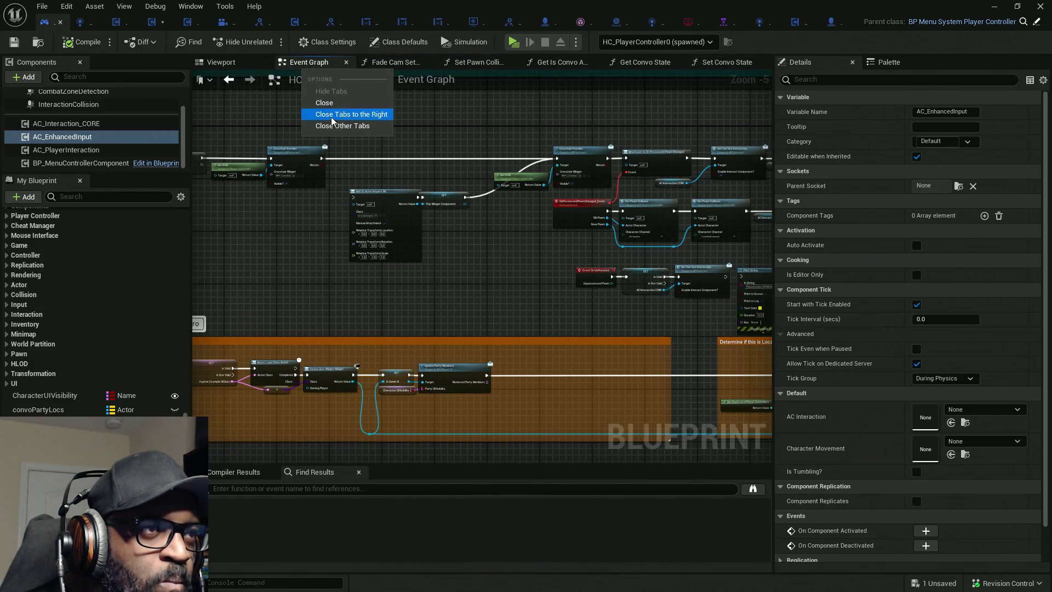
{"action": "left_click", "coordinate": [152, 22]}
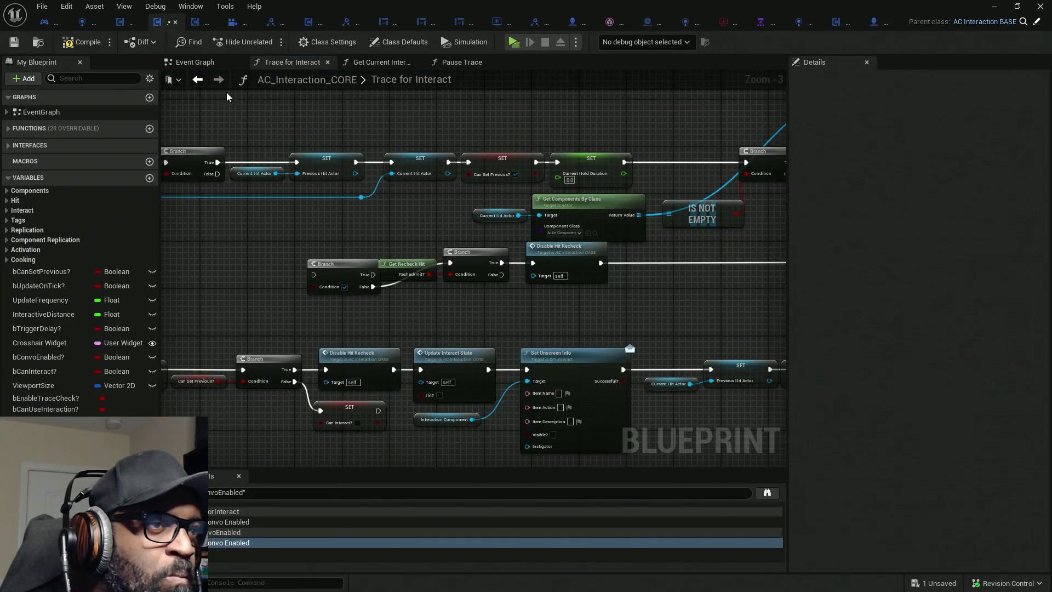
{"action": "key", "text": "ctrl+s"}
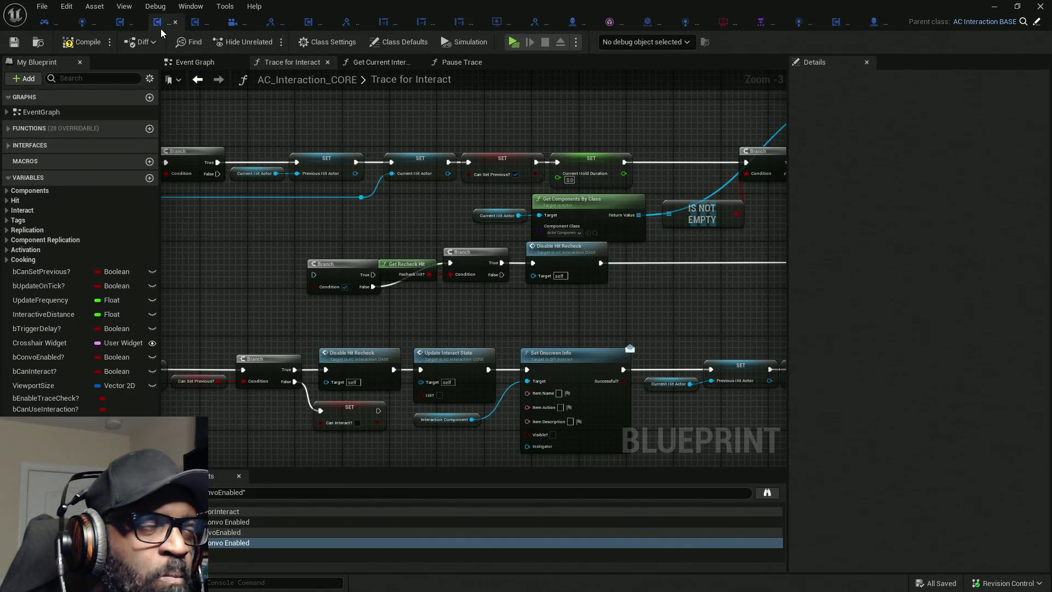